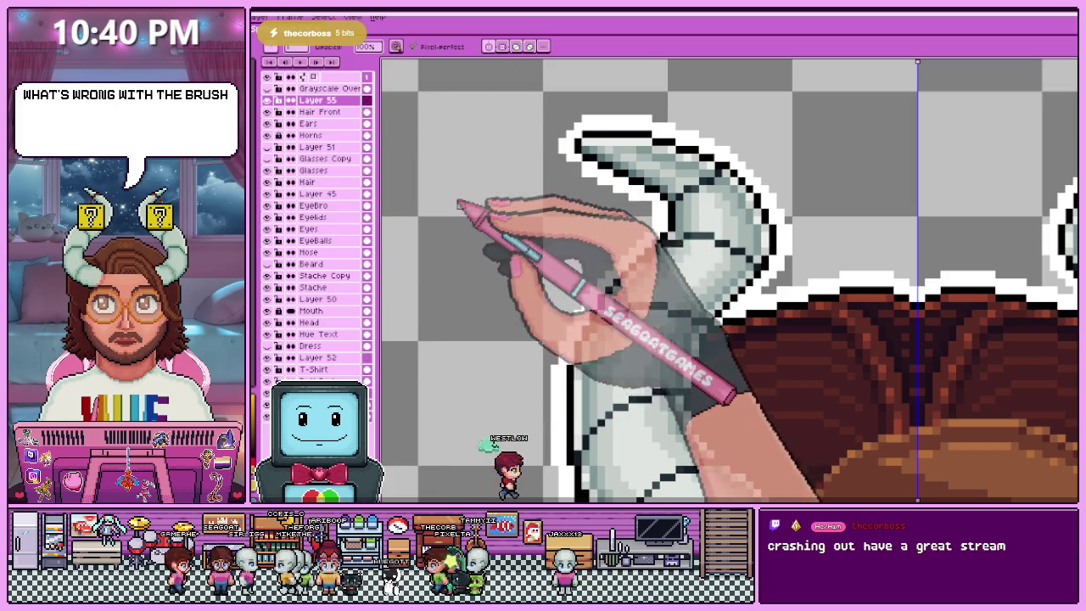
- Switch to the basic brush preset with no pattern, and zoom in on the left horn
scroll(453, 198, down, 3)
click(272, 47)
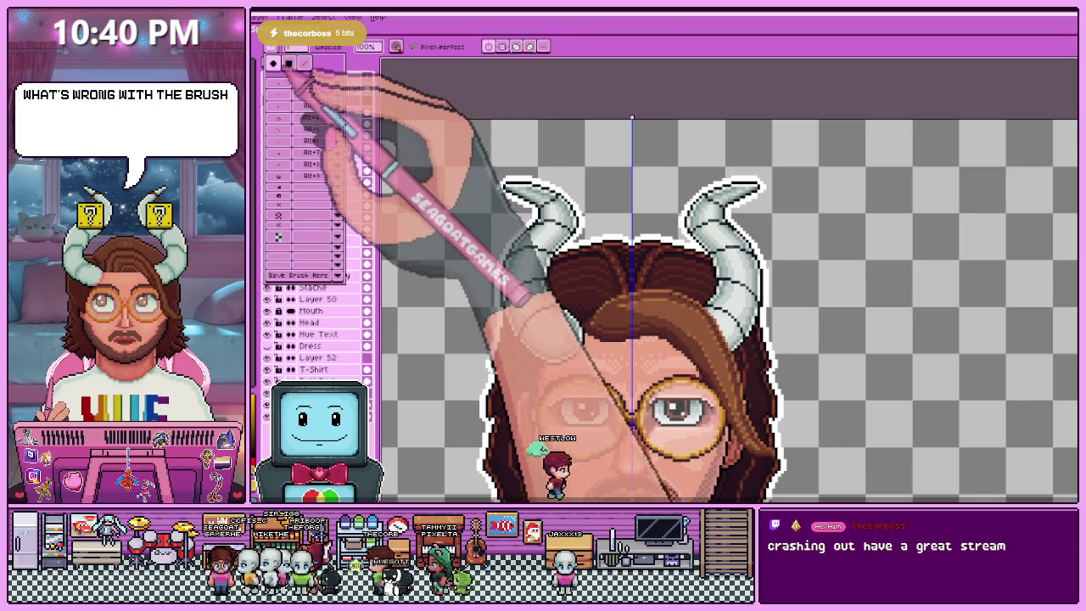
click(288, 64)
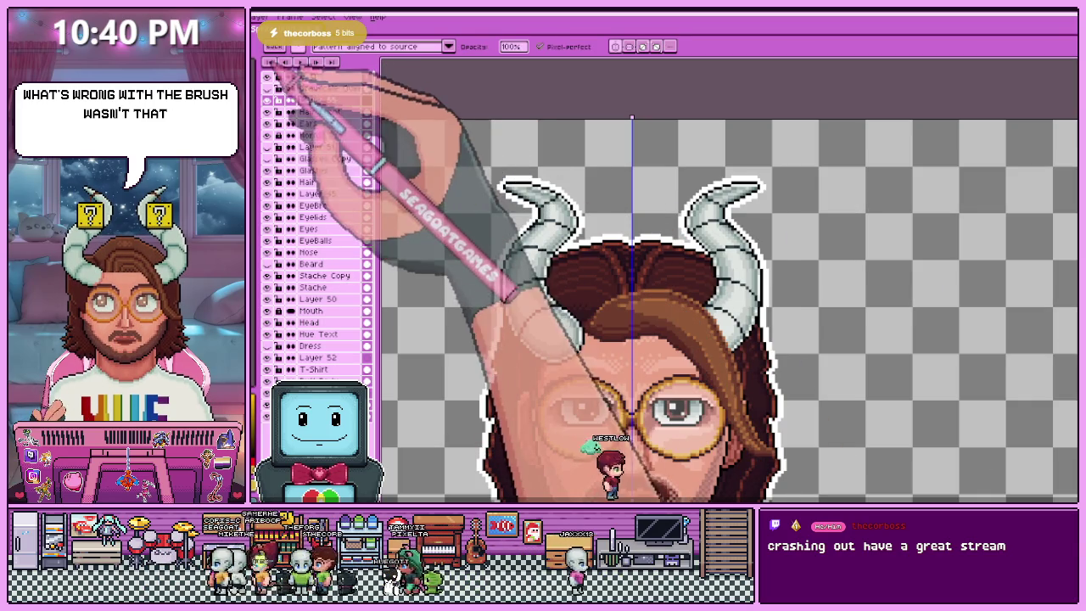
click(292, 66)
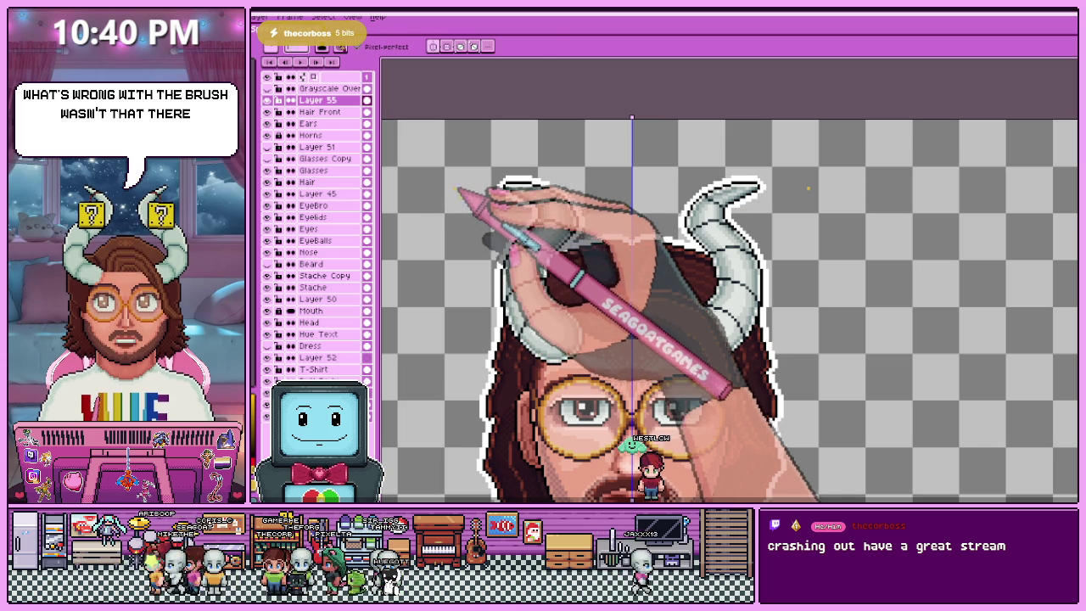
scroll(471, 217, up, 1)
scroll(475, 217, up, 1)
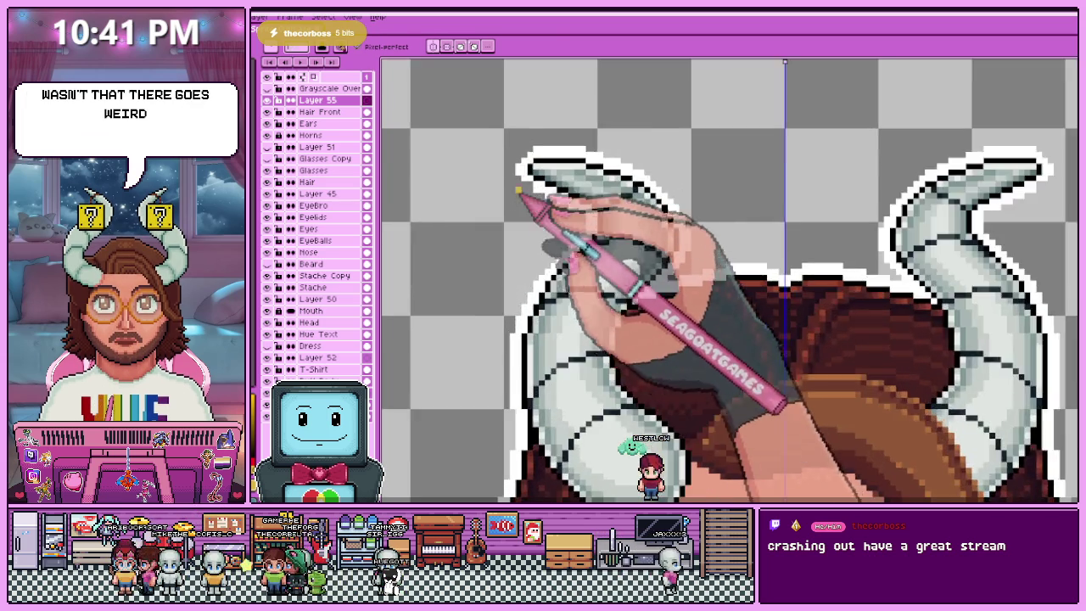
scroll(484, 218, up, 2)
scroll(526, 212, down, 2)
scroll(510, 259, up, 1)
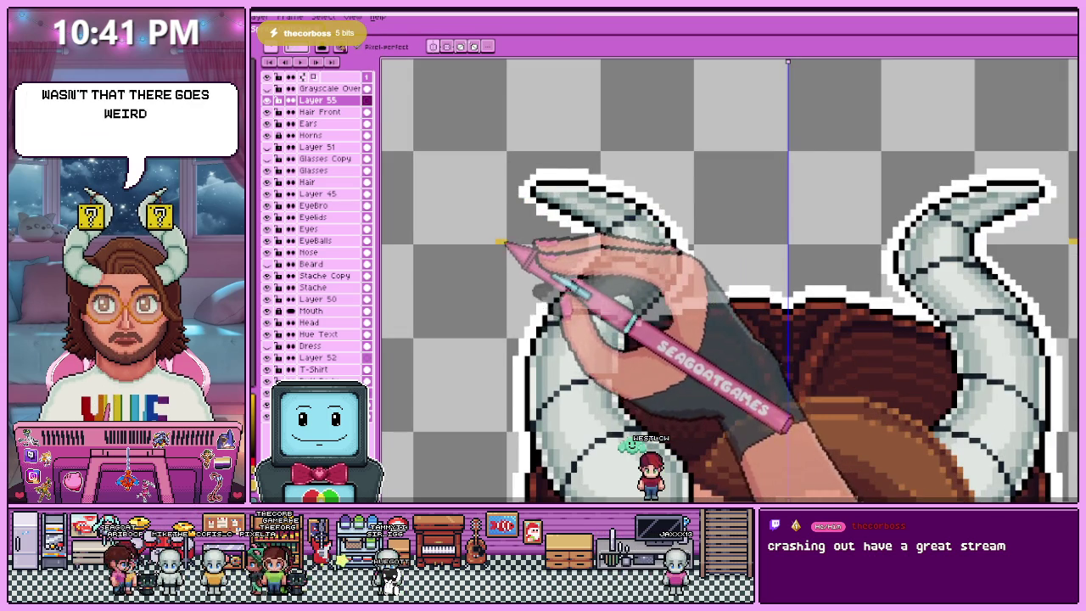
scroll(507, 284, down, 1)
scroll(499, 274, up, 2)
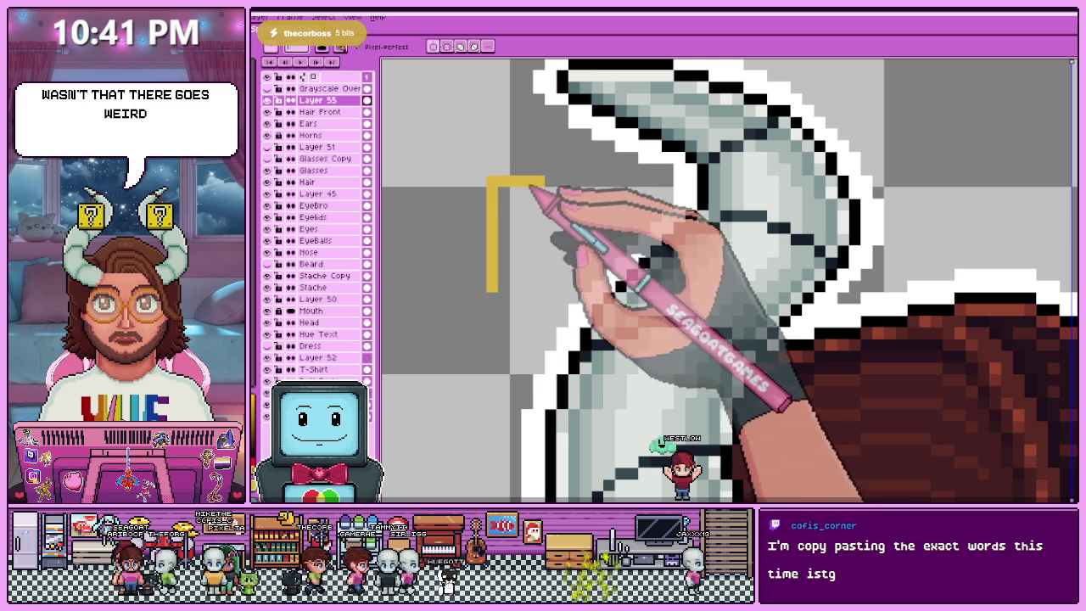
- Draw the top, right and bottom edges of a yellow box beside the left horn
drag(533, 183, 602, 181)
scroll(508, 284, down, 1)
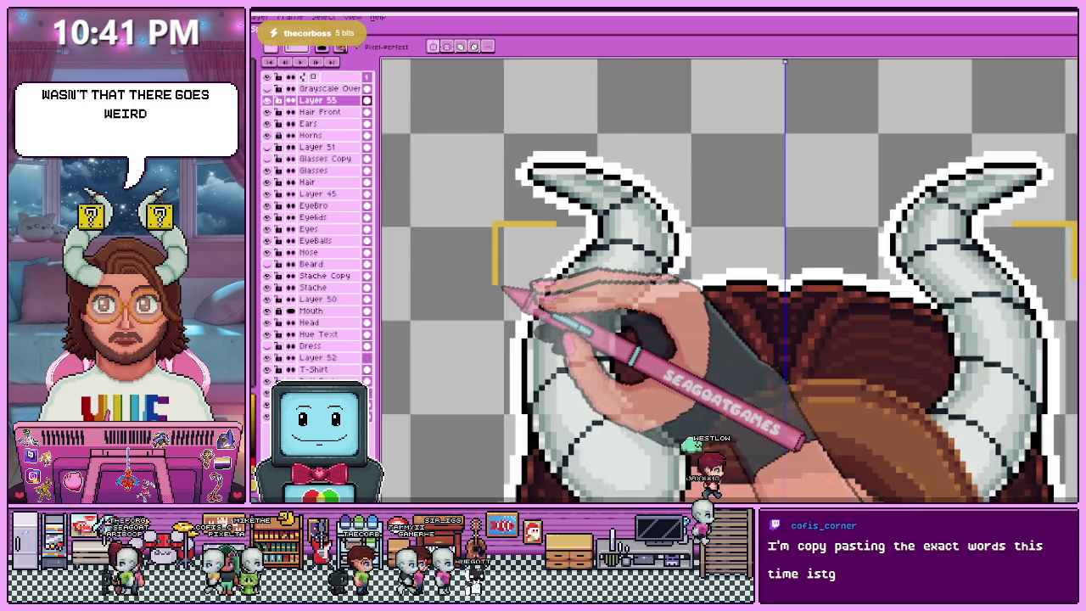
scroll(509, 278, up, 1)
mouse_move(550, 270)
mouse_down()
mouse_move(603, 270)
mouse_move(613, 174)
mouse_up()
scroll(545, 243, down, 1)
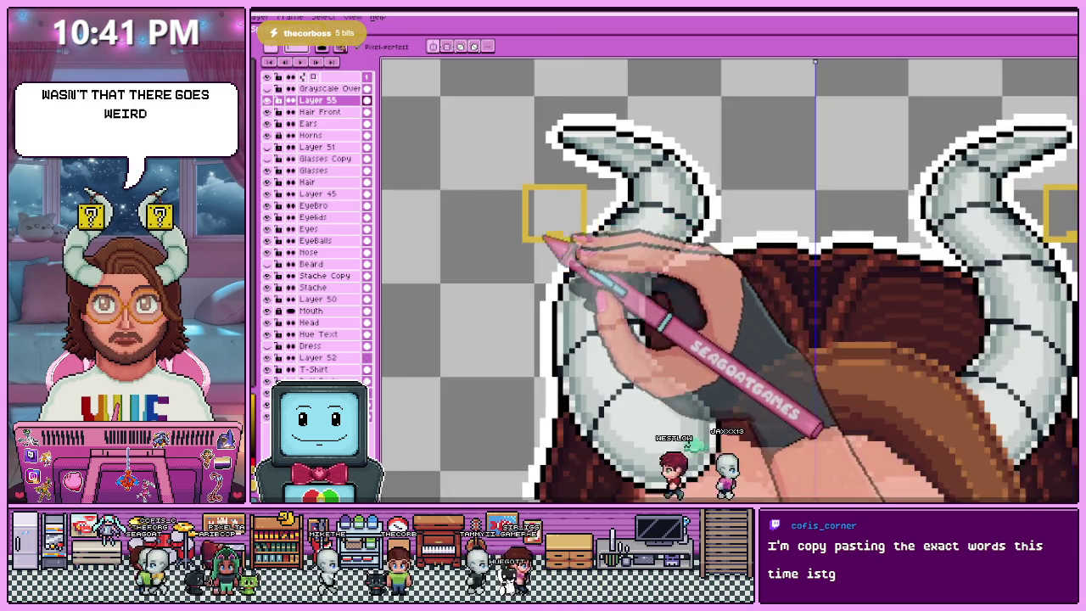
scroll(516, 238, up, 1)
scroll(509, 254, down, 1)
scroll(507, 273, up, 2)
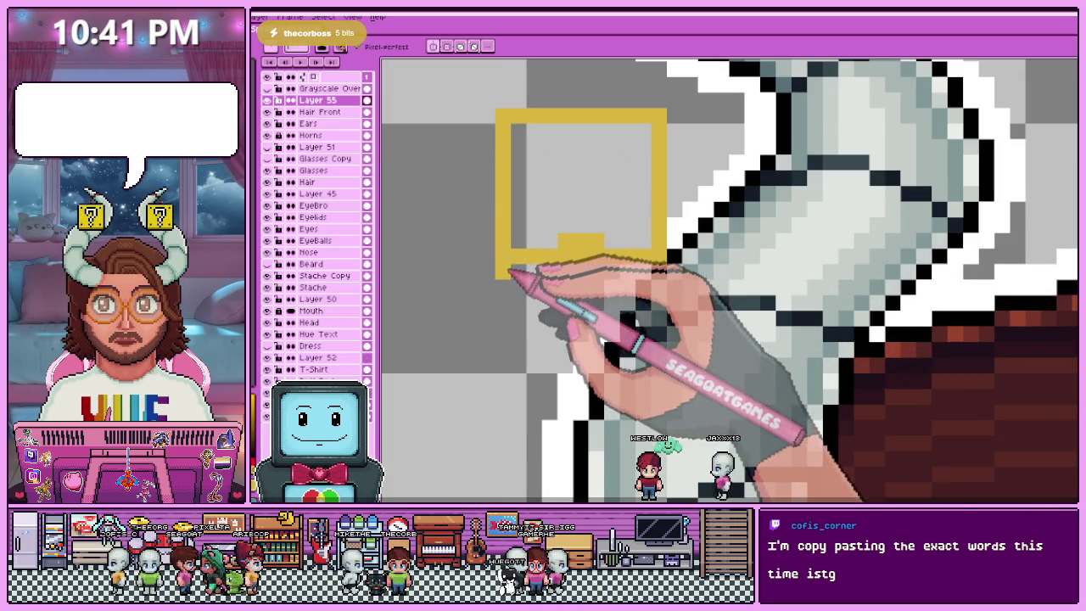
drag(516, 289, 652, 288)
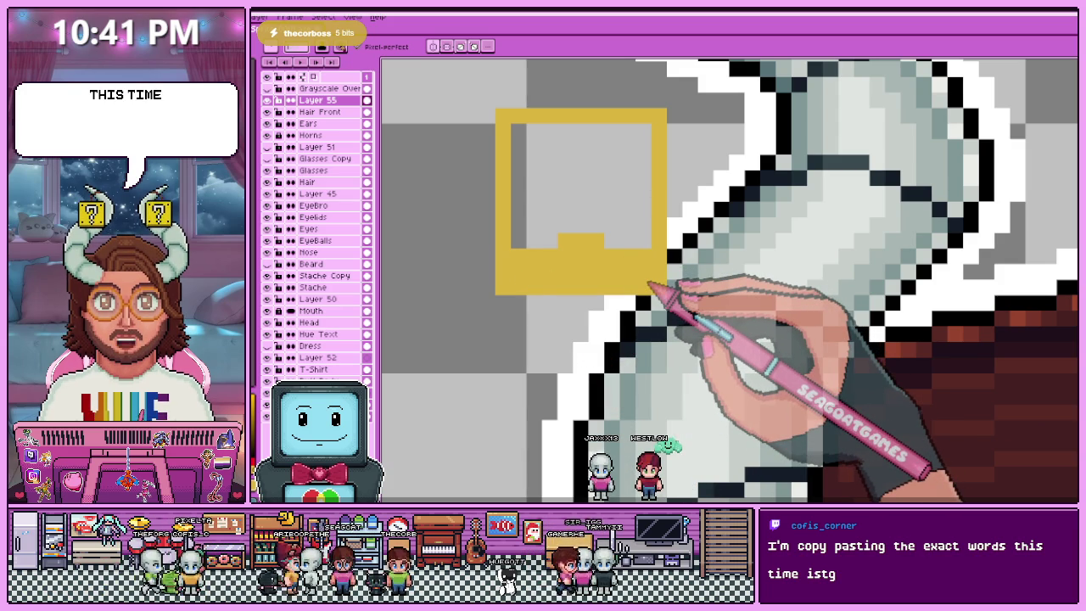
- Thicken the box's left border and fill its grey interior solid yellow
mouse_move(521, 145)
mouse_down()
mouse_move(518, 243)
mouse_move(601, 242)
mouse_up()
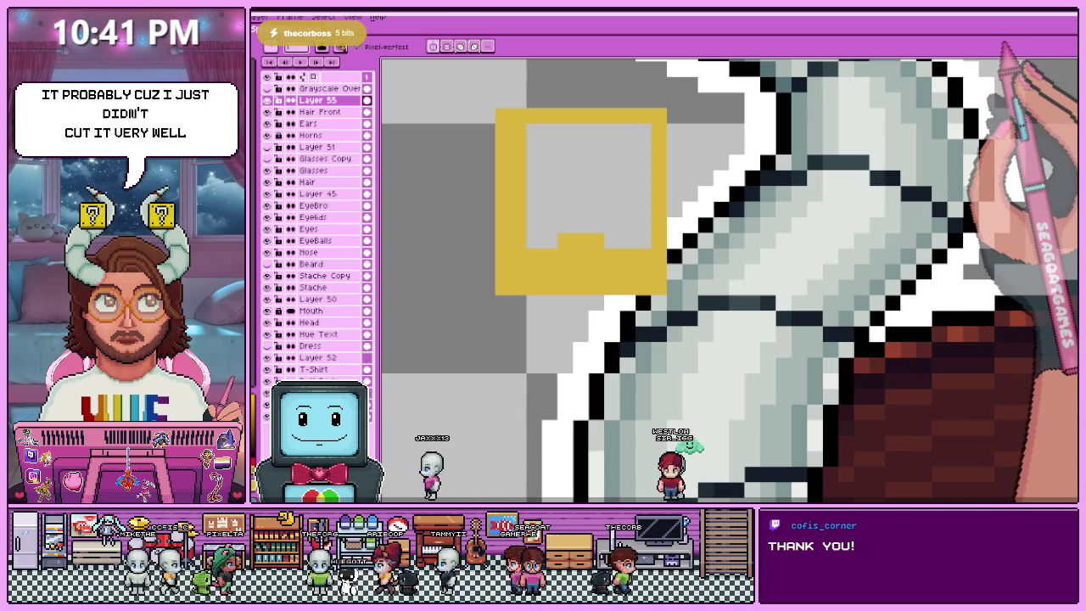
mouse_move(535, 242)
mouse_down()
mouse_move(586, 132)
mouse_move(645, 134)
mouse_move(644, 242)
mouse_up()
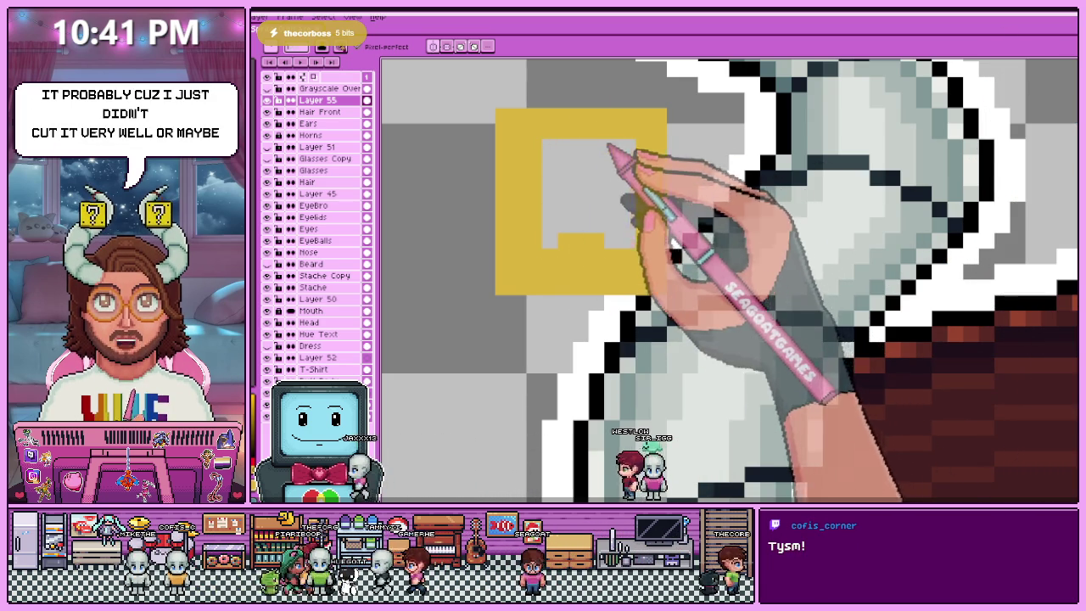
mouse_move(625, 150)
mouse_down()
mouse_move(538, 164)
mouse_move(625, 194)
mouse_move(555, 194)
mouse_move(560, 213)
mouse_move(622, 207)
mouse_move(552, 223)
mouse_move(557, 243)
mouse_move(625, 255)
mouse_move(556, 228)
mouse_up()
scroll(555, 248, down, 1)
scroll(543, 255, up, 1)
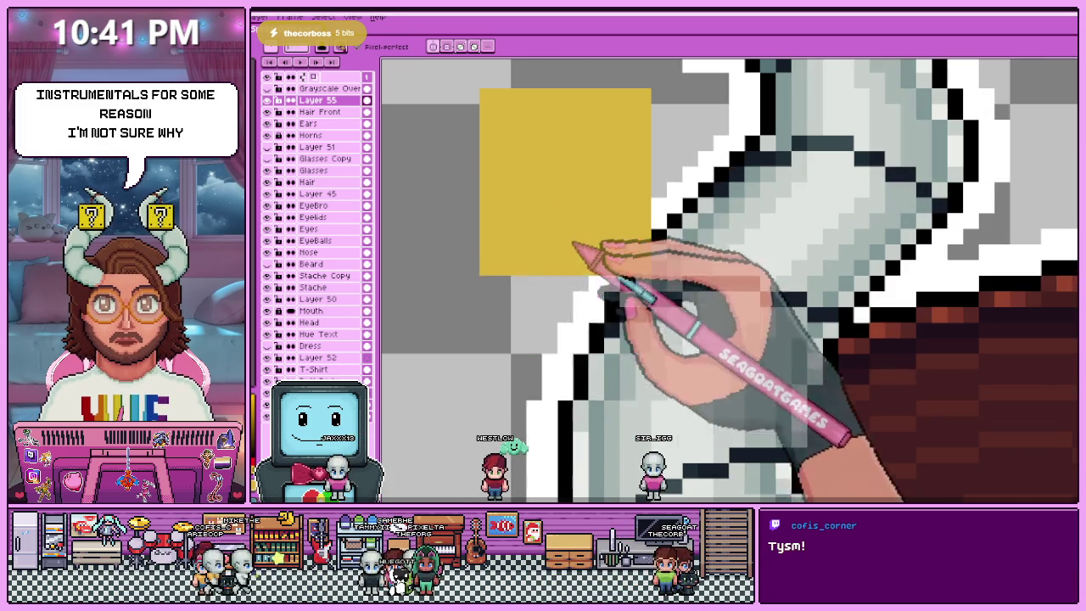
scroll(628, 280, down, 1)
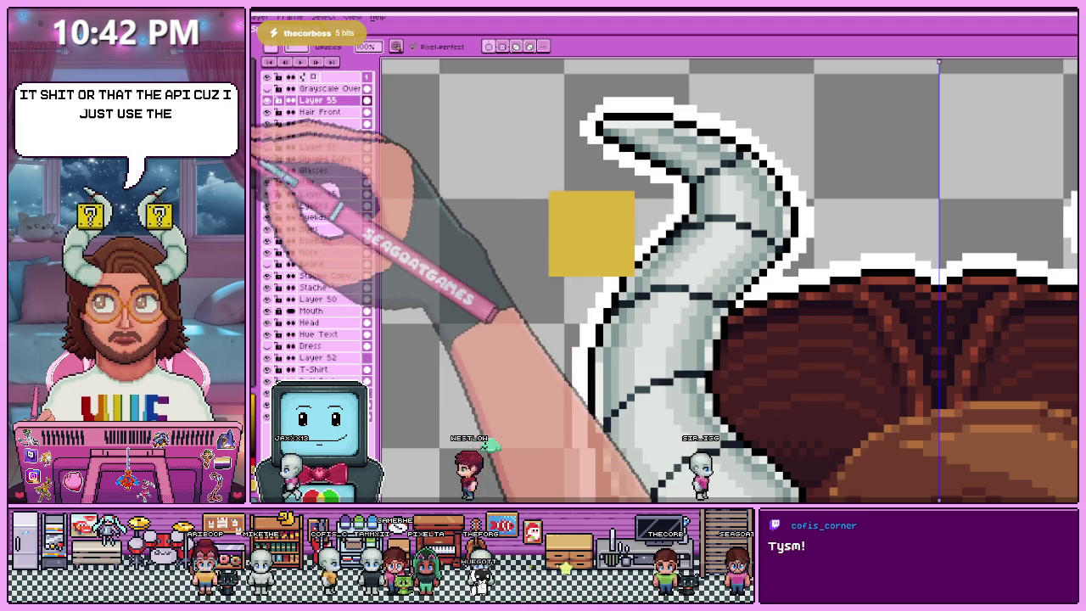
key(e)
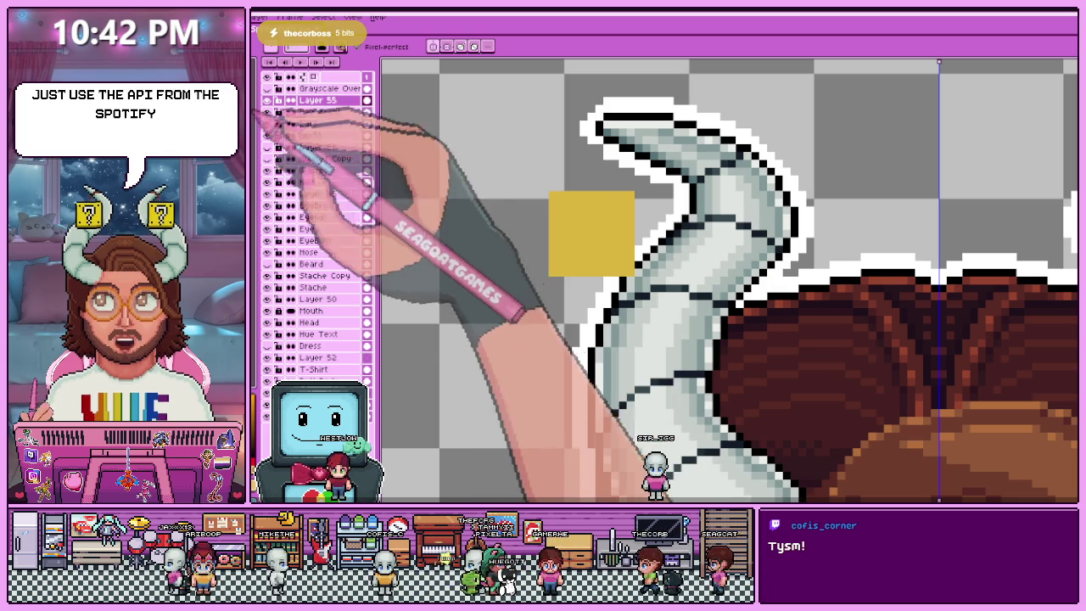
scroll(451, 169, down, 2)
scroll(544, 238, down, 3)
scroll(543, 169, up, 1)
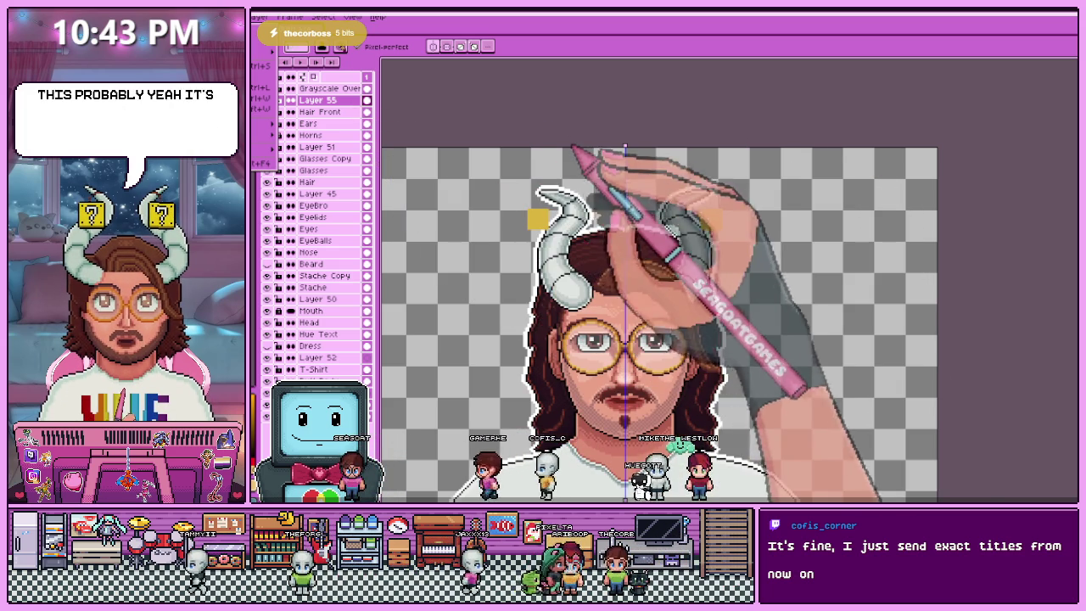
- Copy the question block from its own document and paste it into the portrait
key(ctrl+Tab)
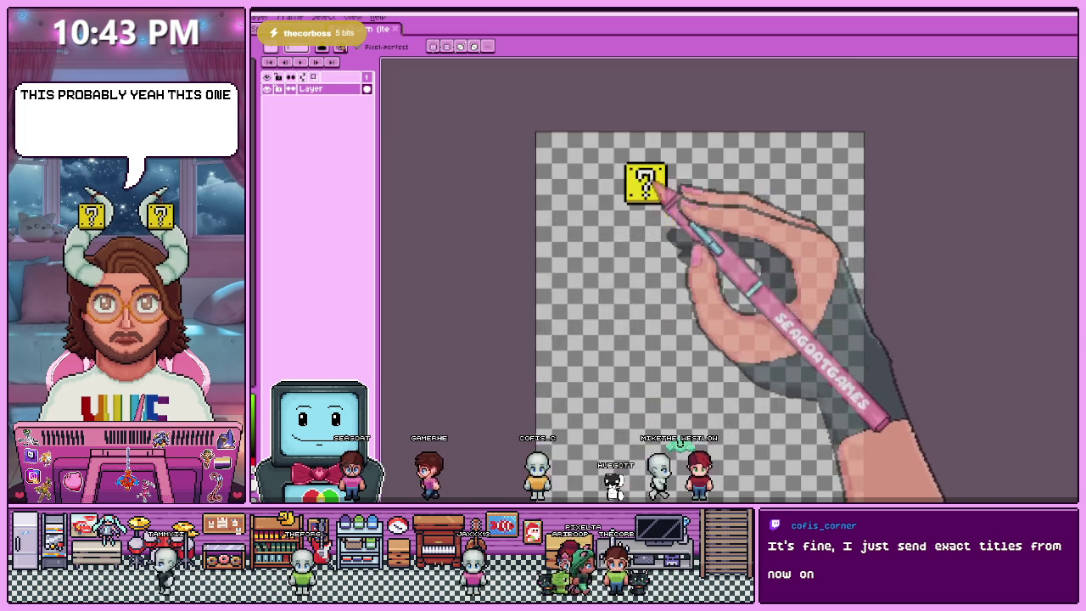
scroll(649, 179, up, 3)
scroll(628, 212, down, 1)
key(m)
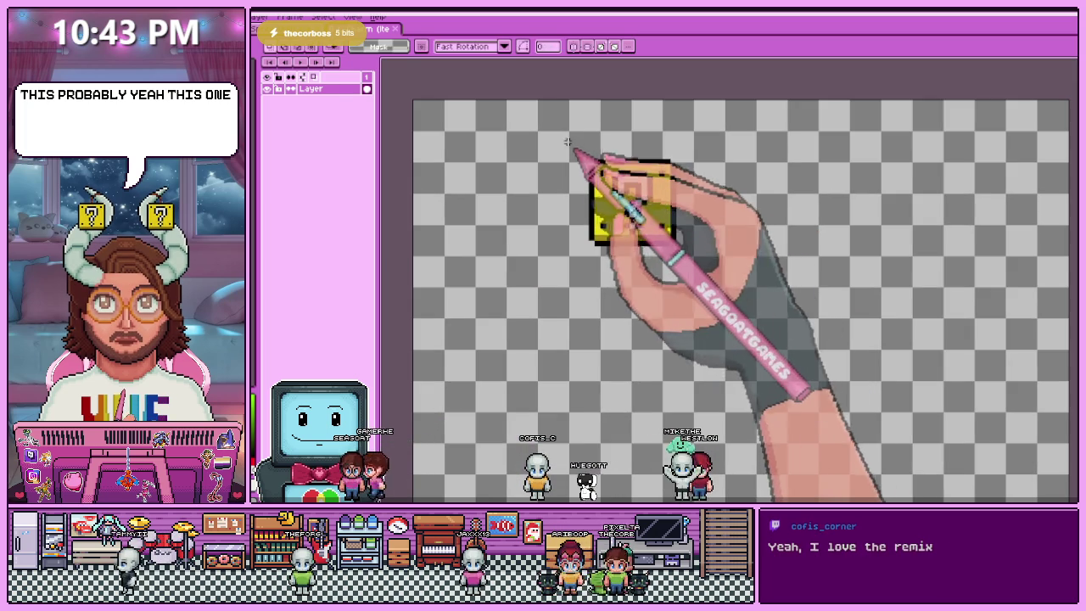
drag(570, 149, 692, 259)
key(ctrl+c)
key(ctrl+Tab)
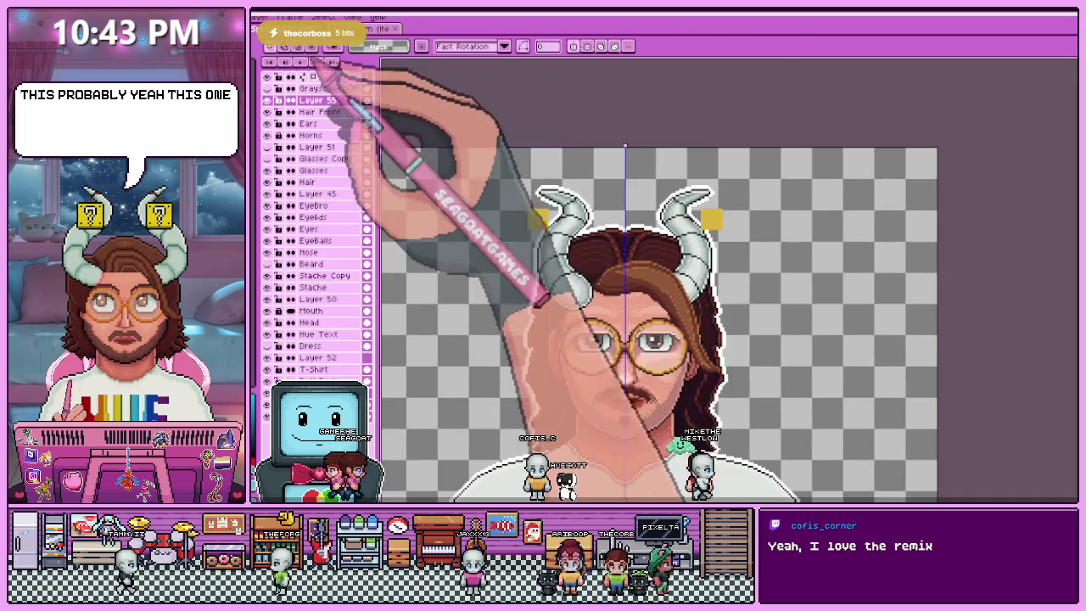
key(ctrl+v)
- Scale the question-block sprite down to about 33.63%, giving 113×173 pixels
key(ctrl+Tab)
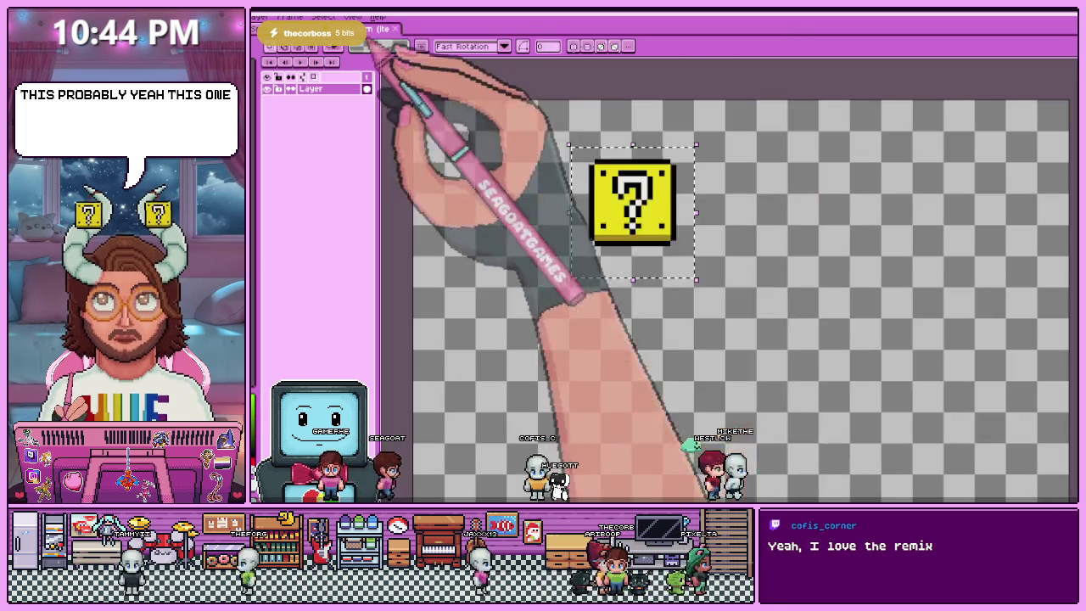
click(582, 114)
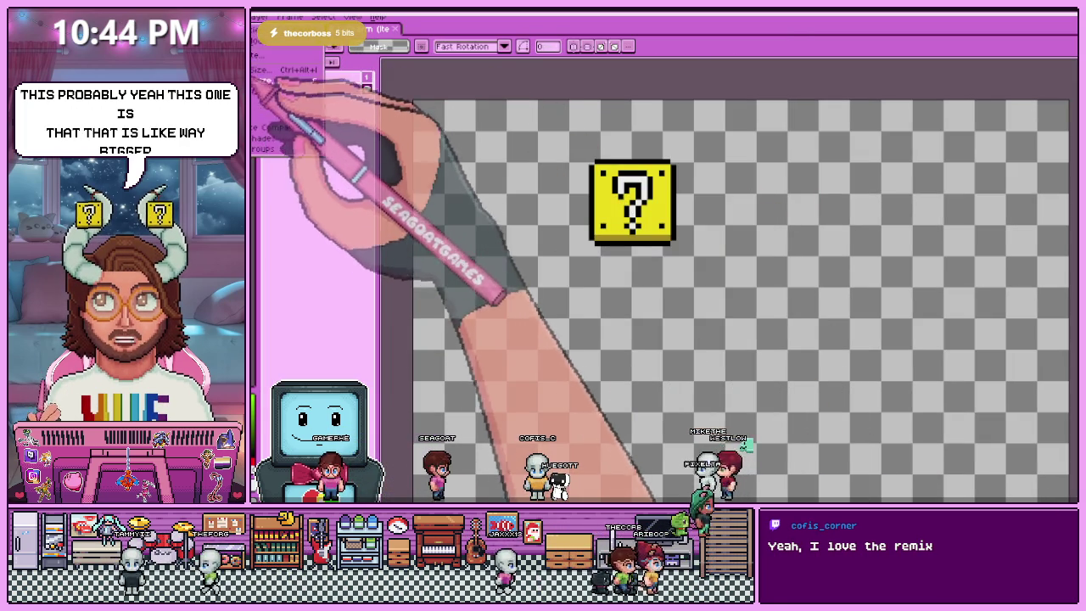
scroll(674, 155, up, 1)
scroll(628, 148, up, 4)
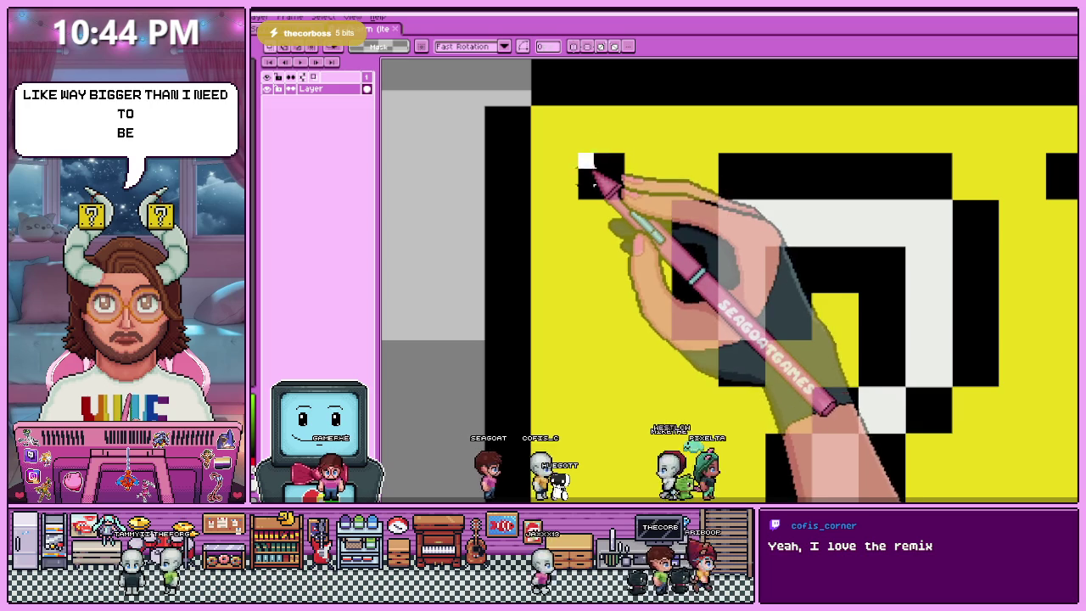
scroll(600, 175, down, 3)
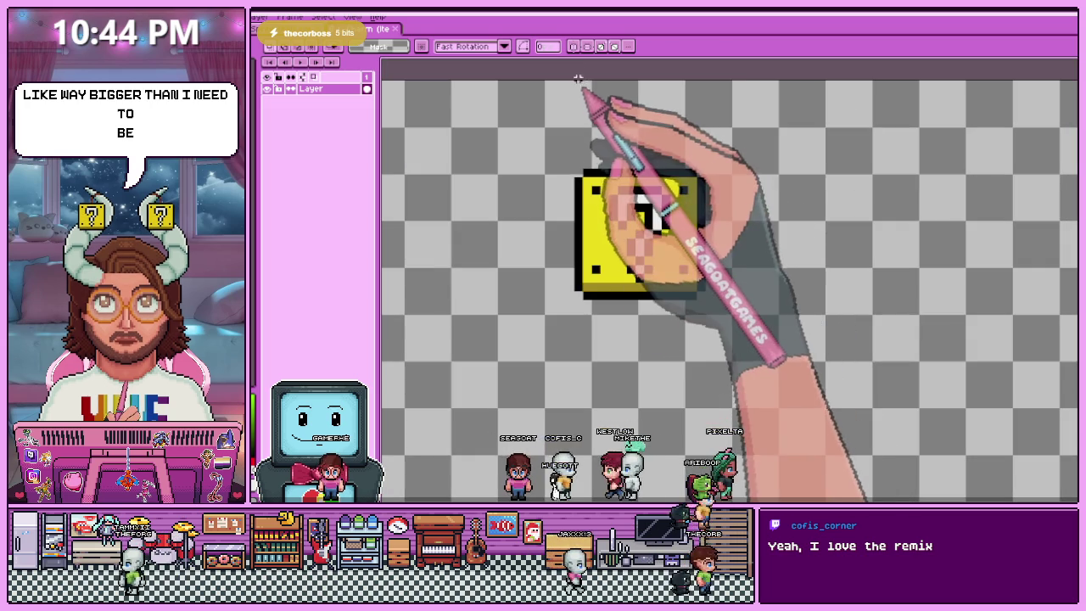
click(259, 17)
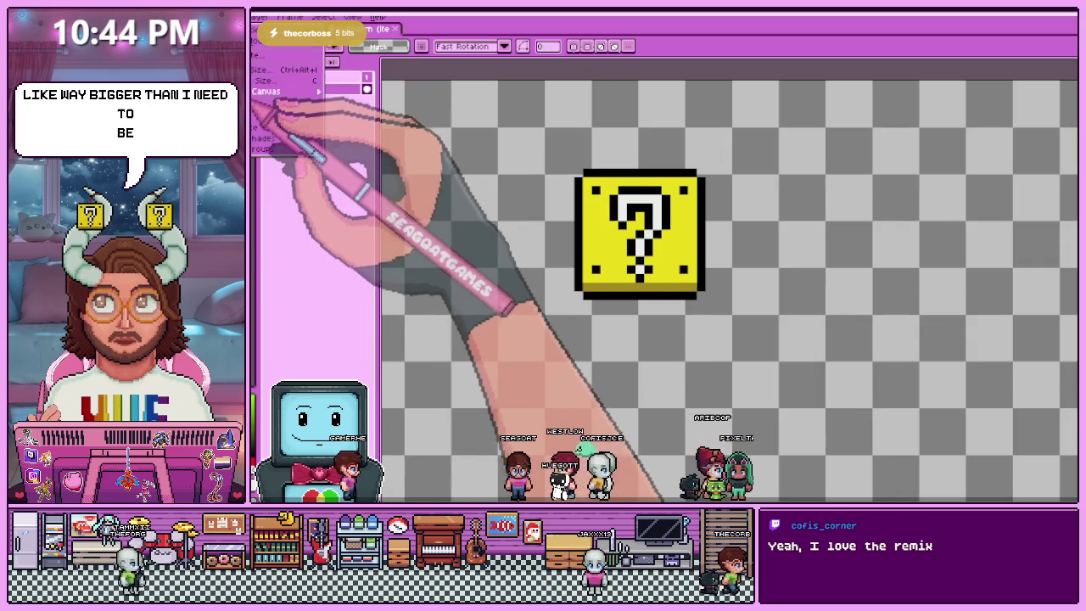
click(280, 79)
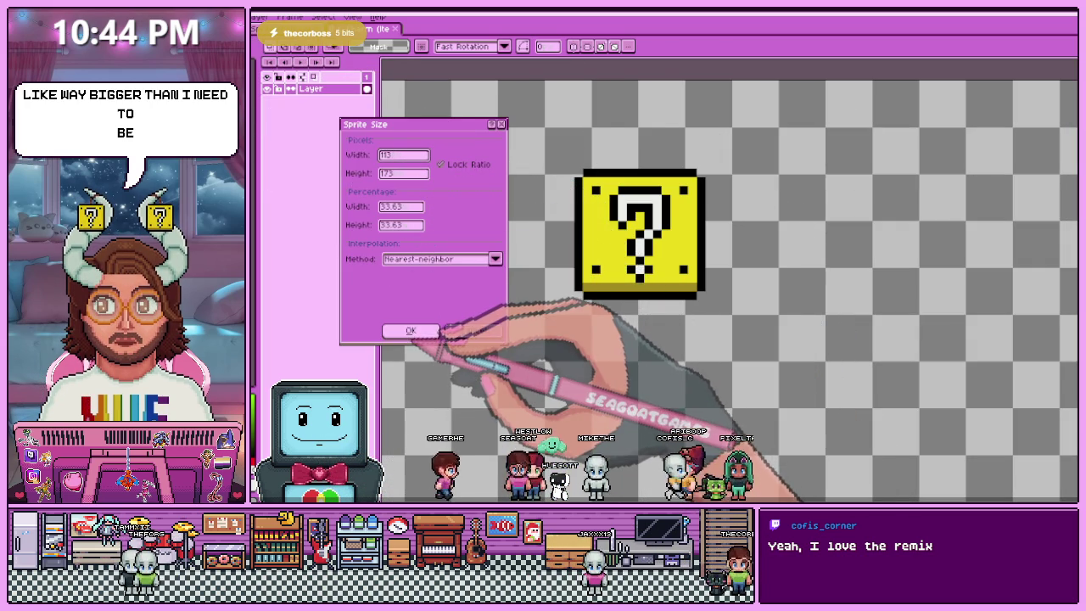
click(411, 330)
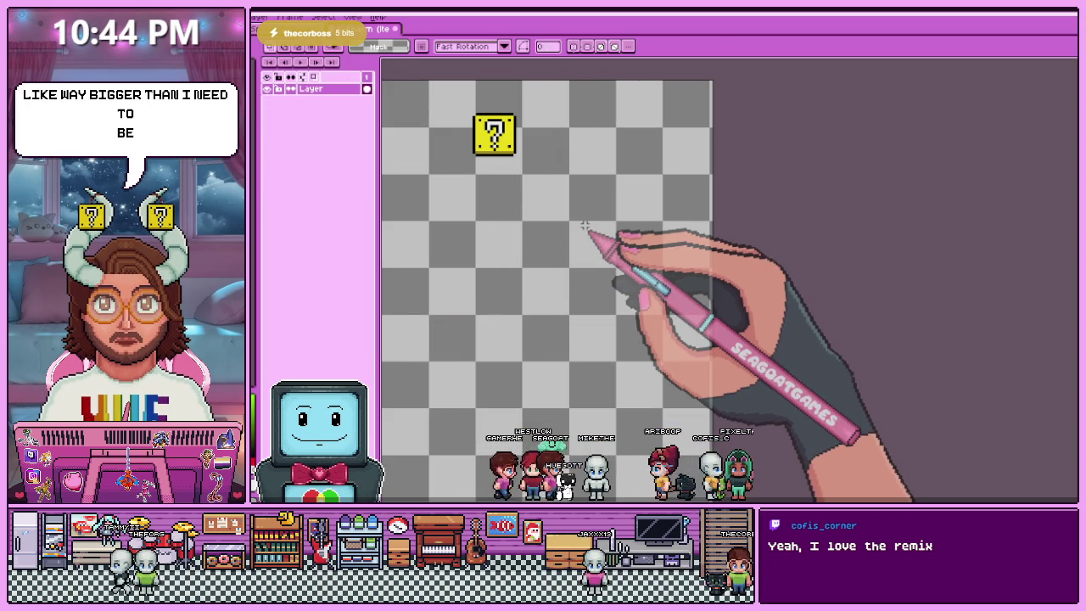
scroll(500, 174, up, 1)
- Paste the resized question block into the portrait and move it beside the left horn
scroll(463, 160, up, 1)
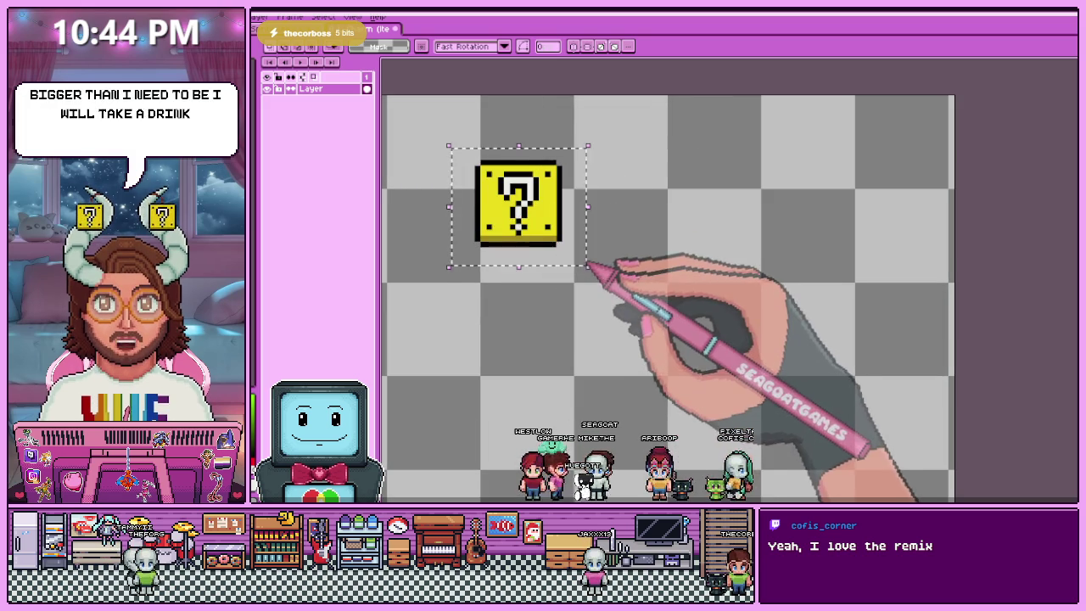
key(ctrl+c)
key(ctrl+Tab)
key(ctrl+v)
mouse_move(732, 185)
mouse_down()
mouse_move(580, 227)
mouse_move(628, 242)
mouse_move(607, 239)
mouse_up()
- Nudge the block into its final spot beside the left horn tip and commit it
scroll(520, 233, up, 1)
scroll(594, 242, down, 1)
scroll(552, 238, down, 1)
scroll(533, 239, up, 1)
scroll(524, 240, up, 1)
scroll(560, 242, up, 1)
drag(577, 242, 594, 250)
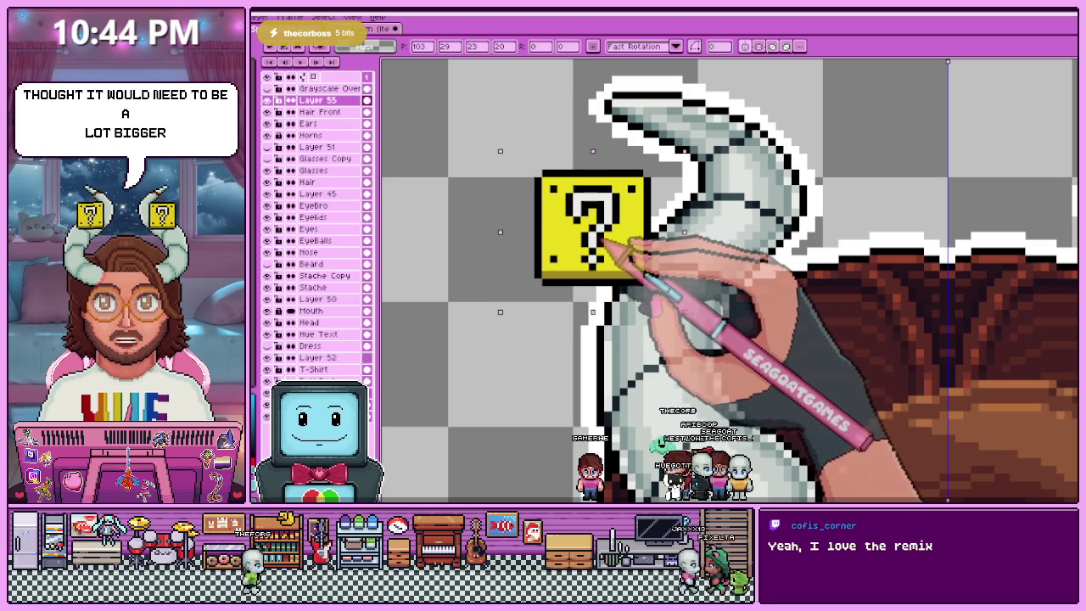
scroll(594, 237, down, 3)
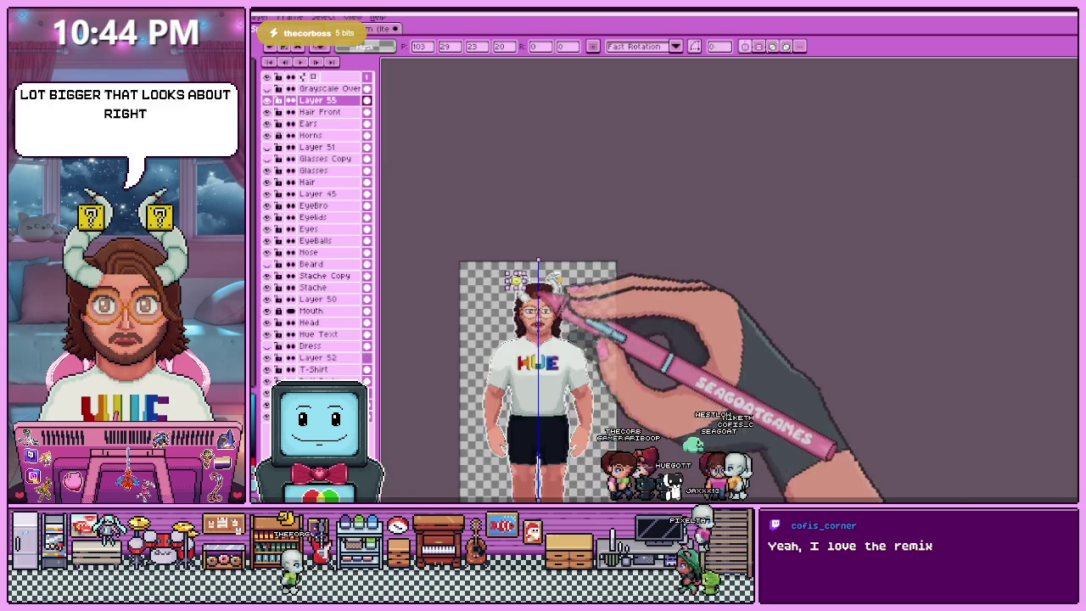
scroll(594, 237, up, 2)
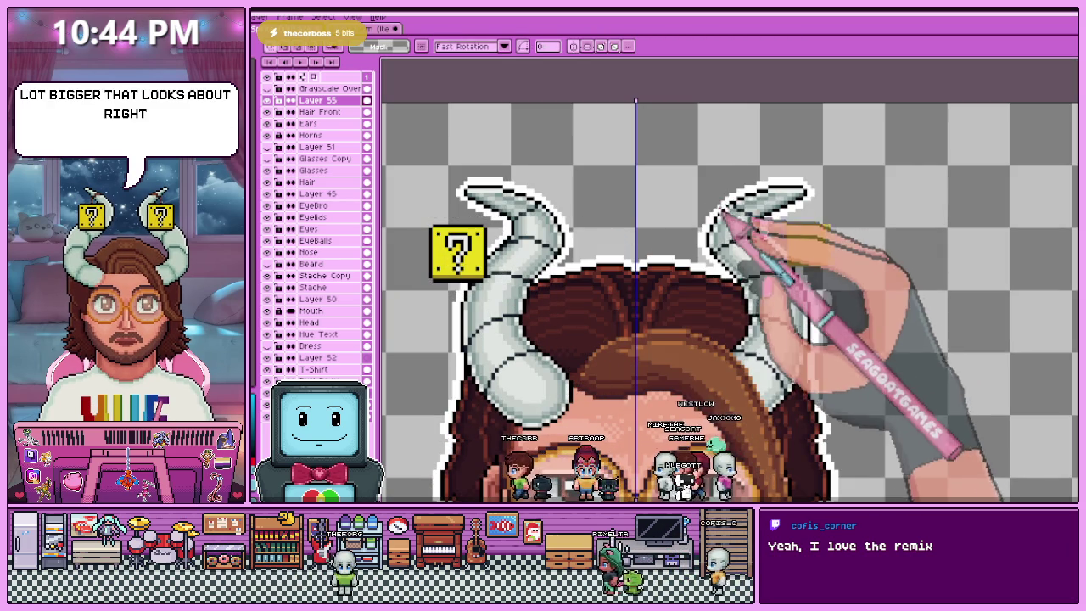
key(Return)
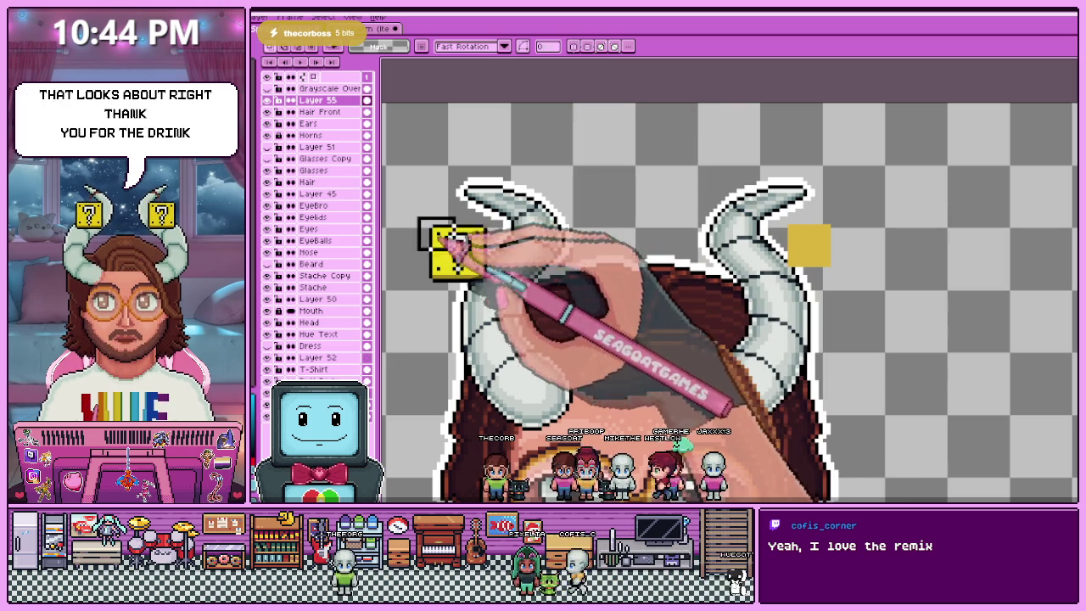
- Select the question block by the left horn, then the yellow block by the right horn
drag(416, 216, 513, 293)
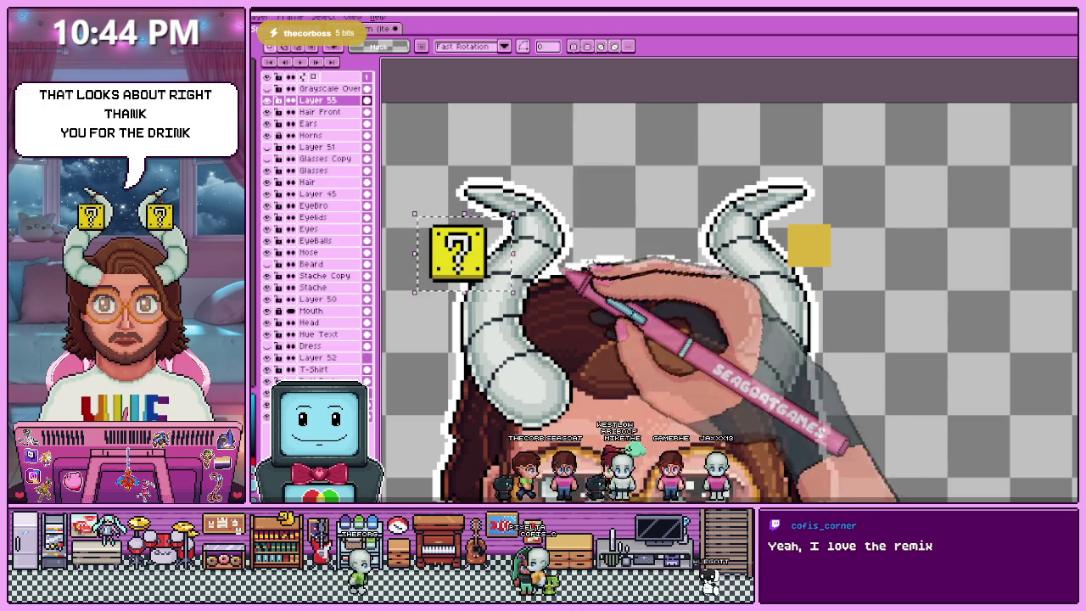
scroll(666, 210, down, 1)
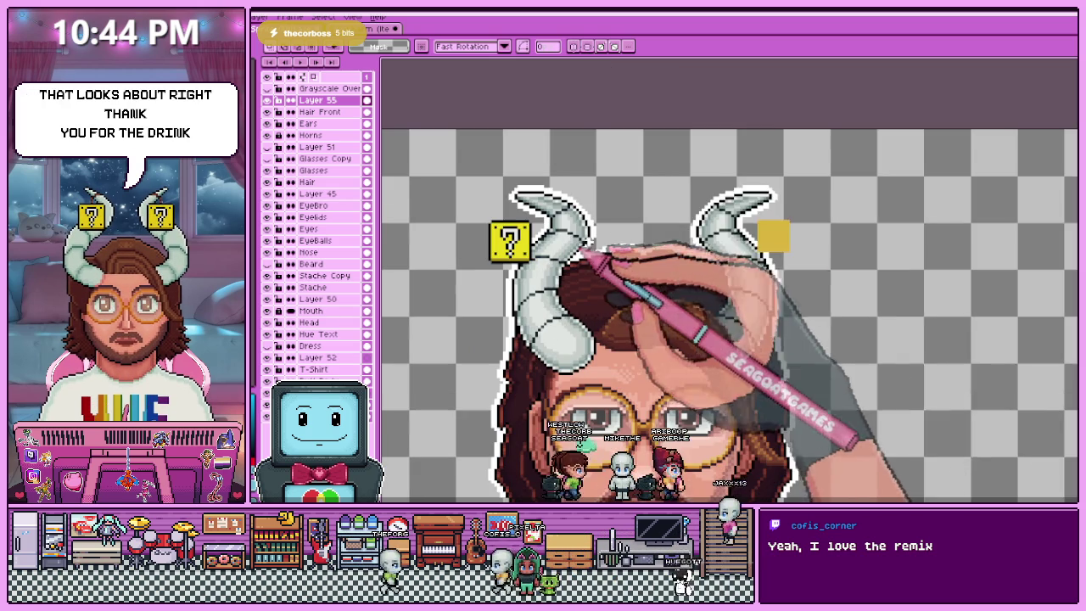
drag(723, 174, 809, 297)
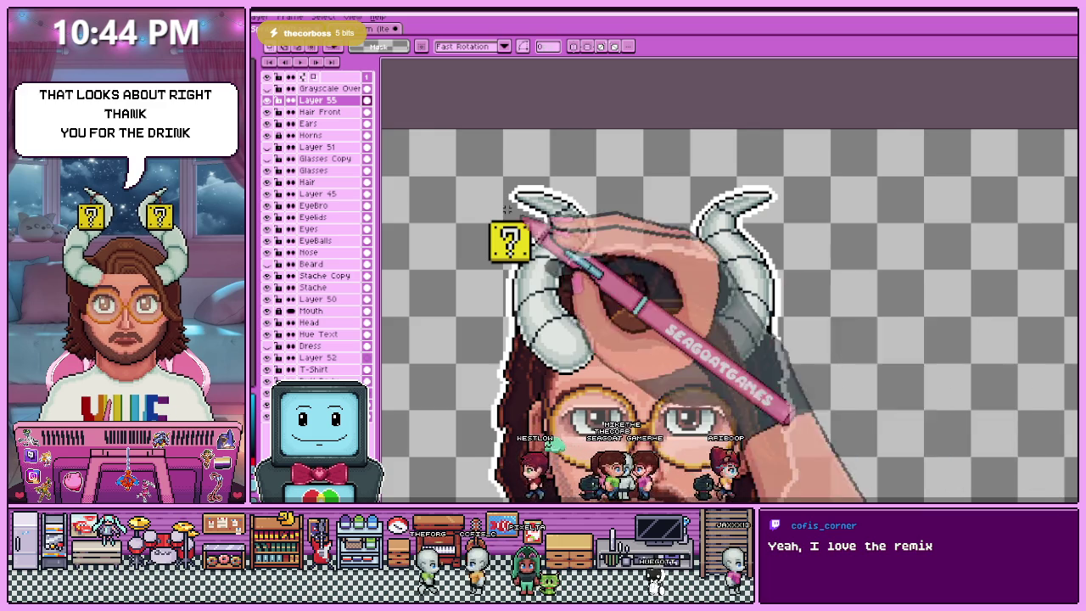
scroll(502, 219, up, 2)
- Sample a colour from the left block and recolour a pixel of its question mark
scroll(497, 280, up, 2)
key(i)
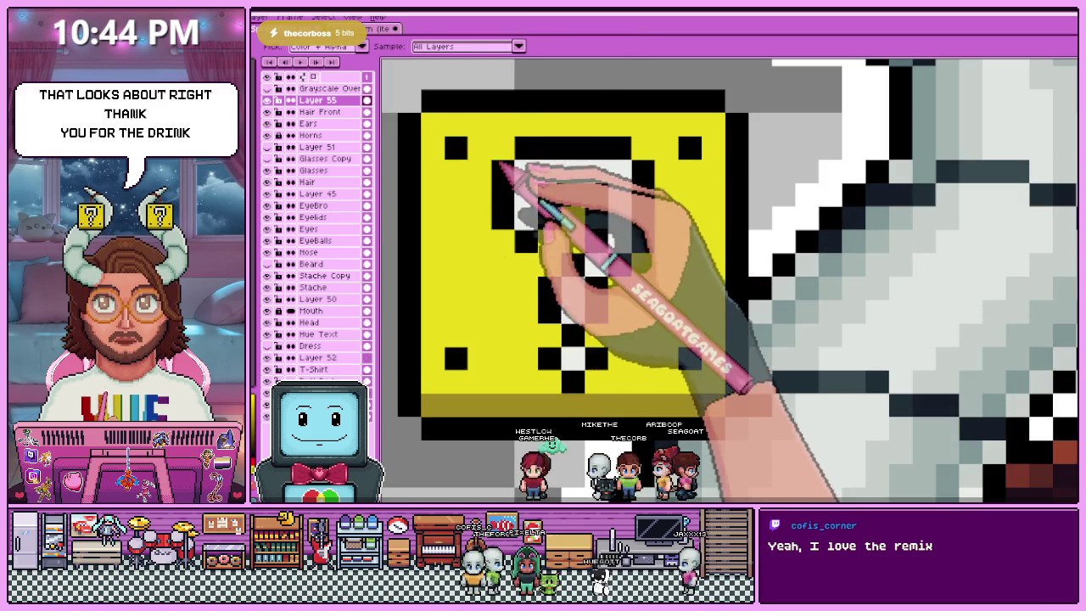
key(i)
key(b)
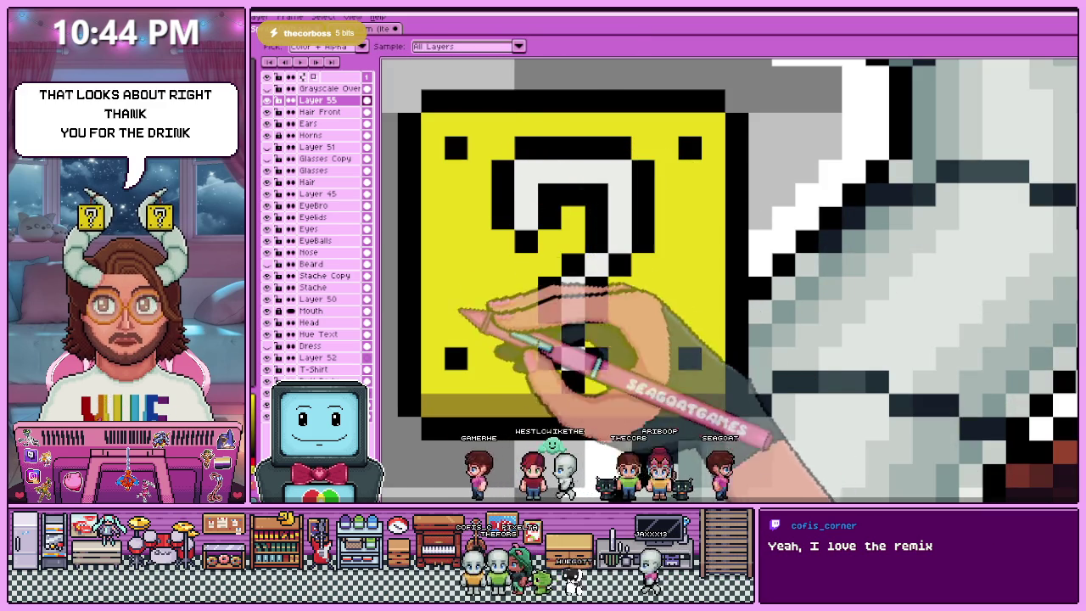
click(549, 125)
scroll(551, 136, down, 2)
scroll(498, 169, up, 1)
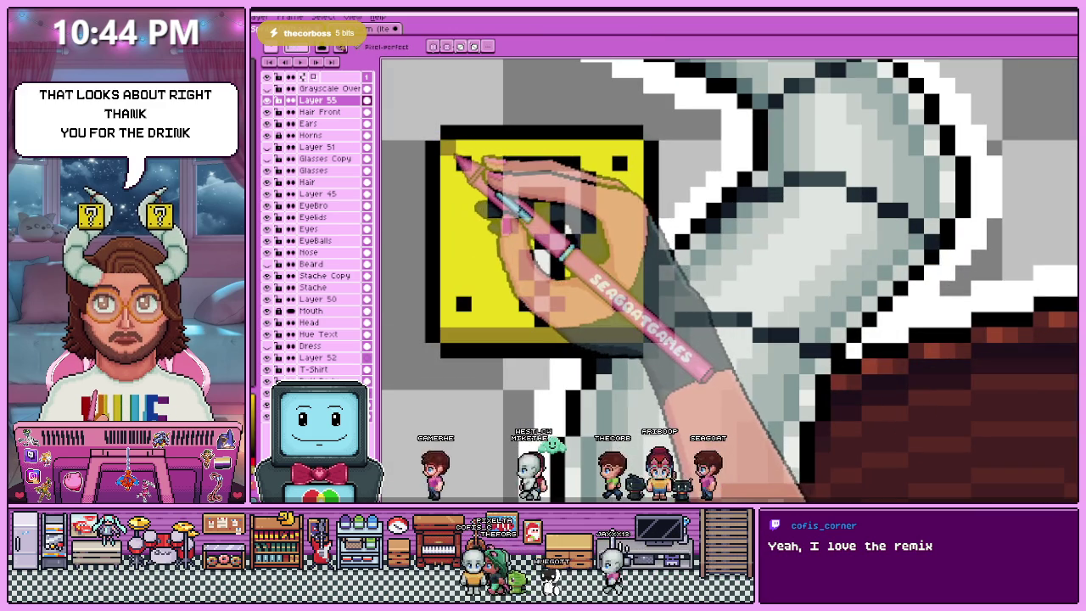
scroll(448, 315, down, 3)
scroll(454, 318, up, 2)
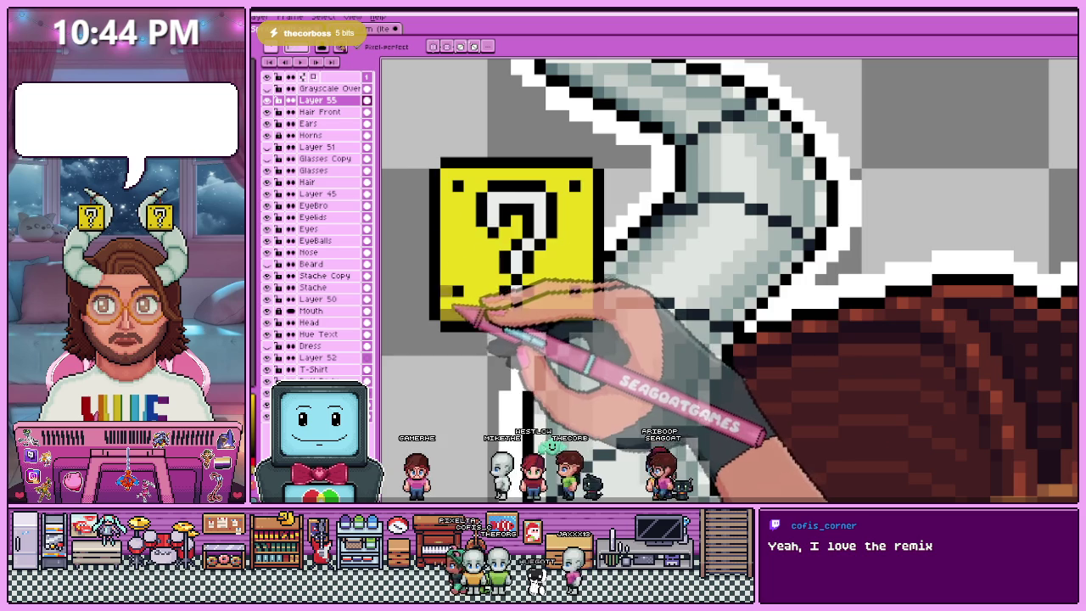
scroll(459, 177, up, 2)
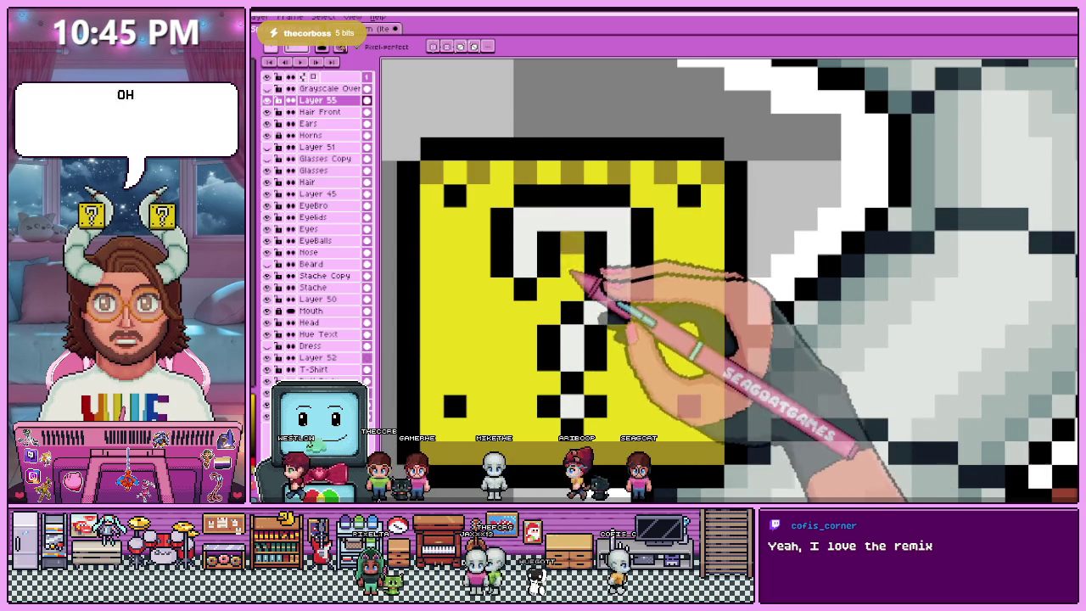
scroll(577, 296, down, 4)
scroll(517, 218, up, 2)
scroll(546, 243, up, 1)
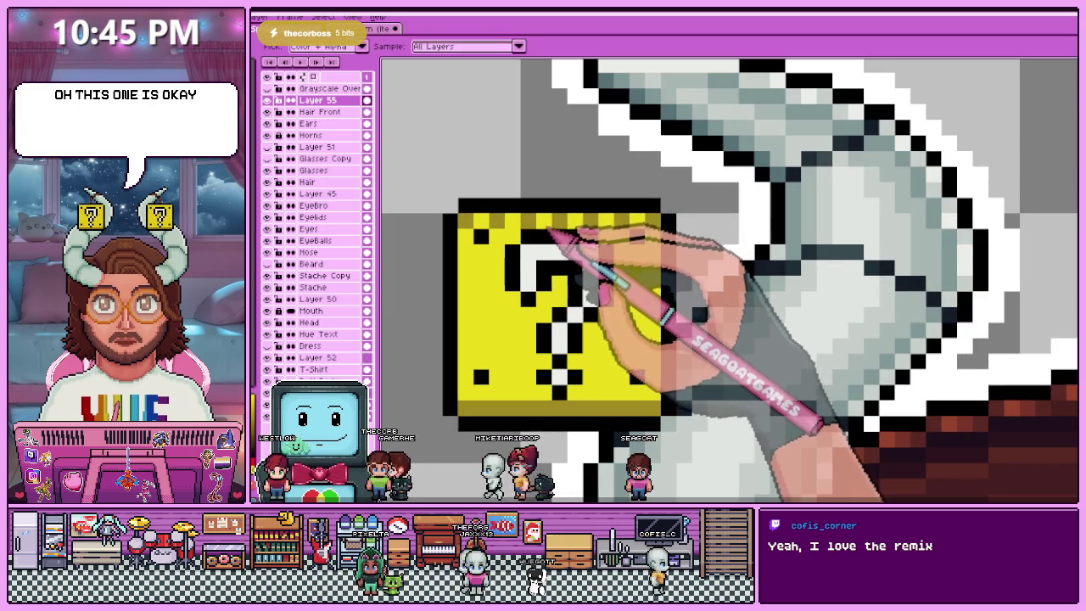
scroll(649, 235, down, 1)
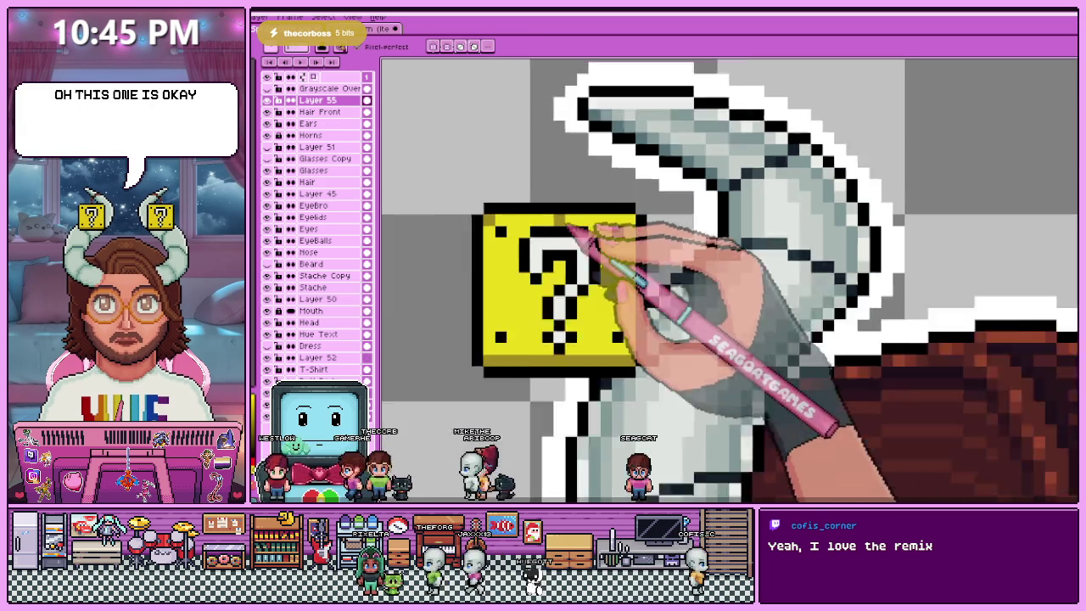
scroll(574, 271, down, 2)
scroll(521, 243, up, 3)
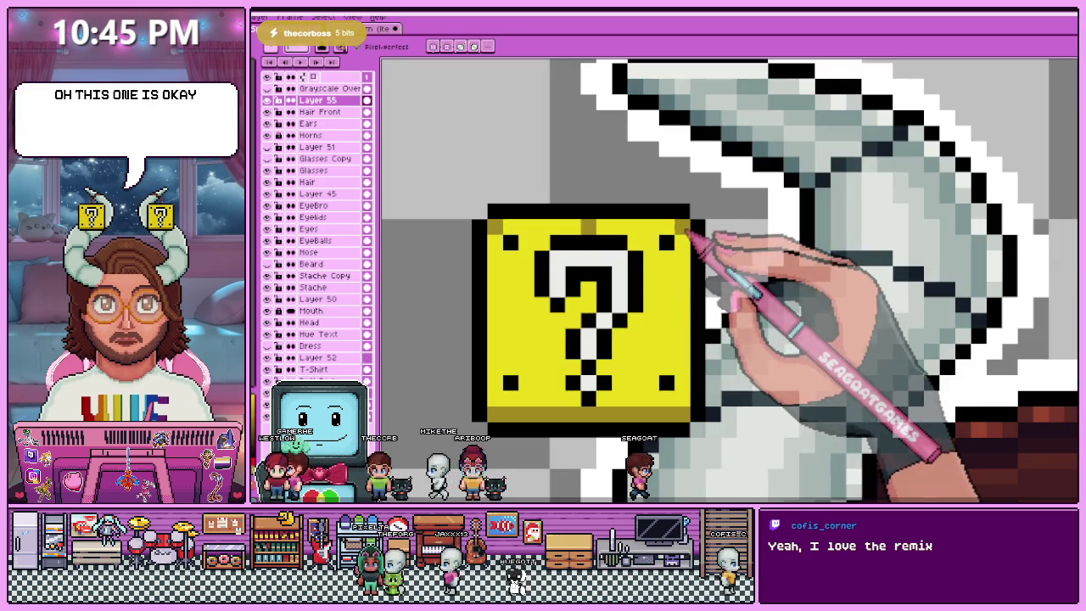
scroll(624, 236, down, 2)
scroll(623, 236, down, 1)
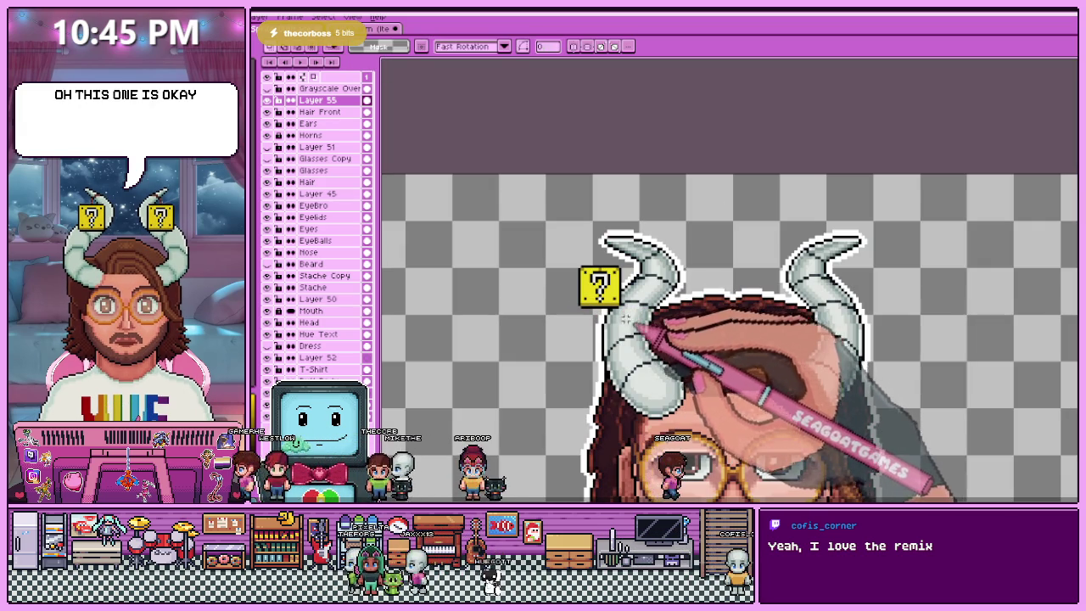
scroll(625, 317, up, 2)
scroll(598, 314, up, 1)
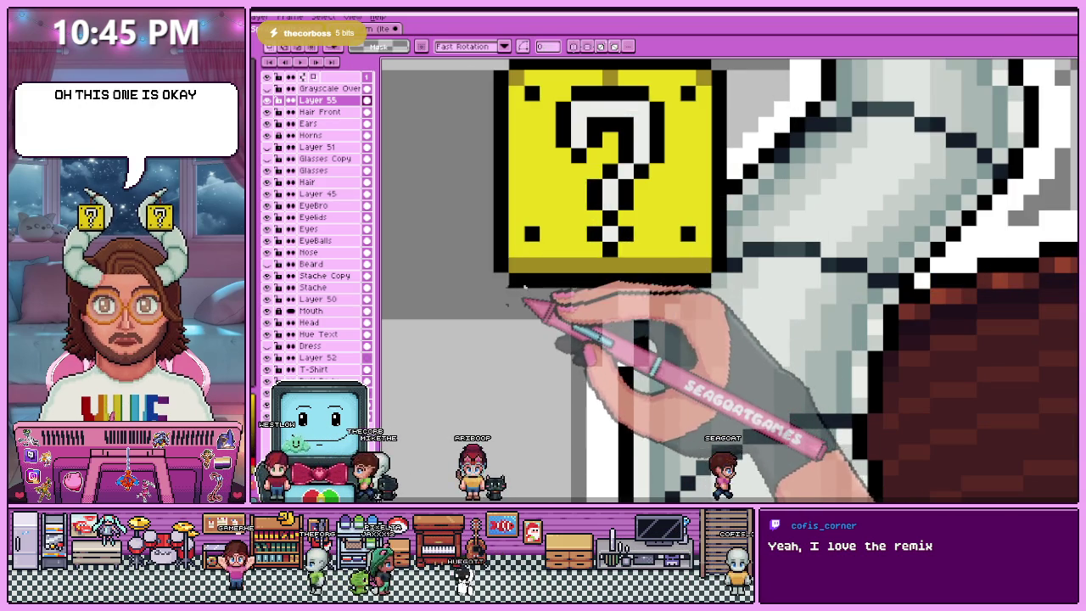
scroll(554, 270, down, 2)
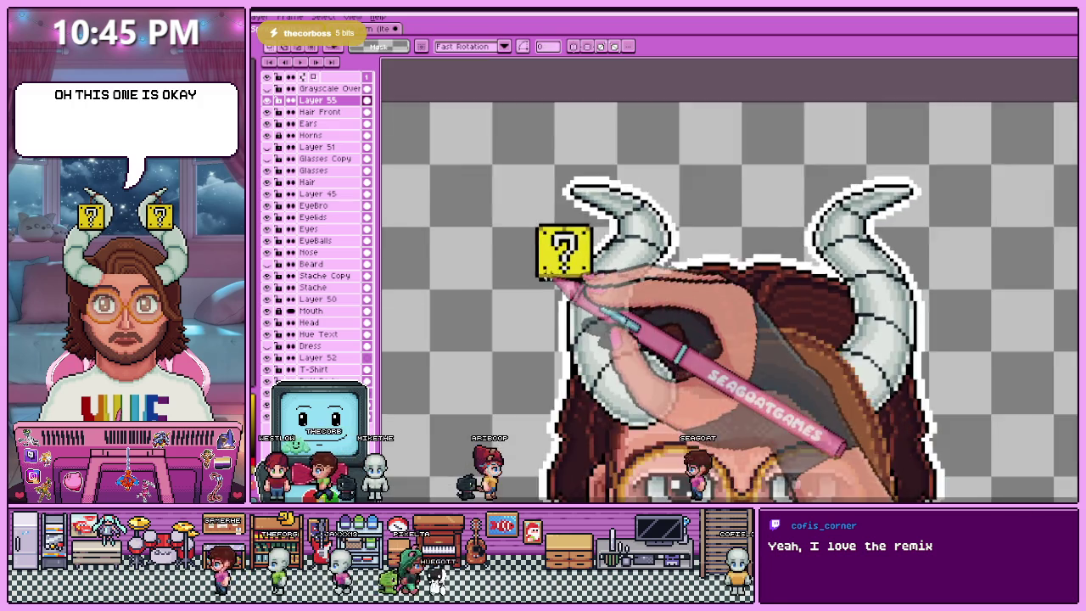
scroll(575, 266, down, 1)
scroll(575, 288, up, 1)
scroll(568, 272, up, 1)
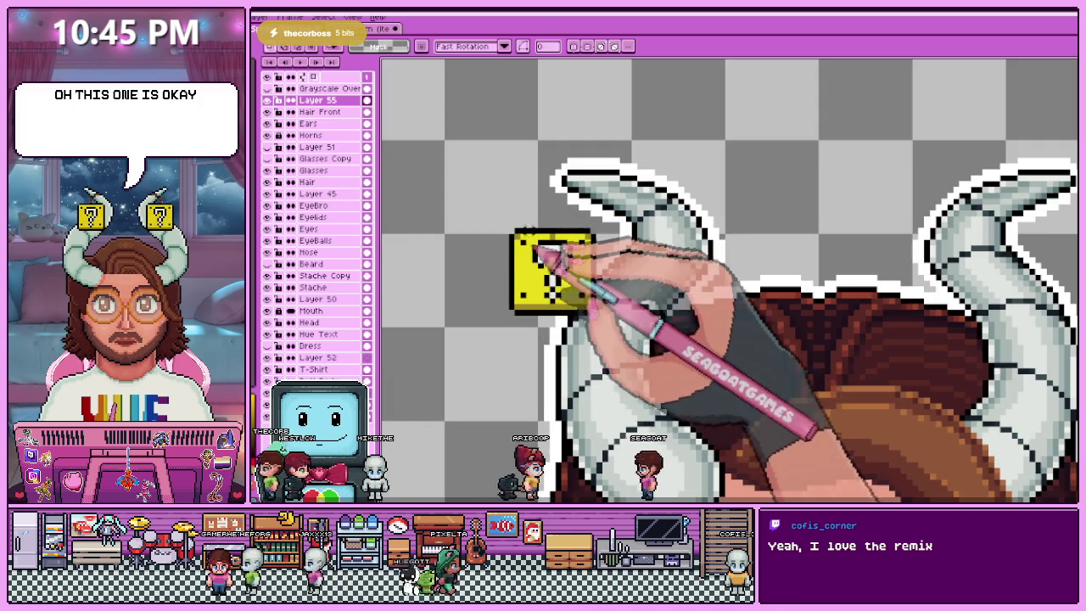
scroll(604, 321, down, 1)
scroll(533, 226, up, 2)
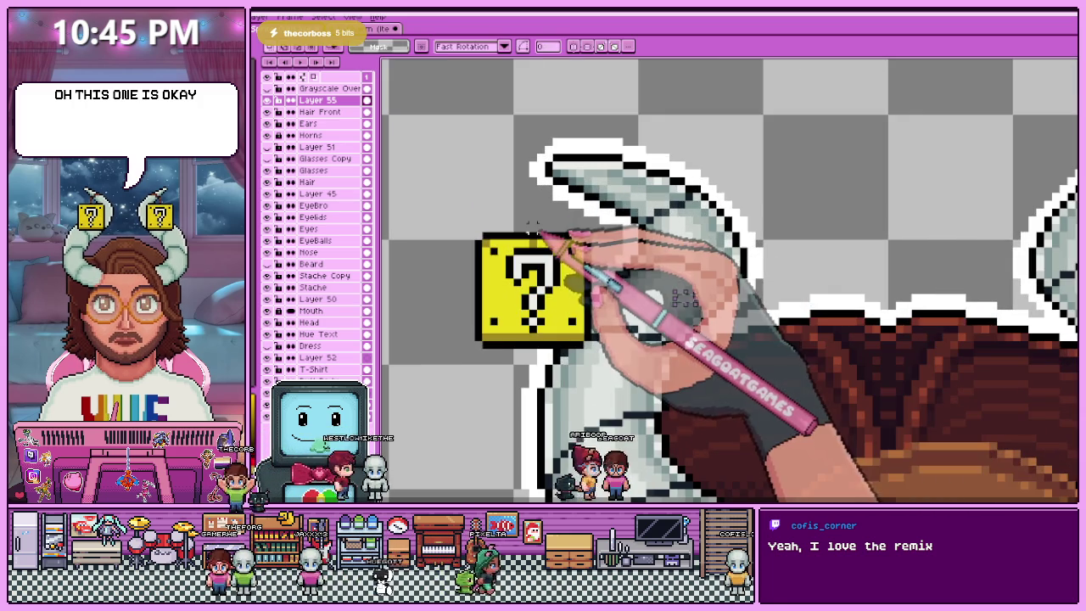
scroll(684, 297, down, 1)
scroll(670, 446, up, 1)
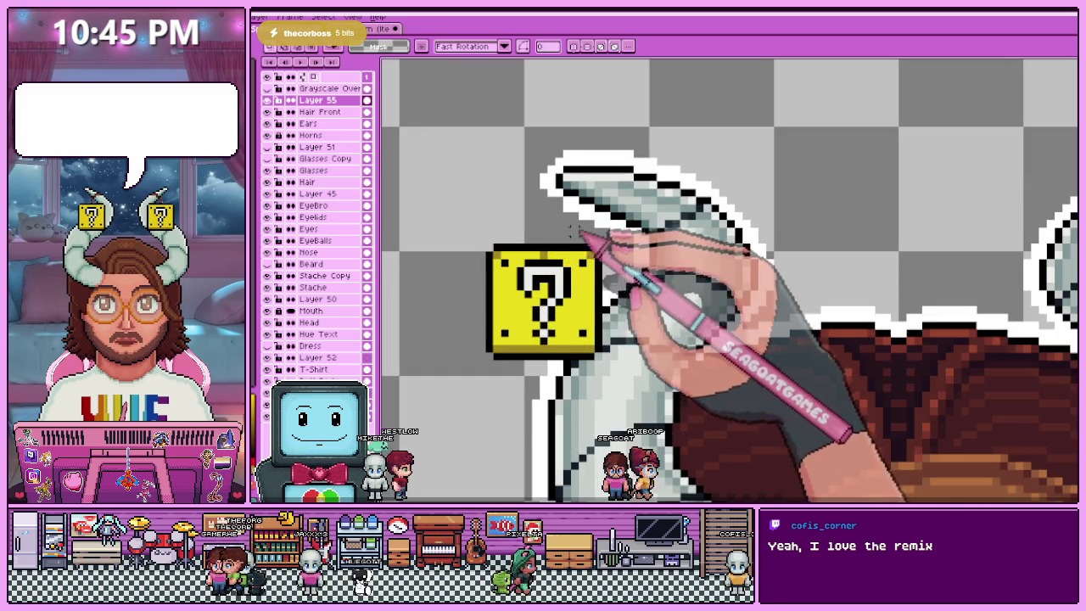
scroll(574, 229, down, 2)
scroll(560, 263, up, 1)
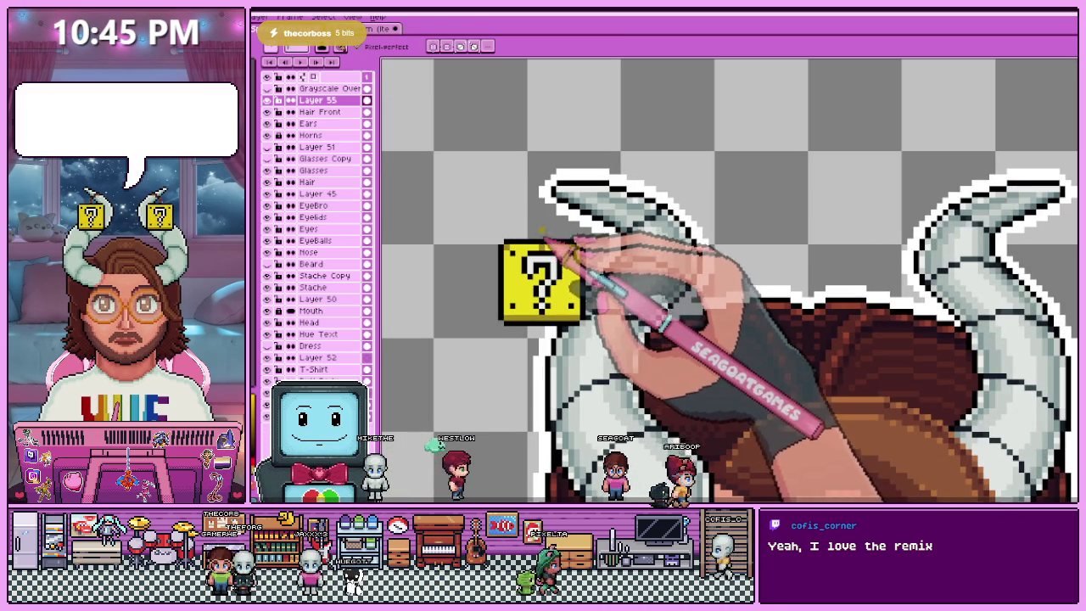
scroll(543, 239, up, 2)
scroll(563, 235, down, 2)
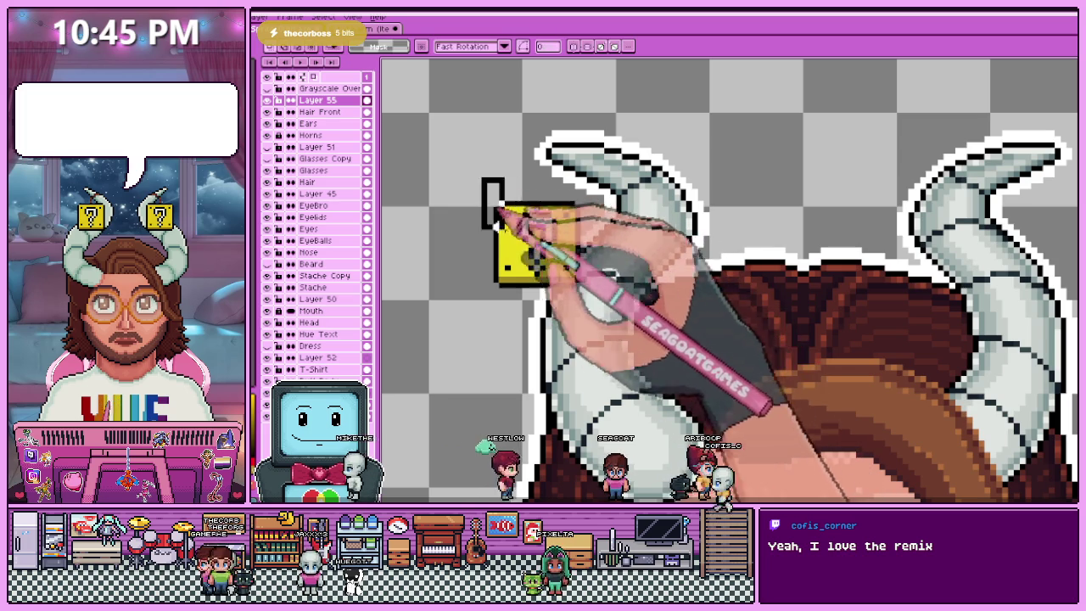
- Move the left question block next to the horn tip, confirm it, and zoom out to check the right block
drag(499, 211, 585, 274)
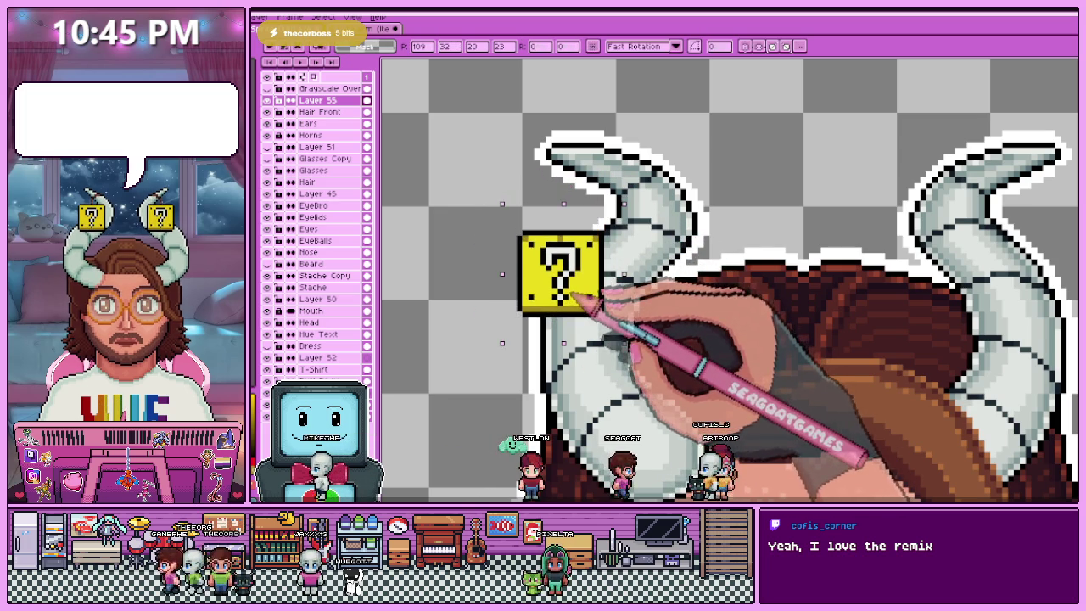
scroll(564, 282, down, 1)
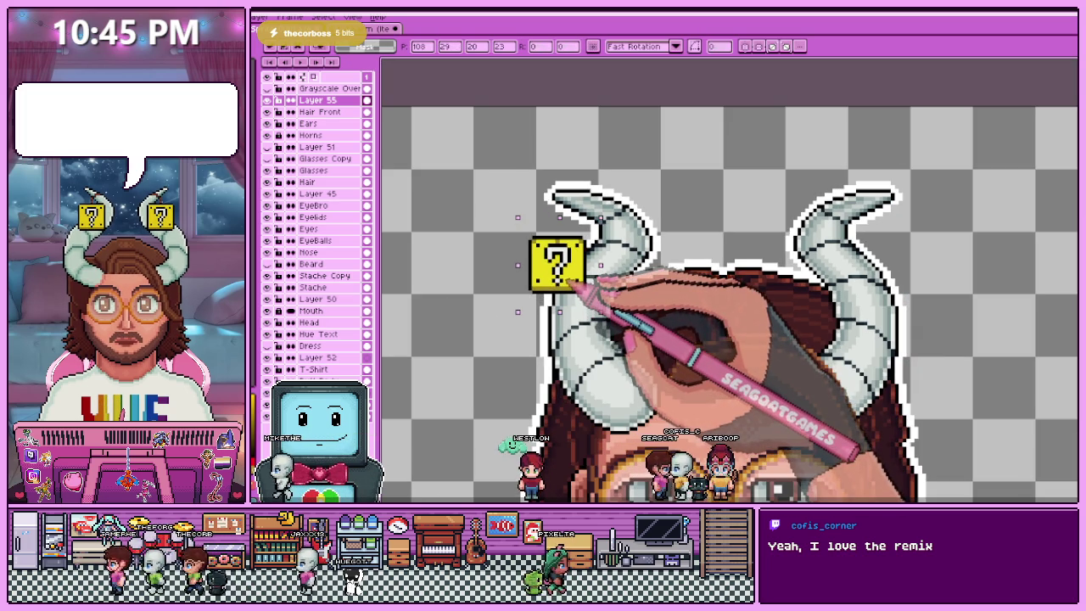
key(Return)
scroll(567, 285, down, 2)
scroll(633, 340, up, 1)
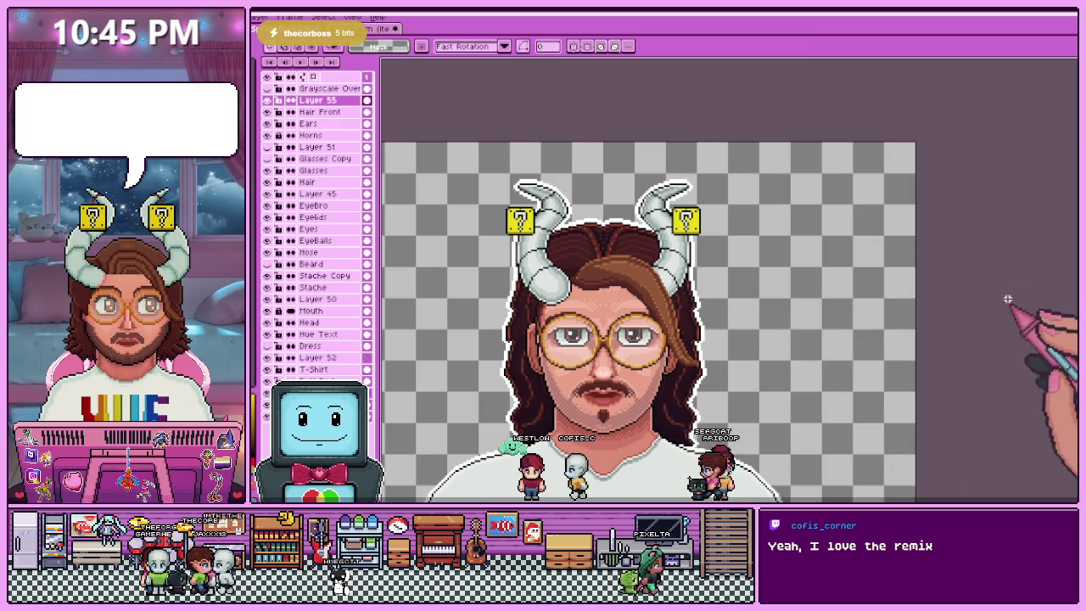
scroll(766, 217, up, 1)
scroll(635, 206, up, 3)
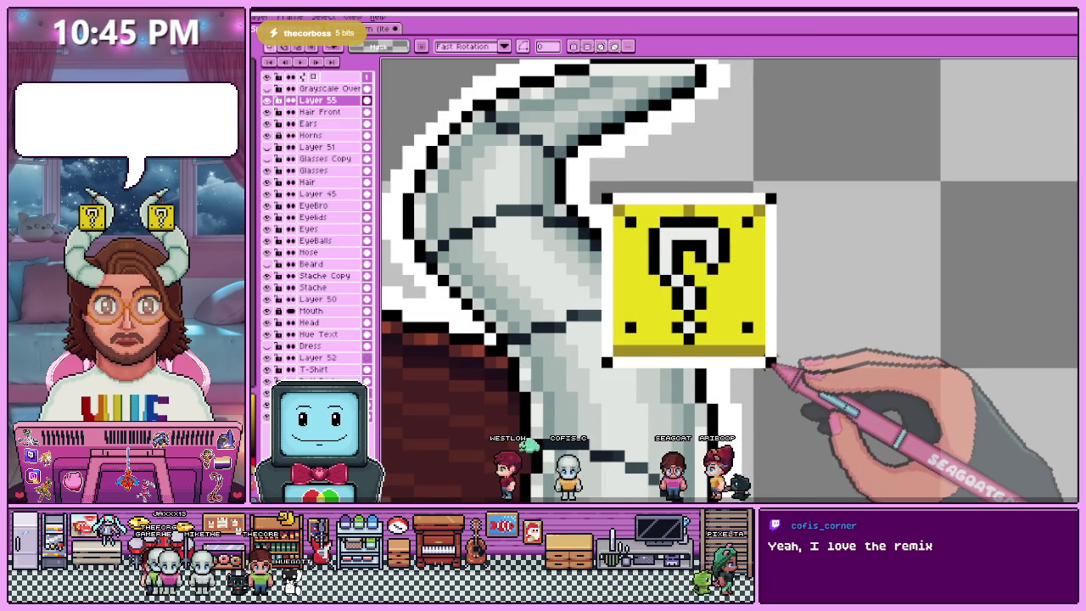
scroll(776, 335, down, 1)
scroll(776, 255, down, 2)
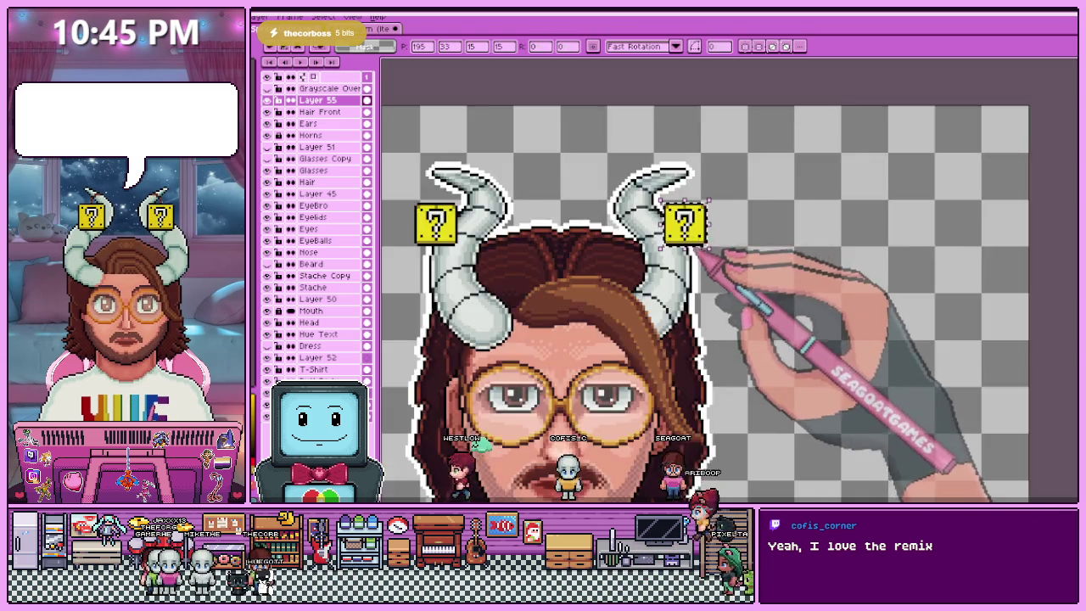
scroll(756, 280, down, 2)
scroll(611, 233, up, 2)
scroll(628, 297, up, 1)
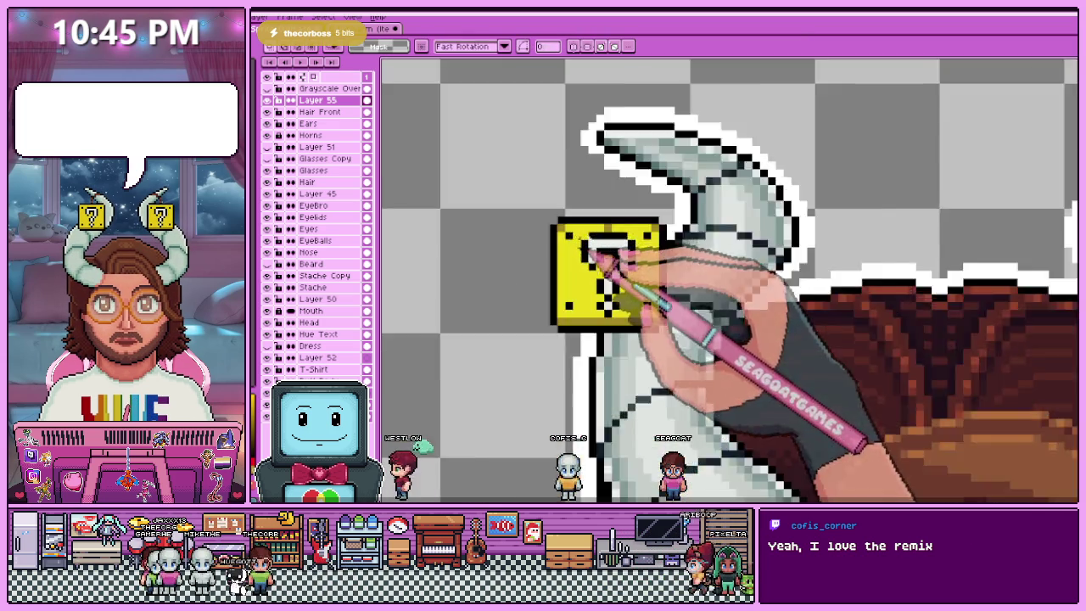
scroll(572, 204, up, 2)
- Sample the block's yellow and paint it along the top row of the left question block
key(i)
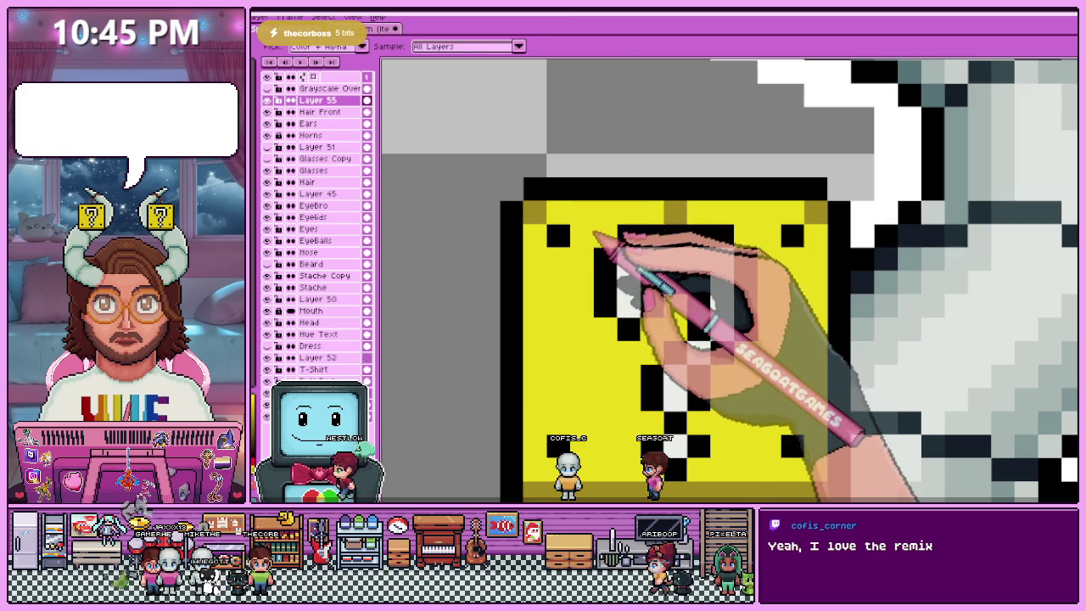
key(b)
scroll(612, 223, down, 2)
scroll(650, 213, up, 1)
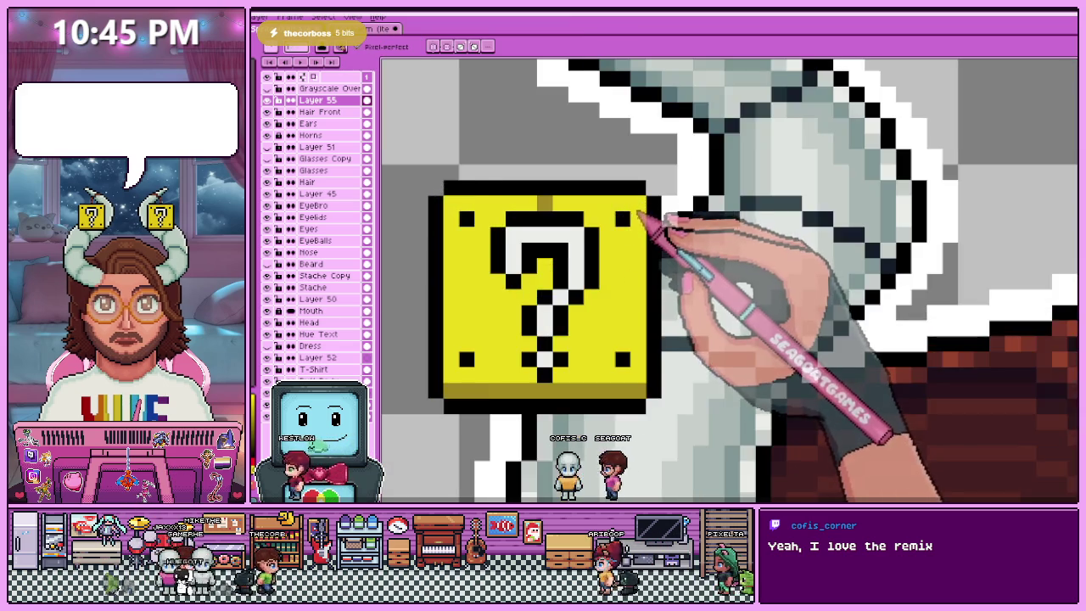
scroll(585, 220, down, 2)
scroll(563, 218, up, 1)
scroll(563, 219, down, 1)
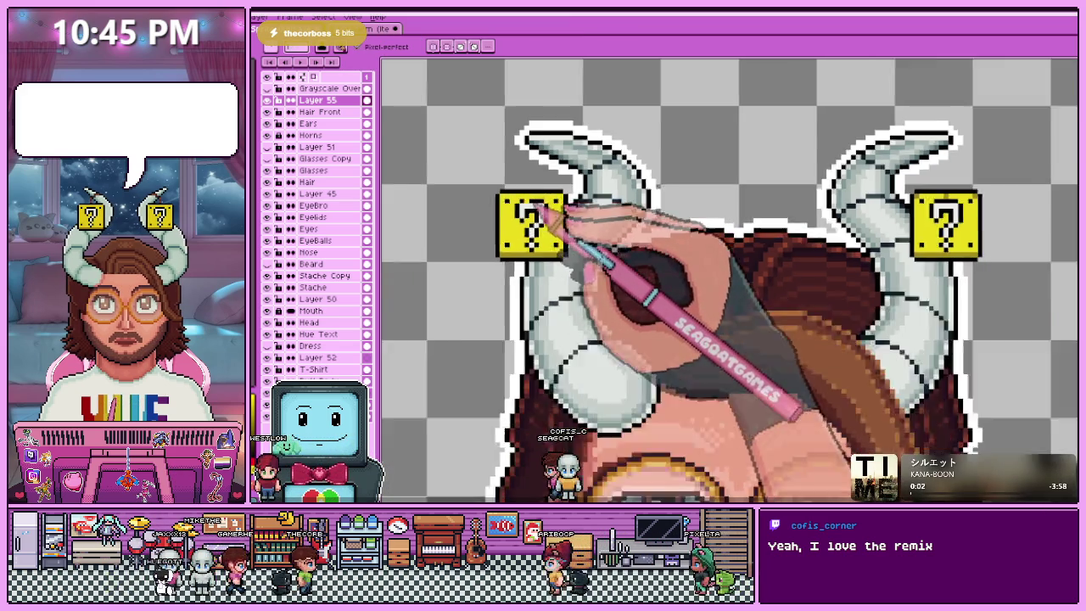
scroll(677, 205, down, 2)
scroll(738, 208, up, 1)
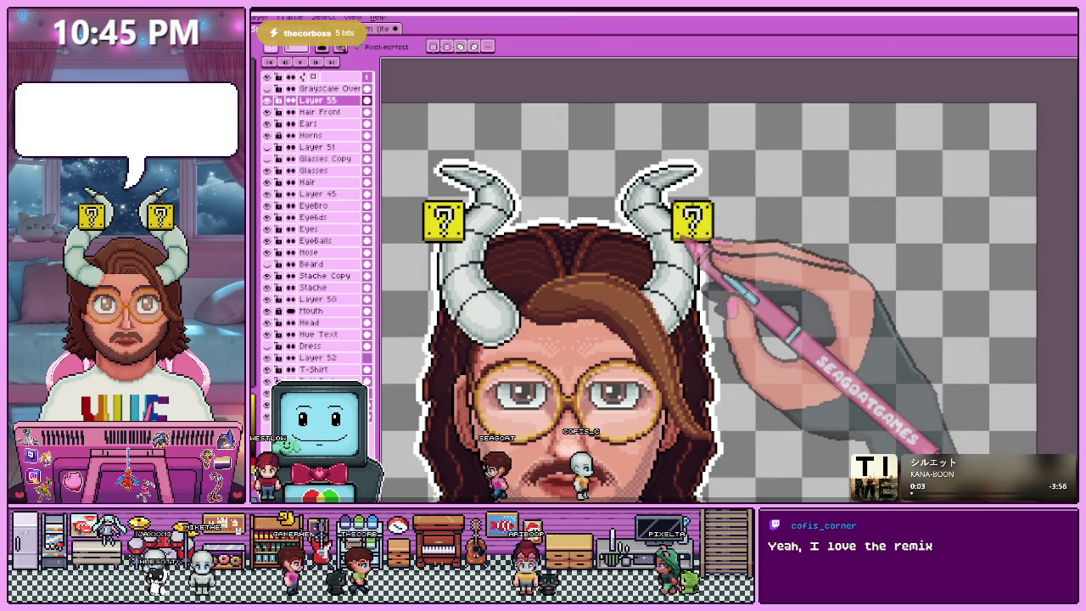
scroll(713, 222, up, 3)
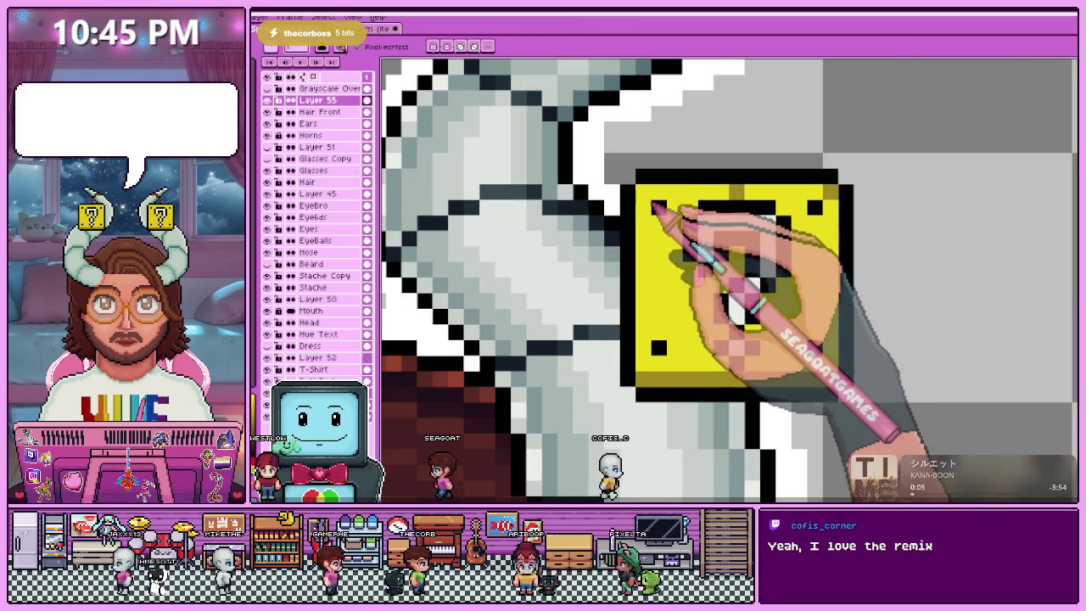
scroll(828, 213, down, 1)
scroll(764, 217, down, 3)
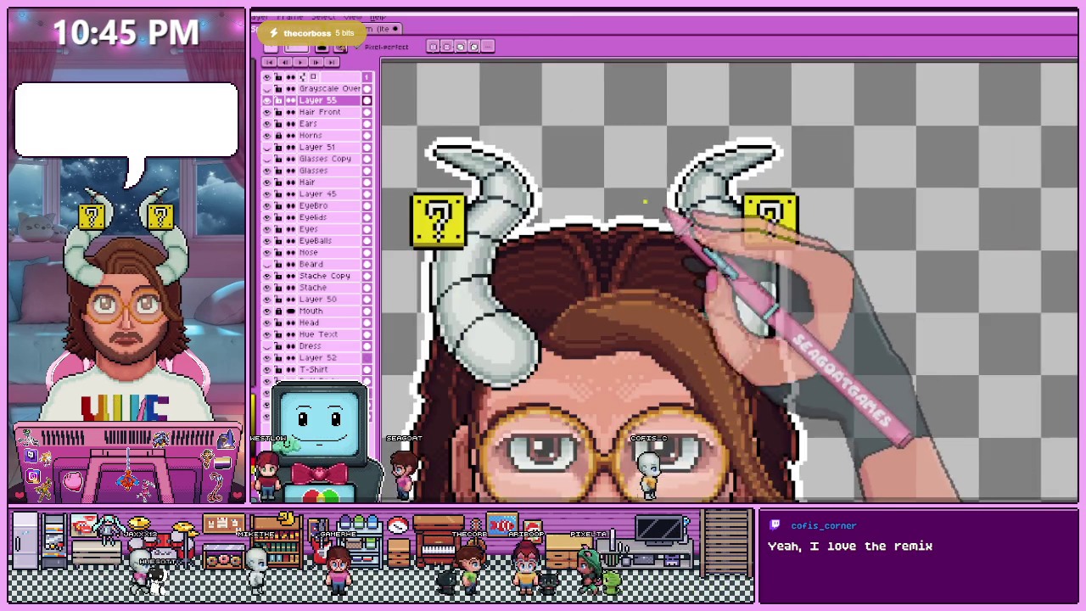
scroll(522, 222, up, 3)
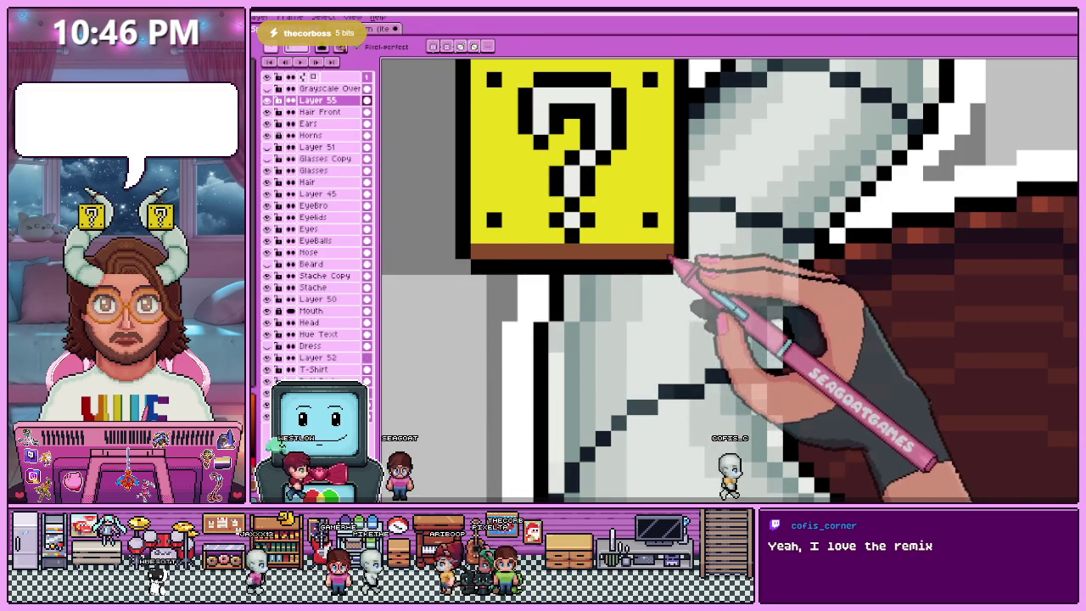
scroll(671, 258, down, 3)
scroll(529, 279, down, 1)
scroll(721, 247, up, 2)
scroll(704, 284, up, 1)
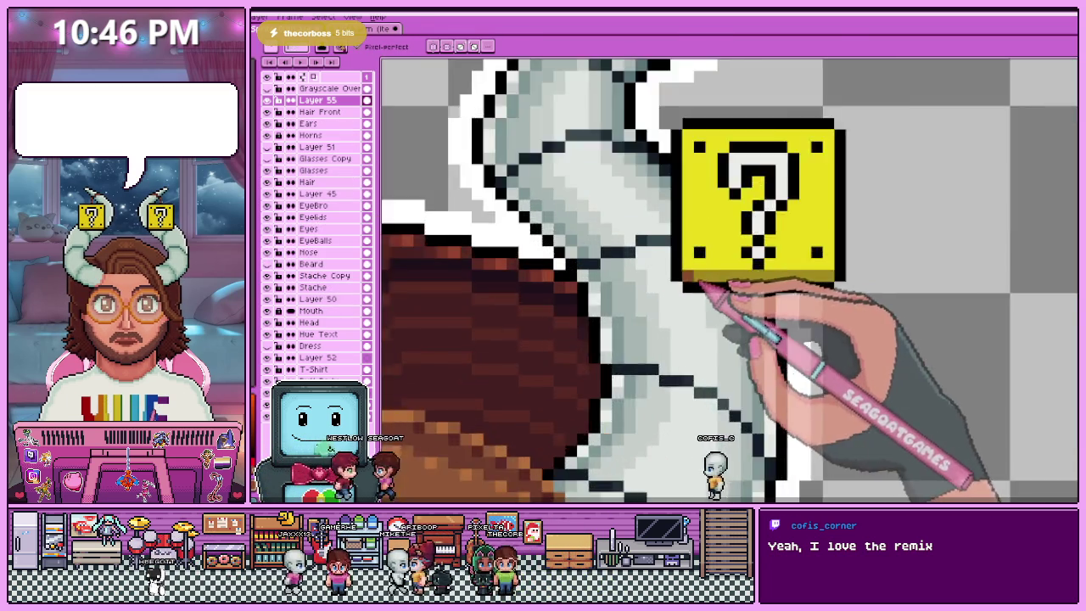
scroll(711, 284, up, 1)
scroll(670, 284, down, 3)
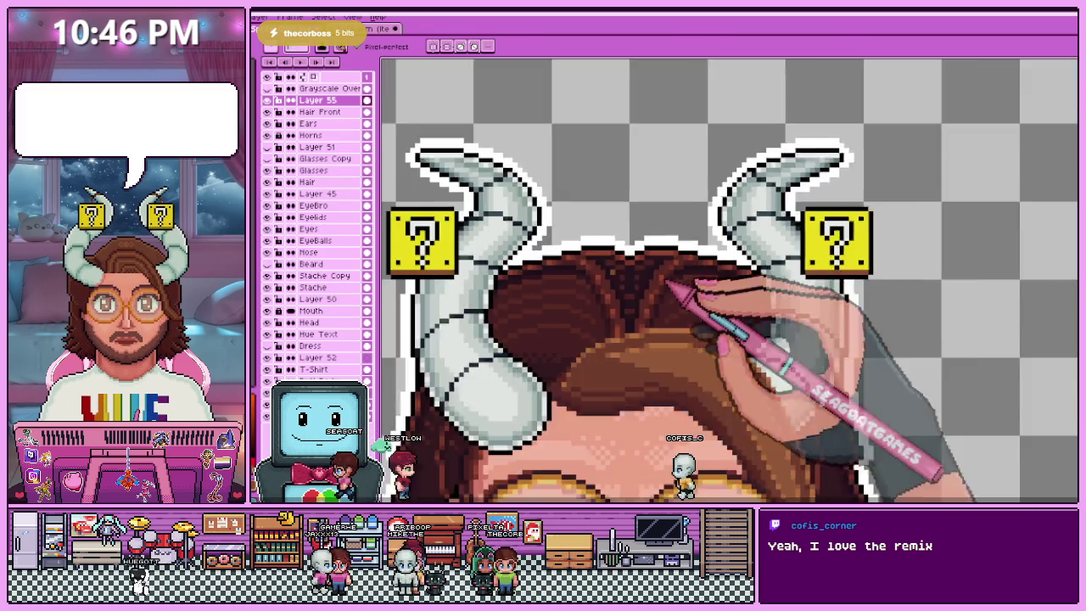
scroll(456, 262, down, 1)
scroll(500, 246, up, 1)
scroll(500, 243, up, 2)
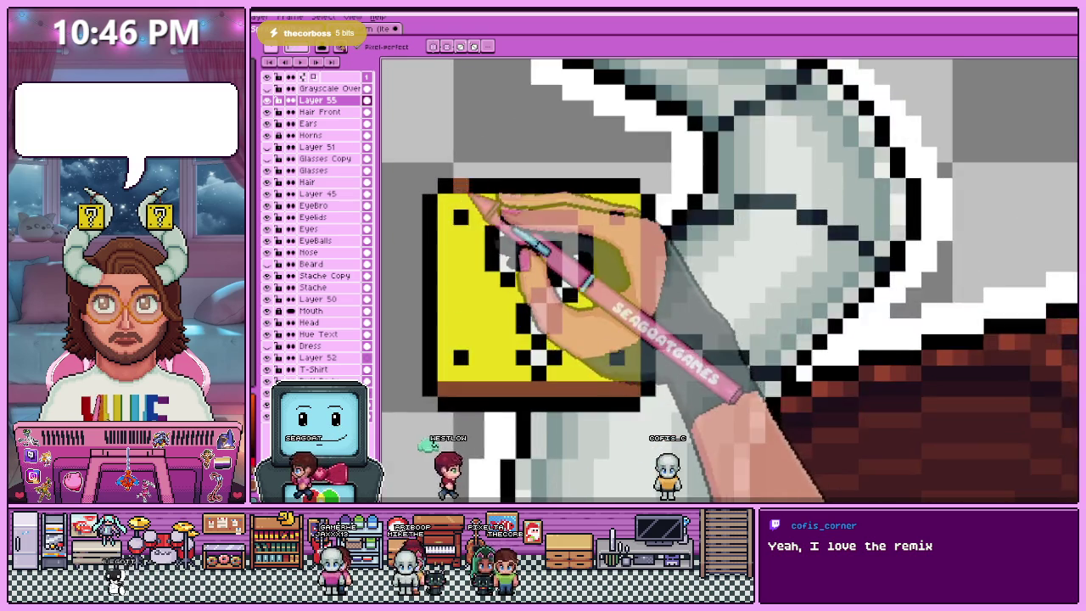
scroll(470, 197, down, 3)
scroll(475, 199, up, 3)
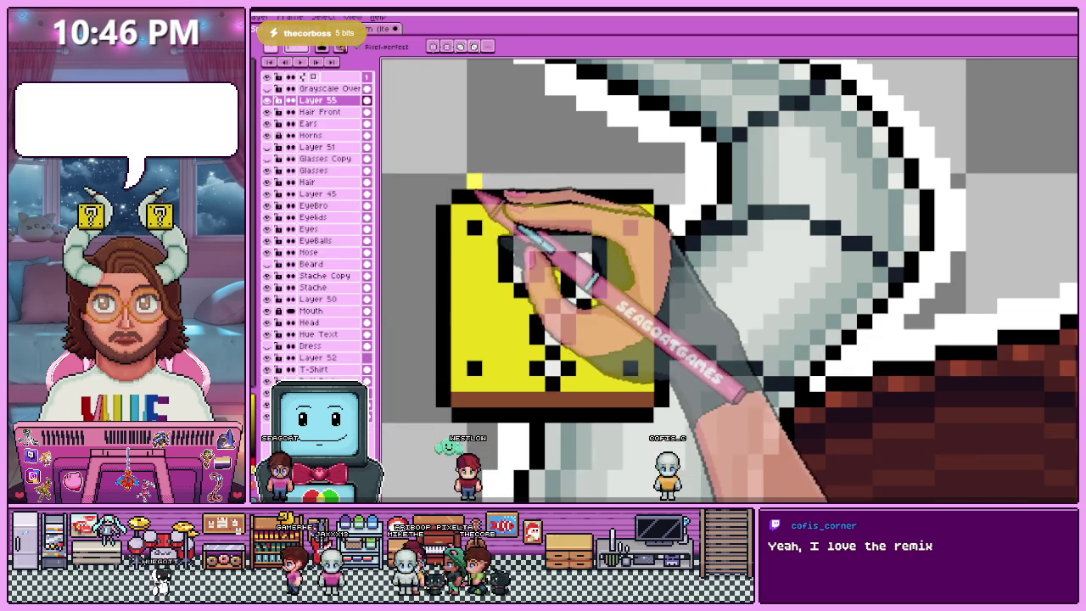
drag(477, 196, 592, 198)
scroll(652, 212, down, 2)
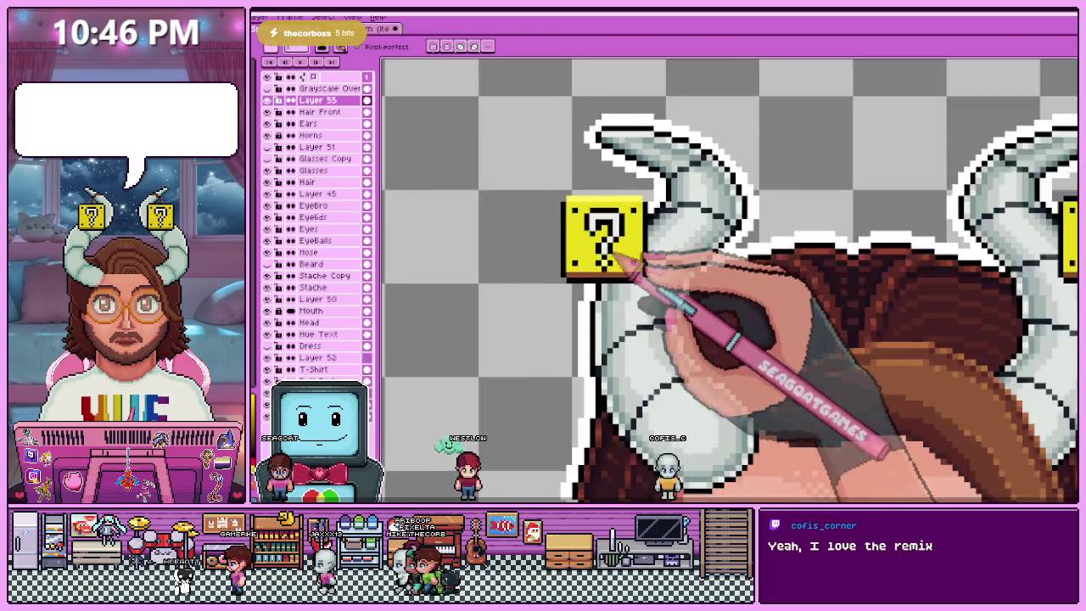
scroll(606, 243, down, 1)
scroll(606, 243, down, 1)
scroll(606, 243, up, 2)
scroll(569, 254, up, 2)
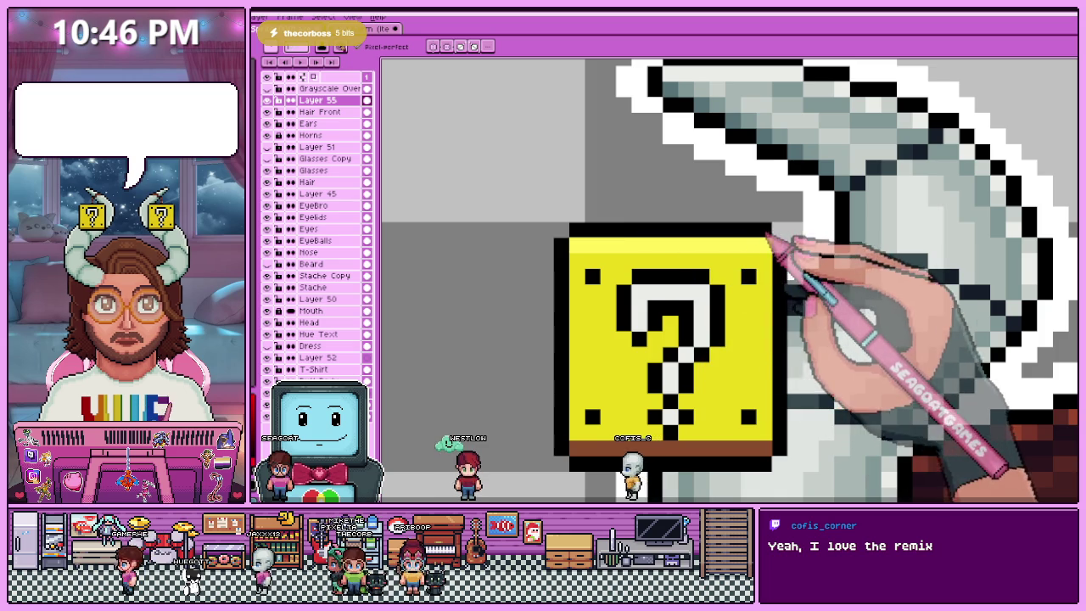
scroll(704, 246, down, 2)
scroll(662, 280, down, 2)
scroll(658, 293, up, 1)
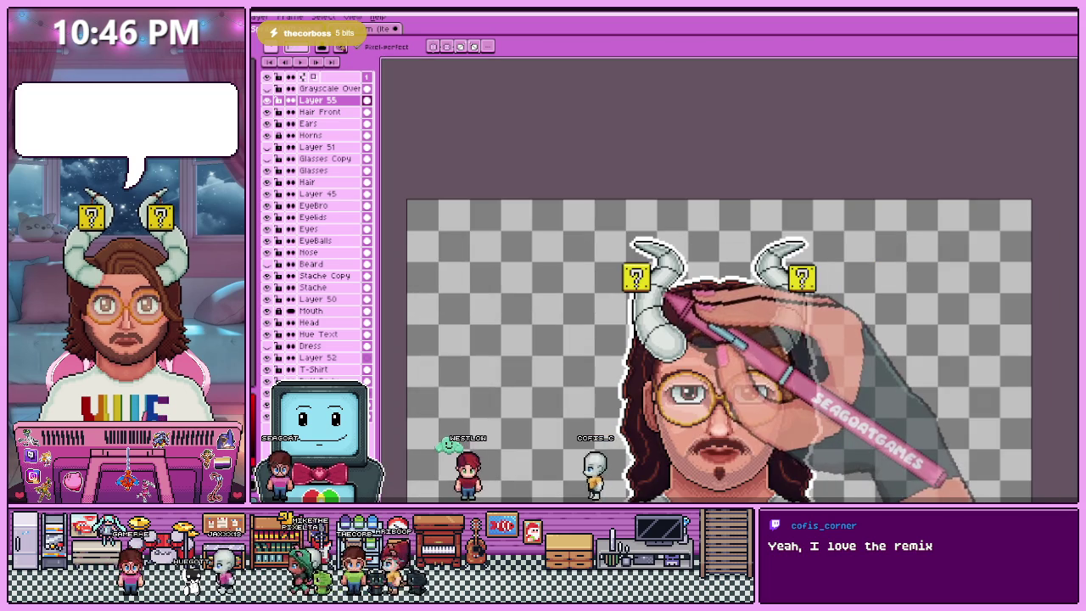
- Shade the left block's top edge and inner right side in darker yellow
scroll(653, 303, up, 1)
scroll(614, 280, up, 1)
scroll(592, 230, up, 1)
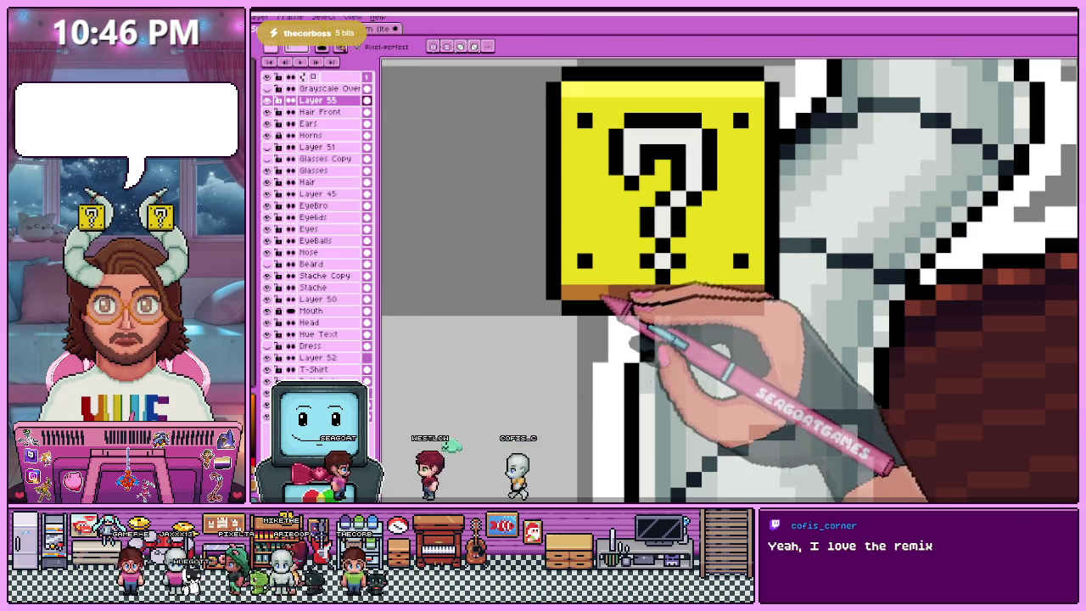
scroll(727, 291, down, 2)
scroll(626, 286, down, 1)
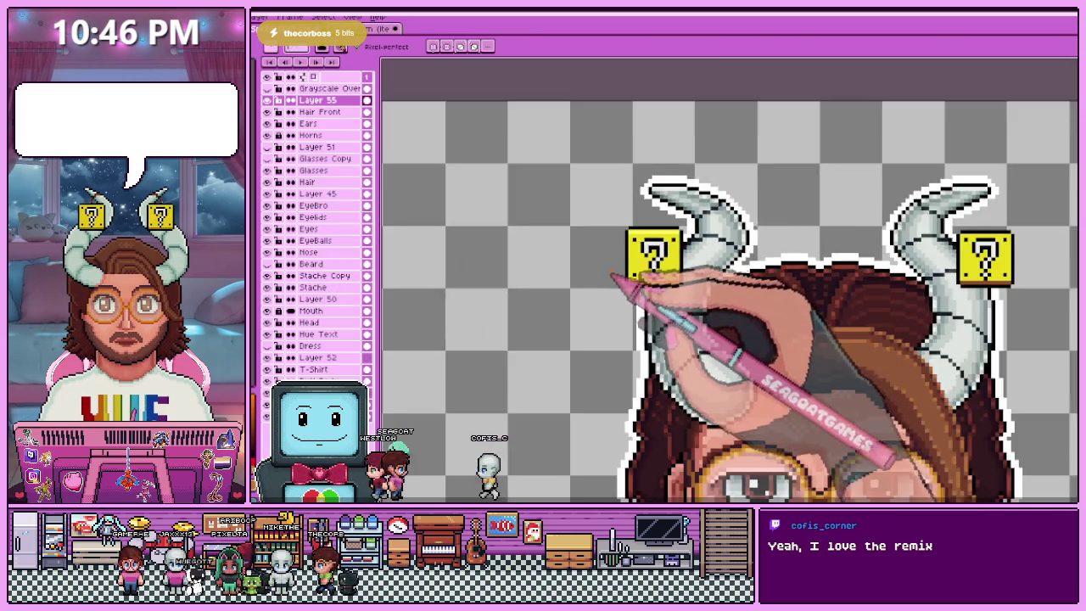
scroll(692, 306, down, 1)
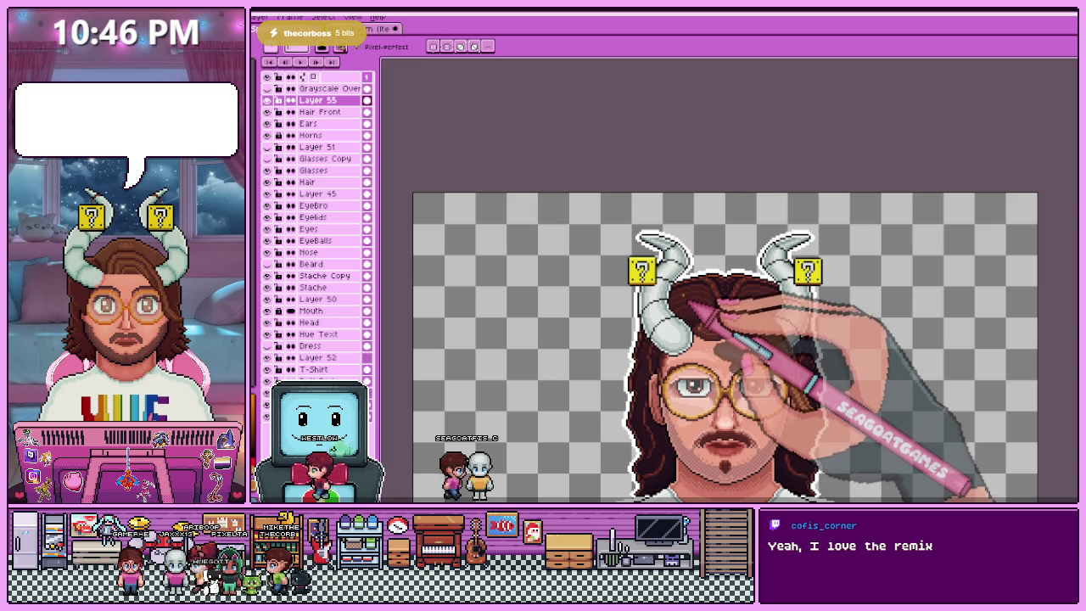
scroll(690, 305, up, 1)
scroll(836, 255, up, 1)
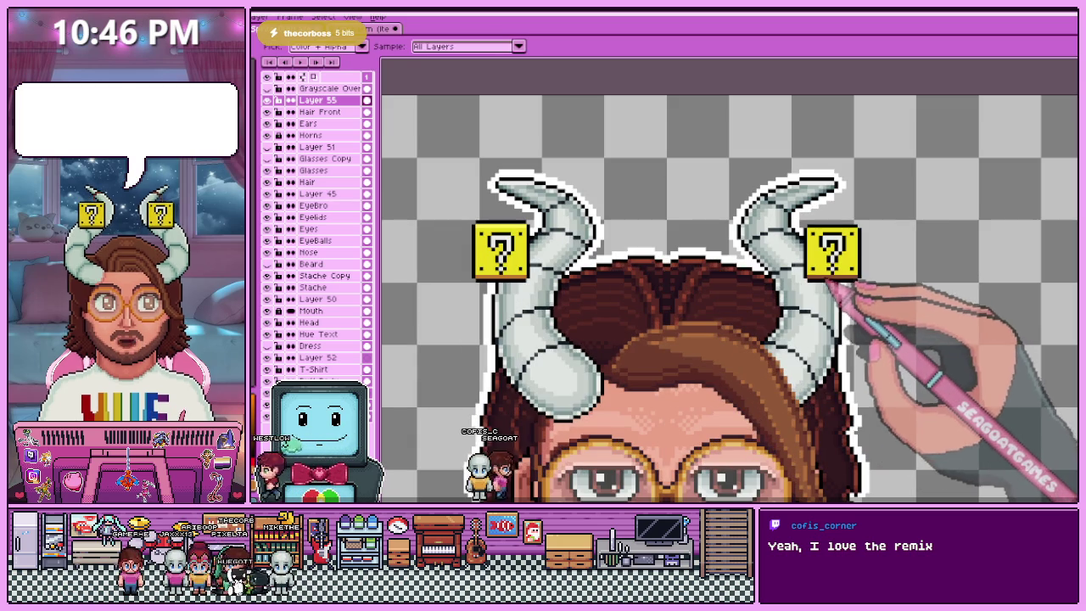
scroll(526, 276, up, 1)
scroll(526, 276, up, 2)
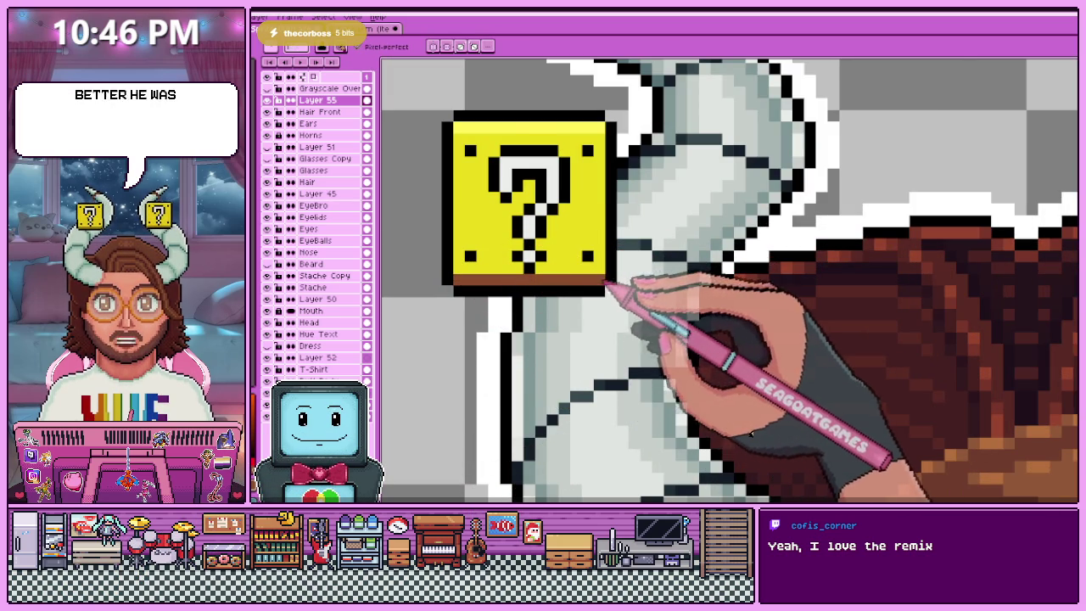
scroll(594, 271, down, 2)
scroll(546, 230, up, 2)
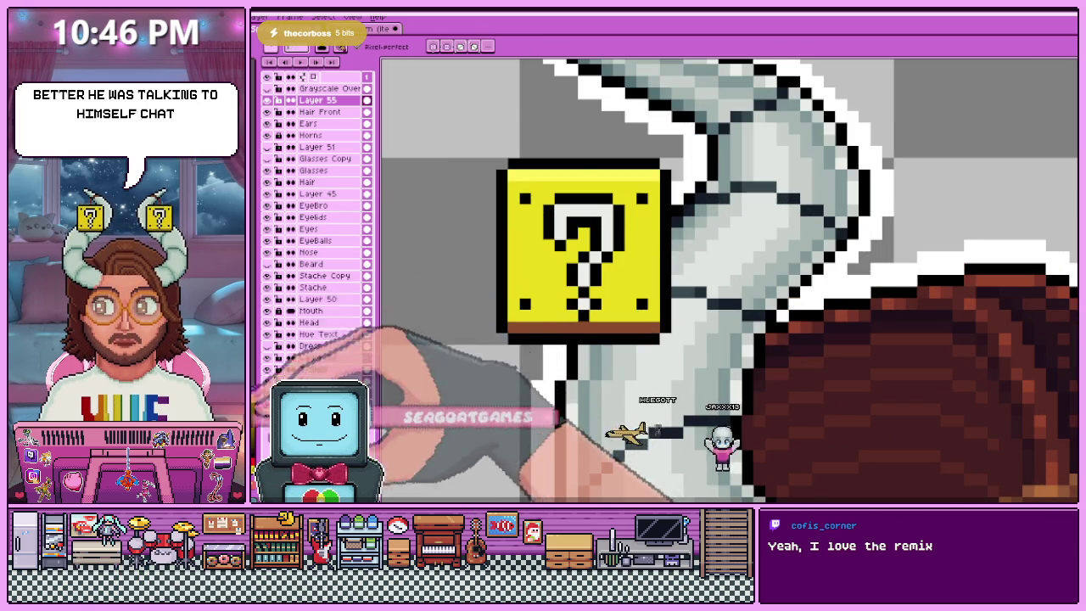
scroll(510, 323, up, 1)
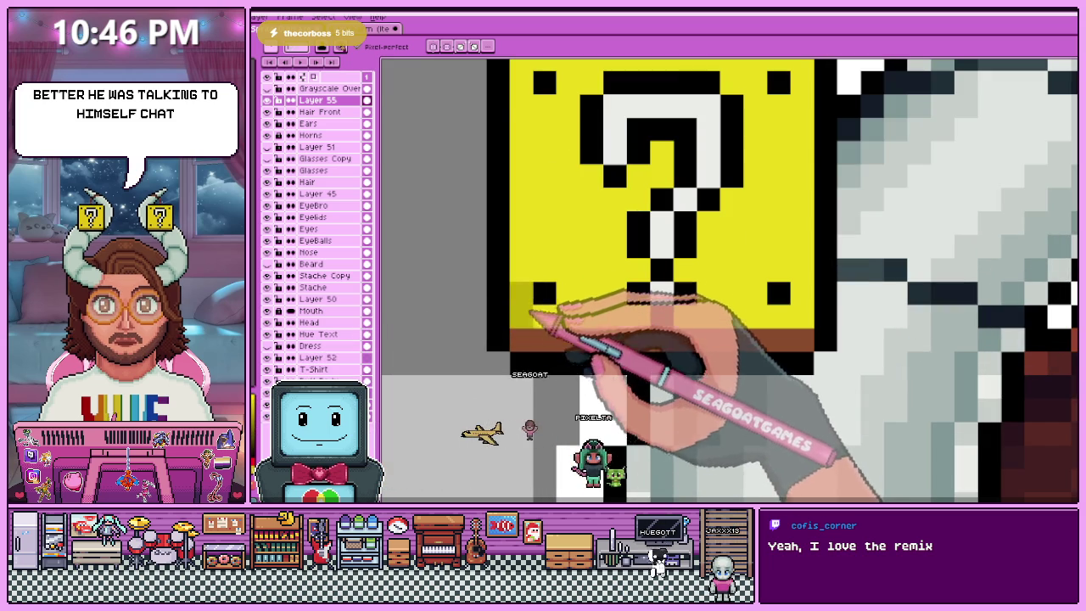
scroll(531, 314, down, 1)
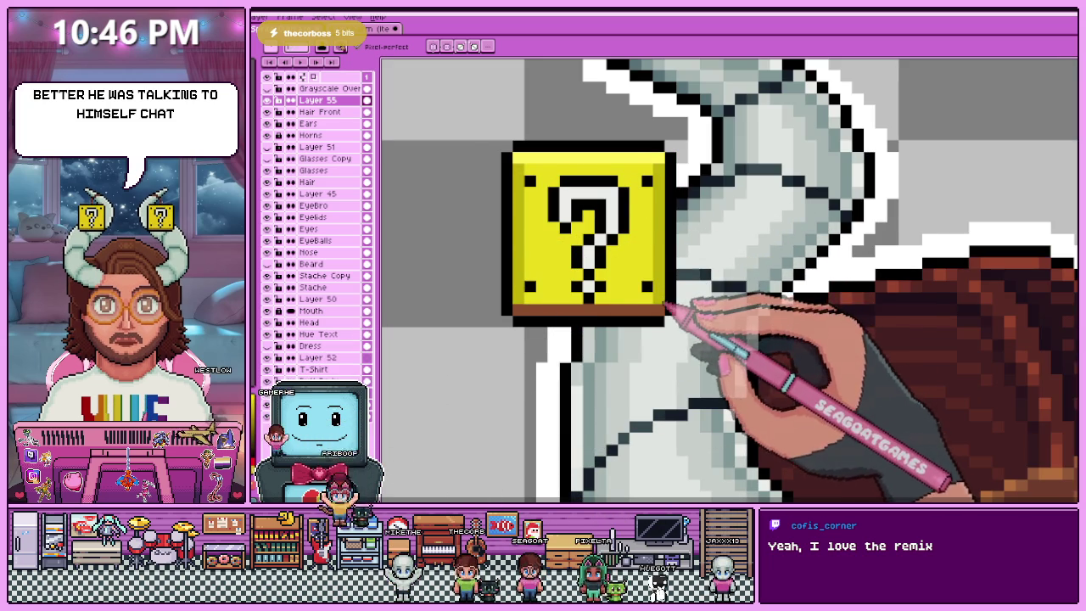
scroll(602, 306, down, 3)
scroll(602, 306, down, 2)
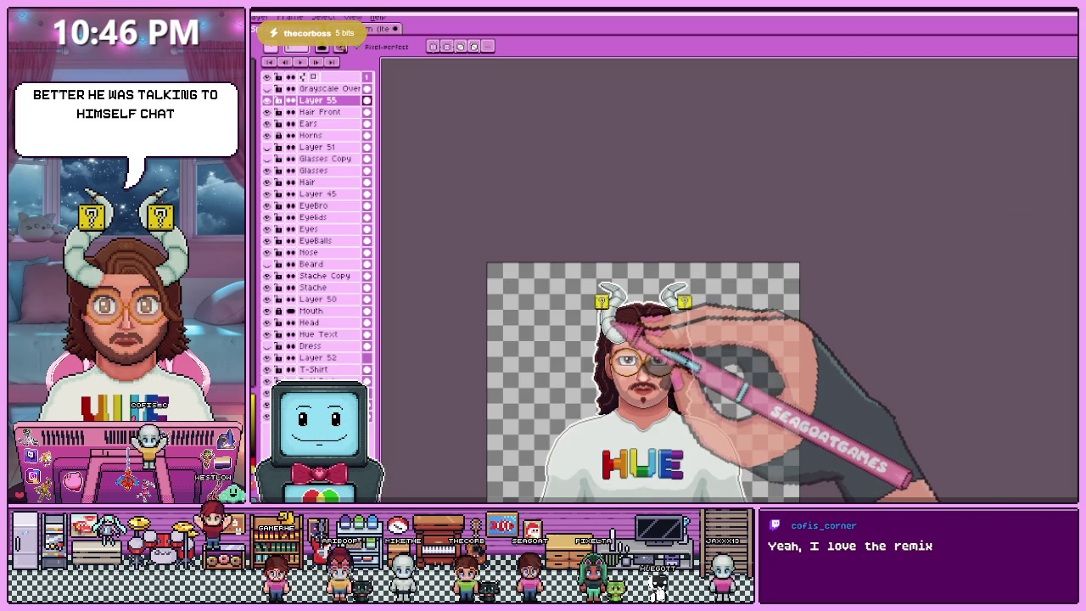
scroll(603, 305, up, 3)
scroll(603, 304, up, 2)
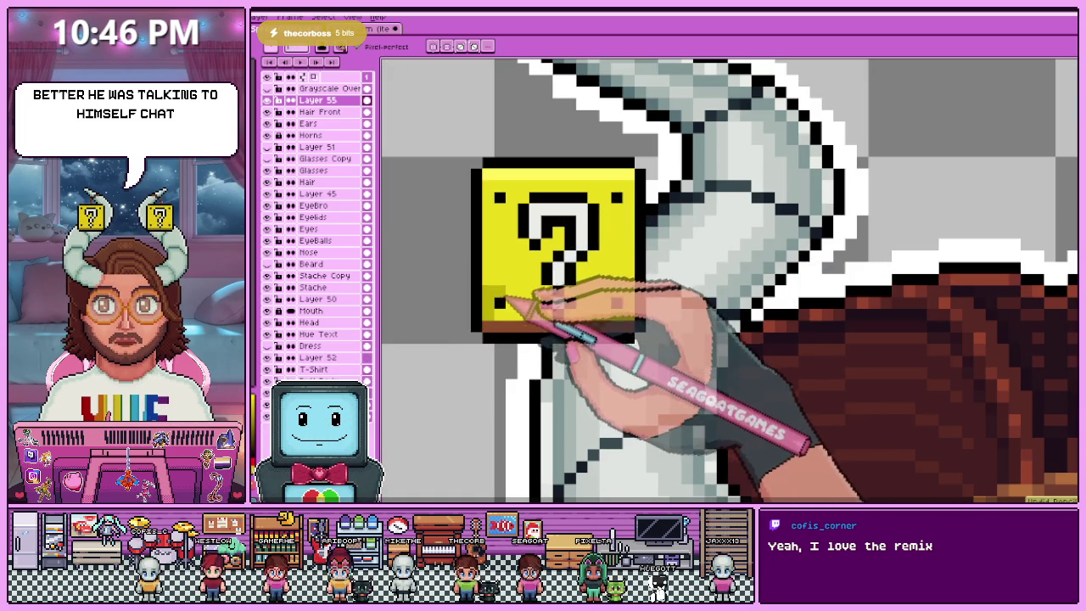
scroll(501, 212, up, 2)
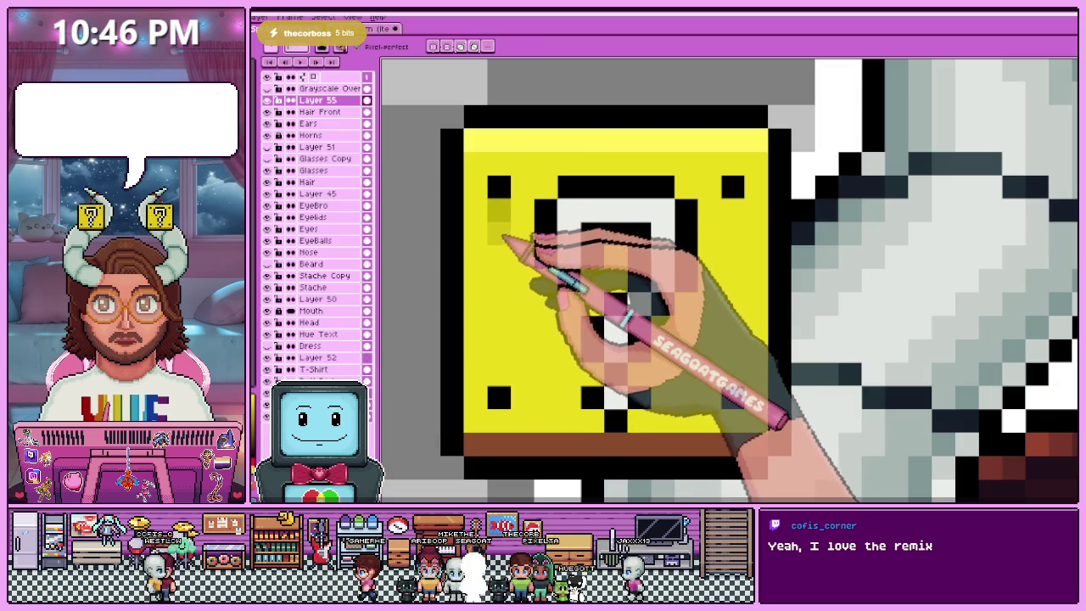
click(499, 233)
mouse_move(510, 170)
mouse_down()
mouse_move(747, 174)
mouse_move(733, 265)
mouse_up()
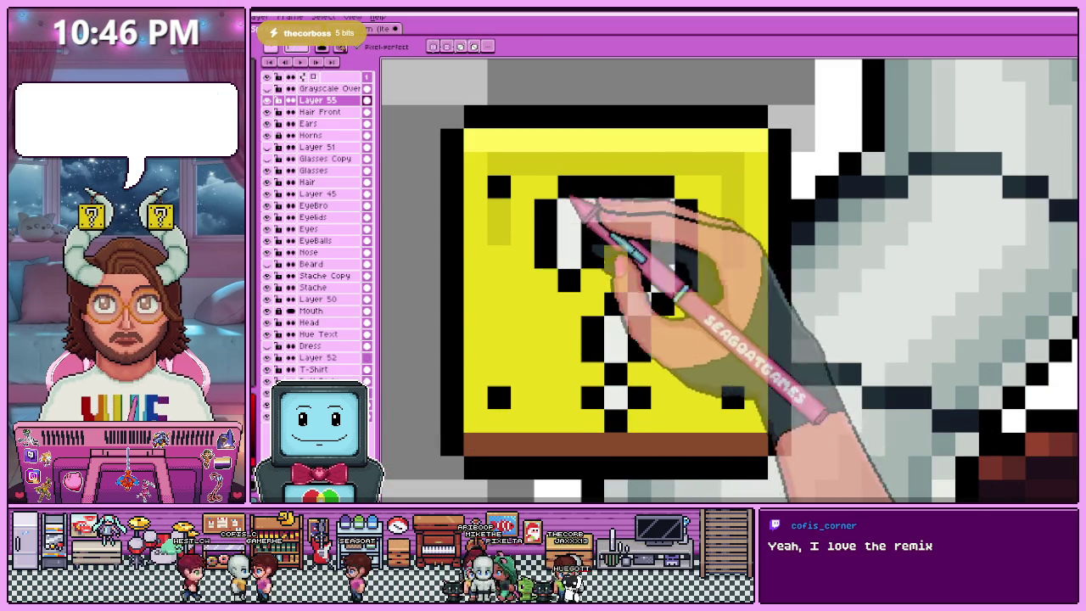
mouse_move(740, 205)
mouse_down()
mouse_move(735, 388)
mouse_move(682, 400)
mouse_up()
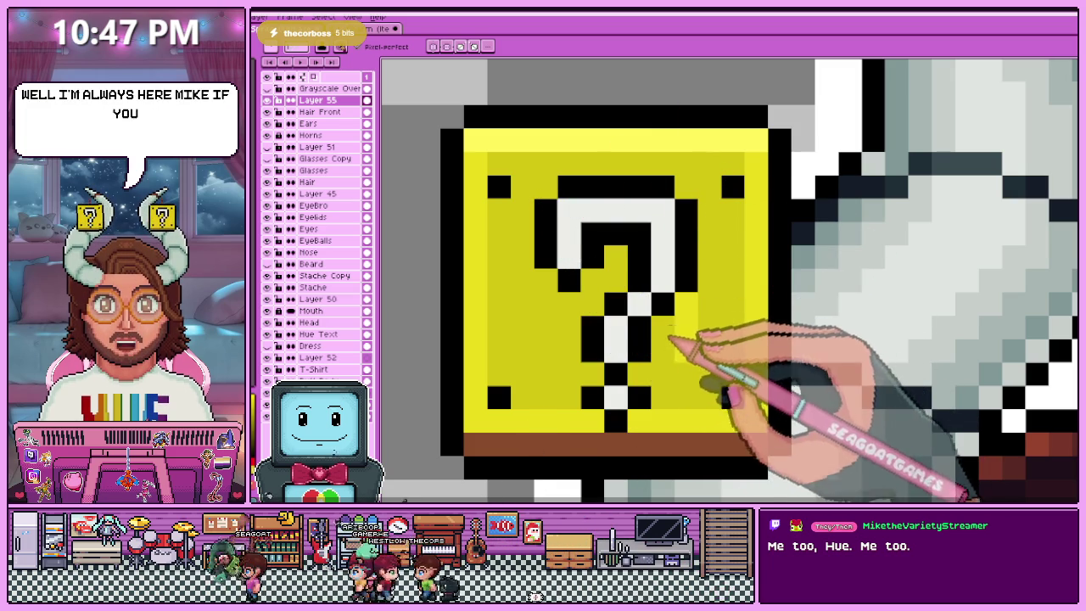
- Zoom in and out to check the new darker yellow shading
scroll(671, 338, down, 3)
scroll(543, 314, up, 1)
scroll(594, 329, up, 2)
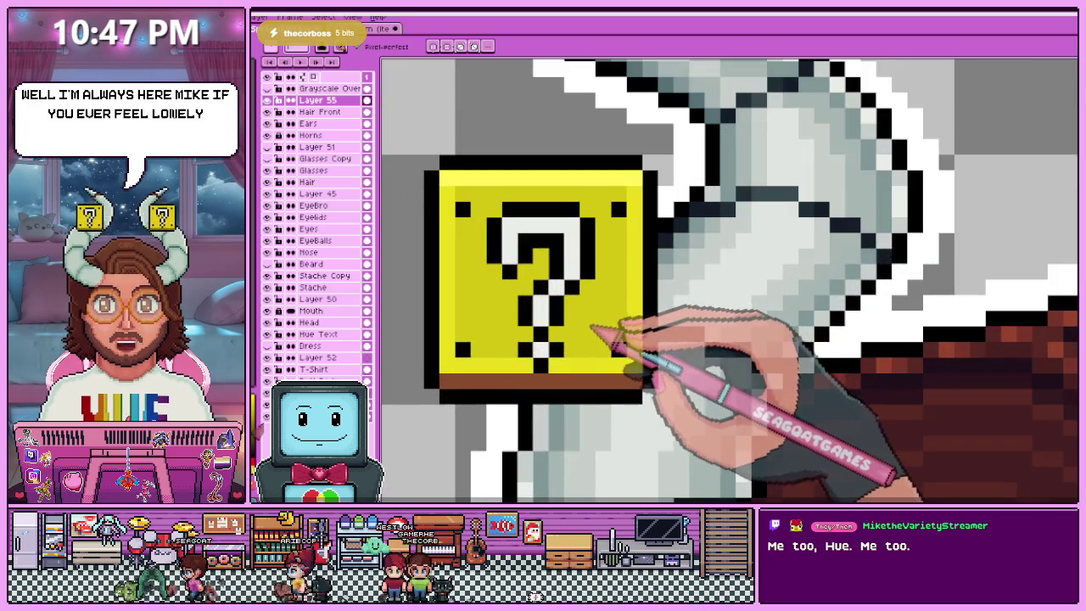
scroll(560, 297, down, 2)
scroll(518, 254, up, 3)
scroll(467, 225, down, 1)
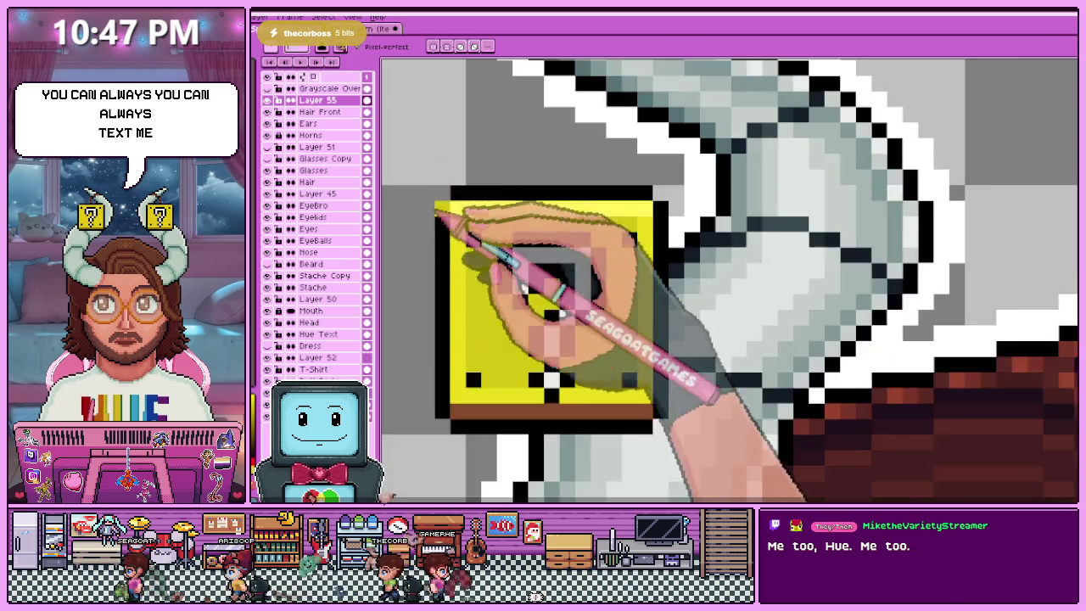
scroll(462, 223, up, 1)
scroll(458, 221, down, 2)
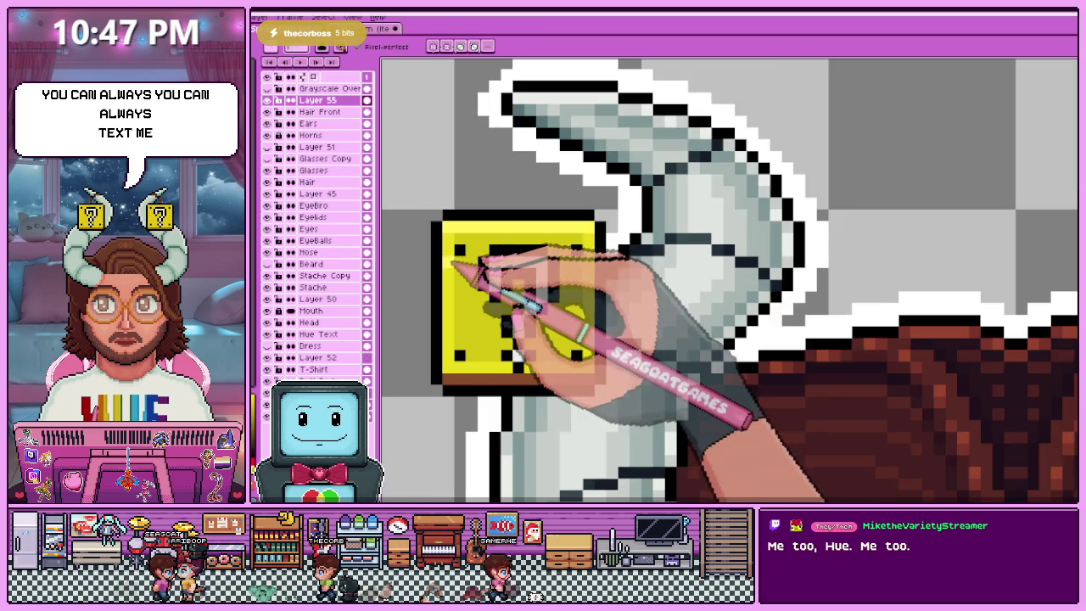
scroll(484, 285, up, 1)
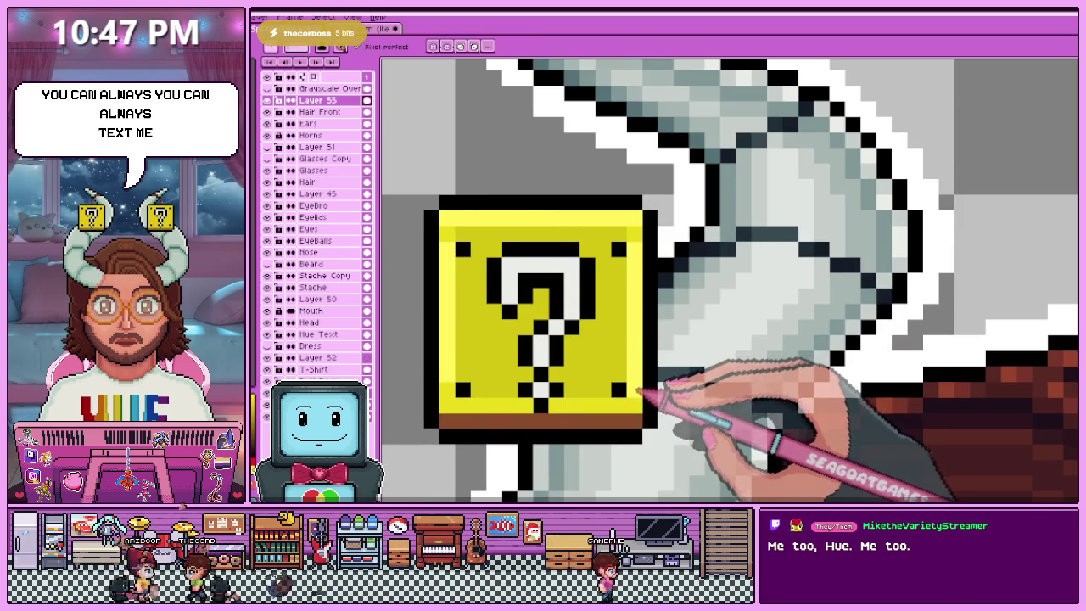
scroll(645, 395, down, 3)
scroll(645, 395, down, 2)
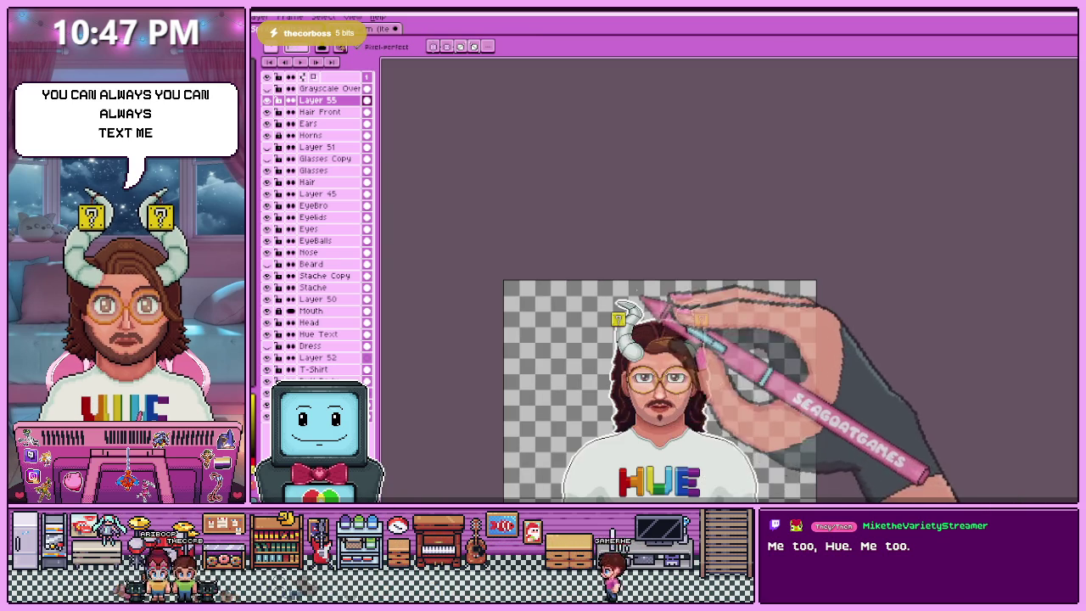
scroll(616, 321, up, 2)
scroll(616, 321, up, 2)
scroll(617, 321, up, 2)
scroll(616, 321, up, 2)
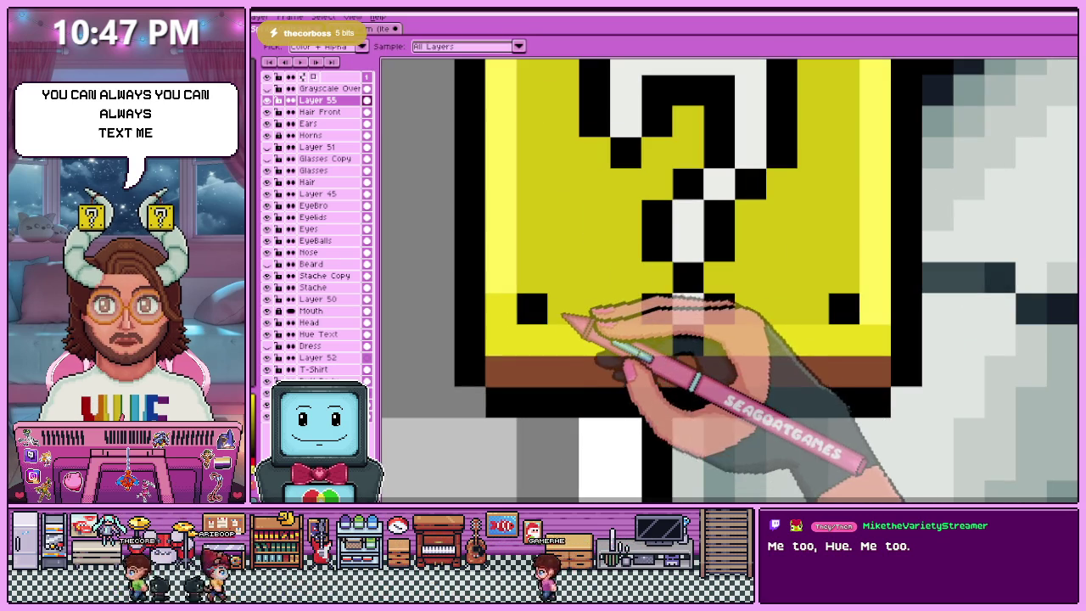
scroll(501, 301, down, 2)
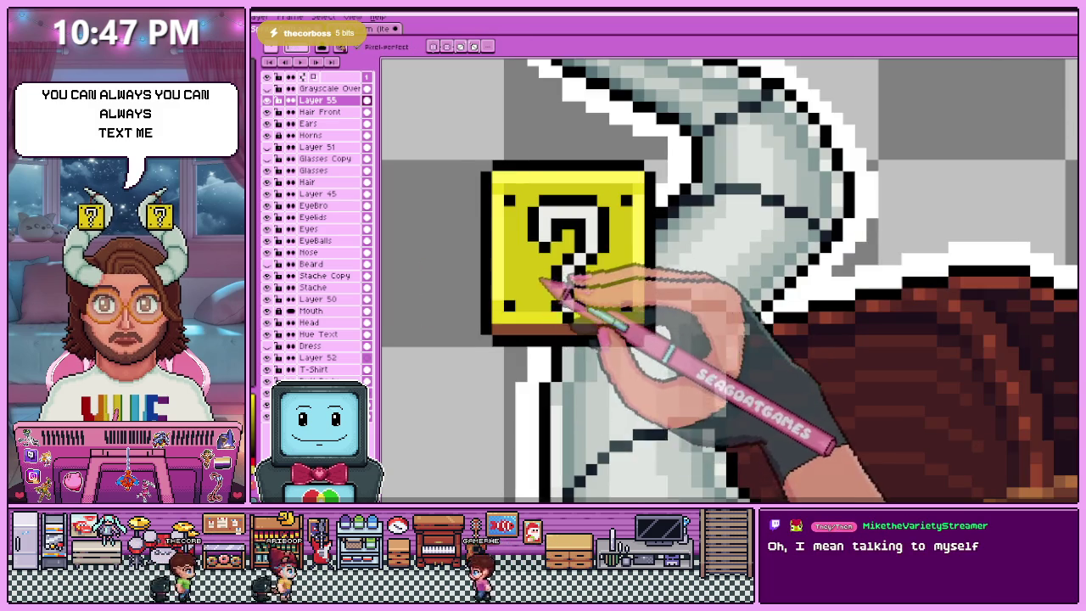
scroll(496, 318, down, 1)
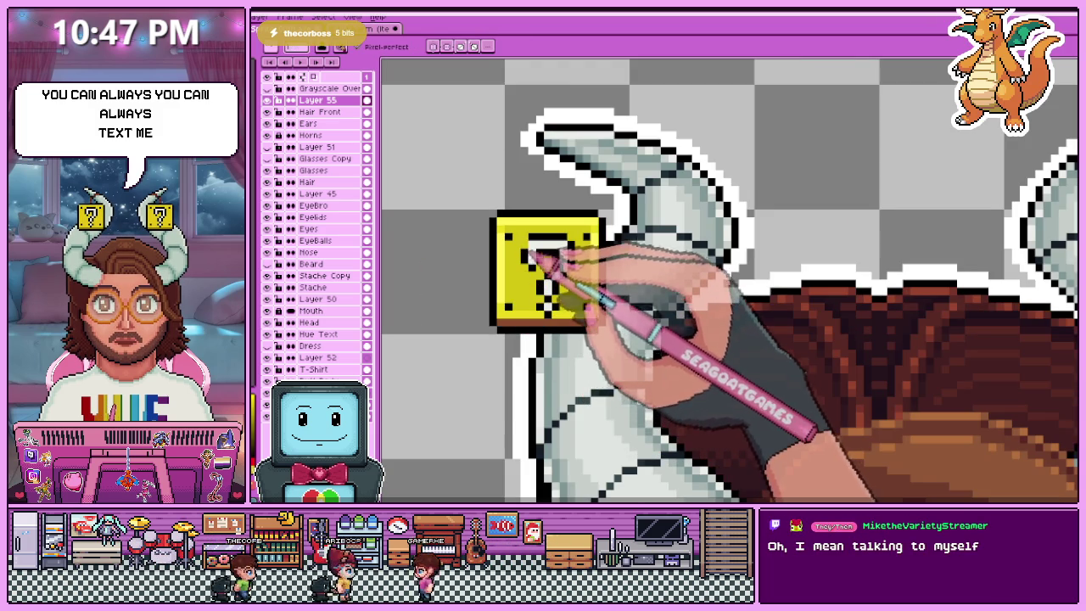
scroll(550, 239, up, 1)
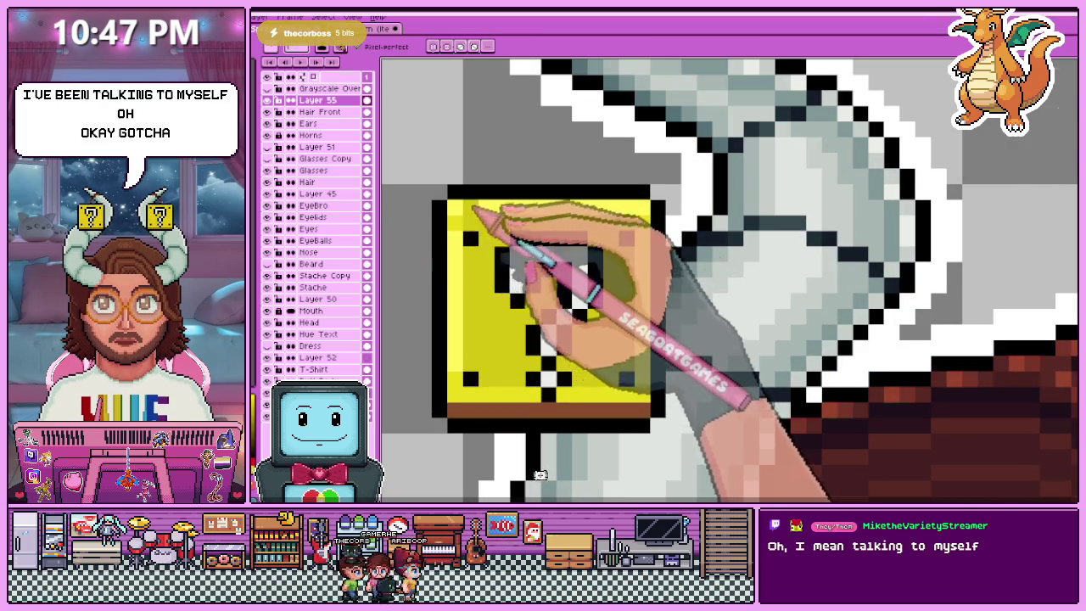
scroll(476, 280, up, 1)
scroll(475, 280, down, 1)
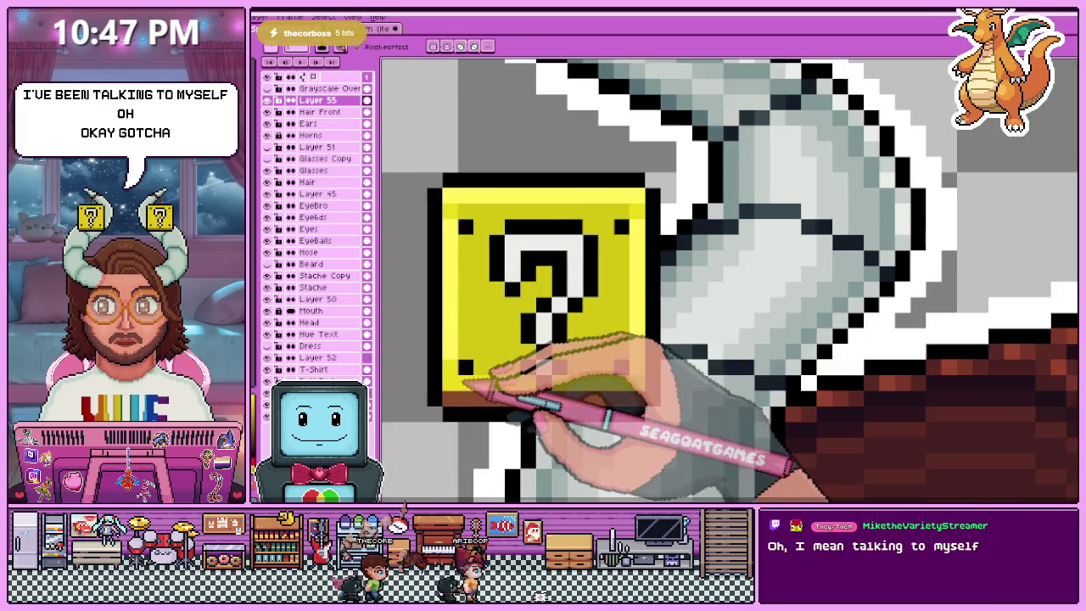
scroll(488, 382, up, 1)
scroll(499, 316, down, 1)
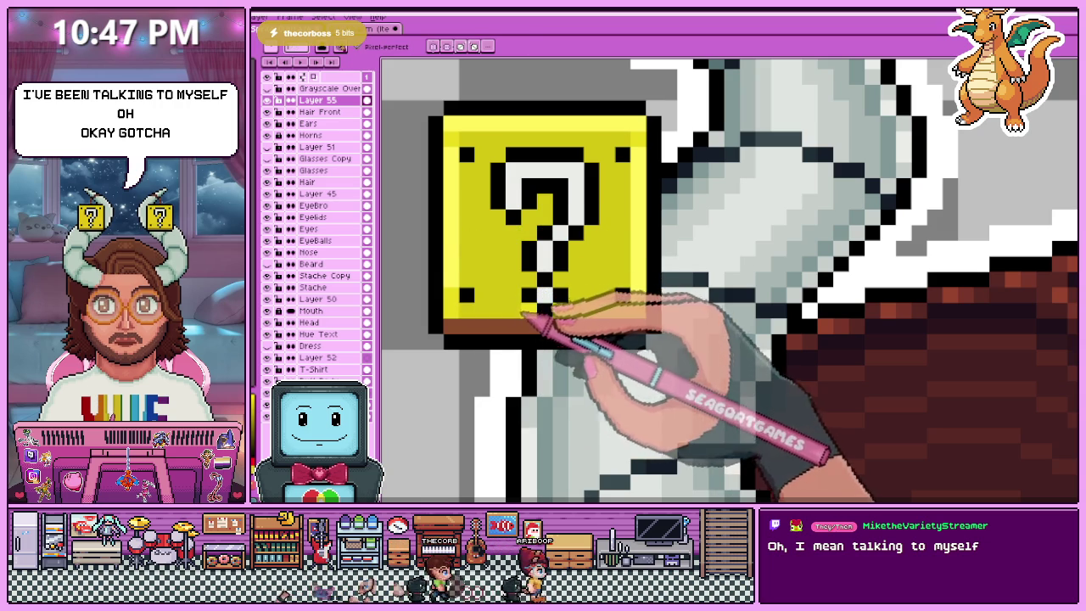
scroll(628, 321, down, 3)
scroll(611, 321, down, 1)
scroll(603, 321, down, 1)
scroll(599, 321, up, 2)
scroll(548, 297, up, 2)
scroll(509, 254, down, 2)
scroll(516, 298, up, 1)
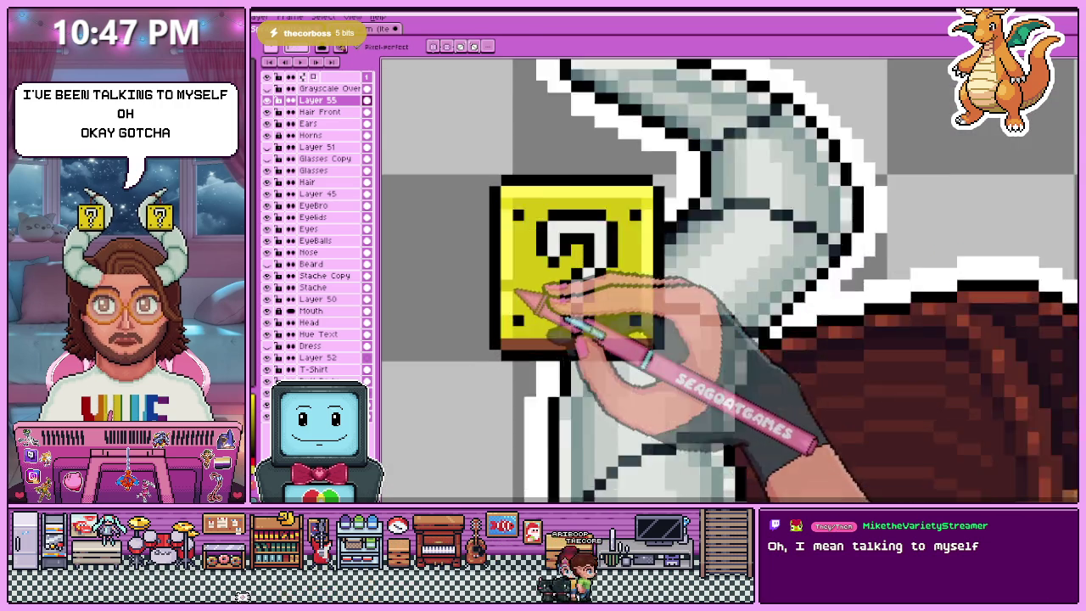
scroll(515, 328, up, 1)
scroll(670, 314, down, 2)
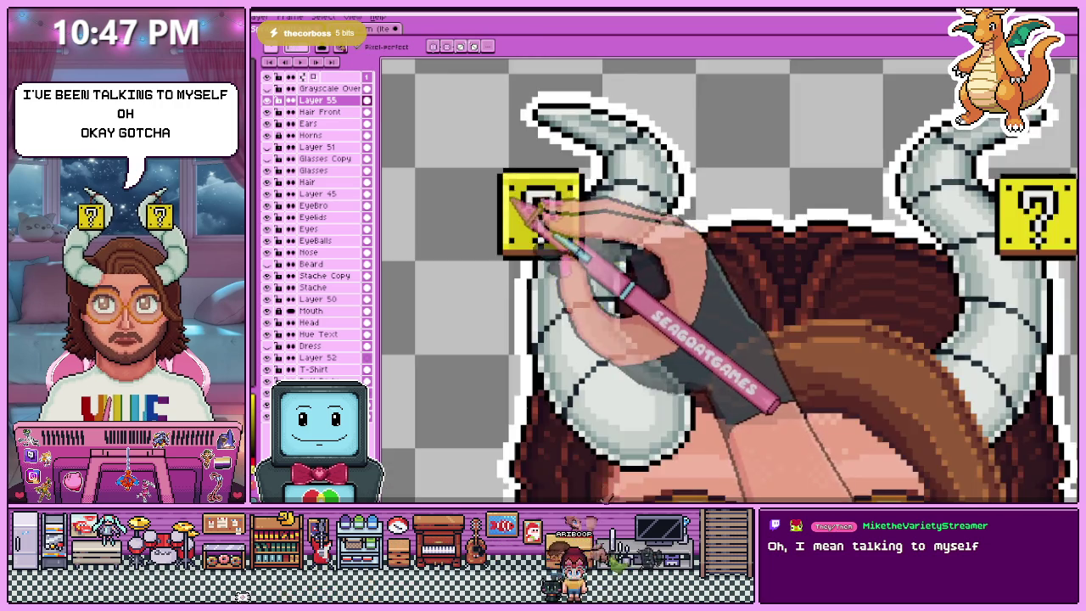
scroll(526, 190, up, 1)
scroll(647, 200, down, 2)
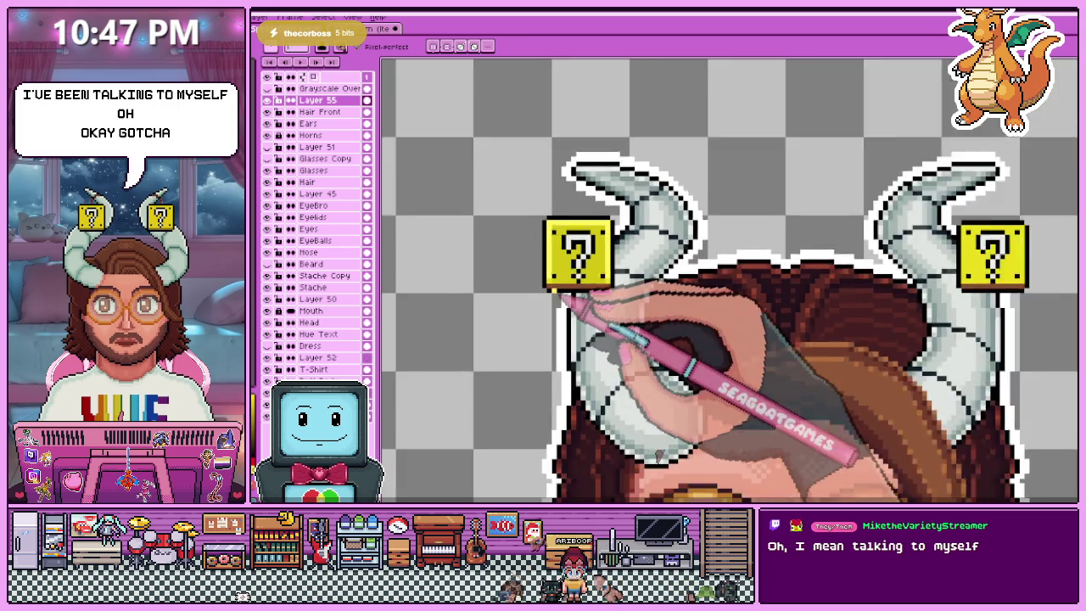
scroll(558, 286, down, 1)
scroll(590, 299, up, 1)
scroll(598, 268, up, 1)
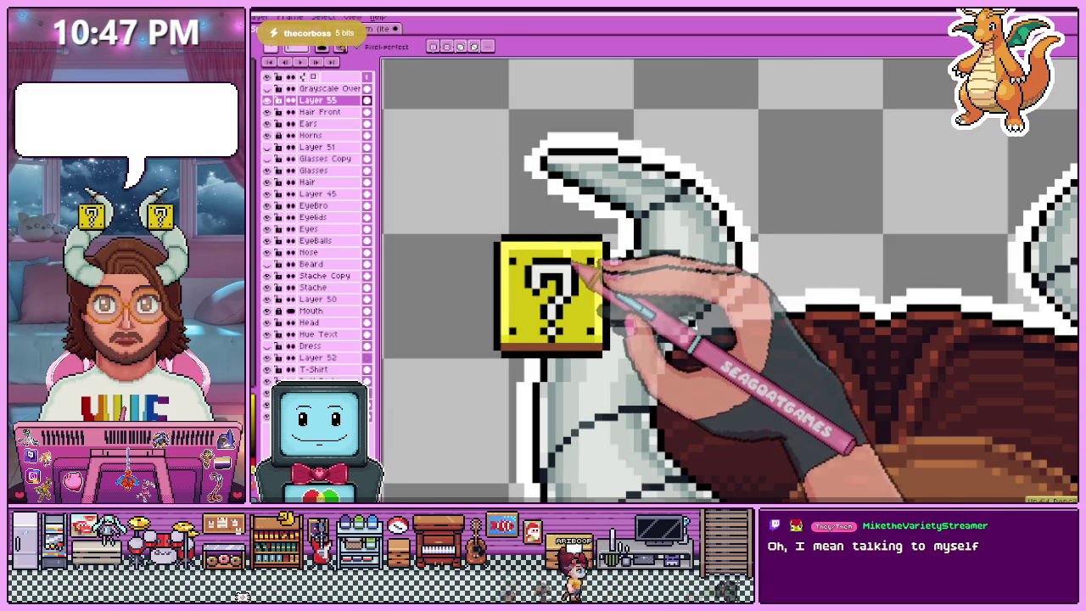
scroll(509, 265, up, 2)
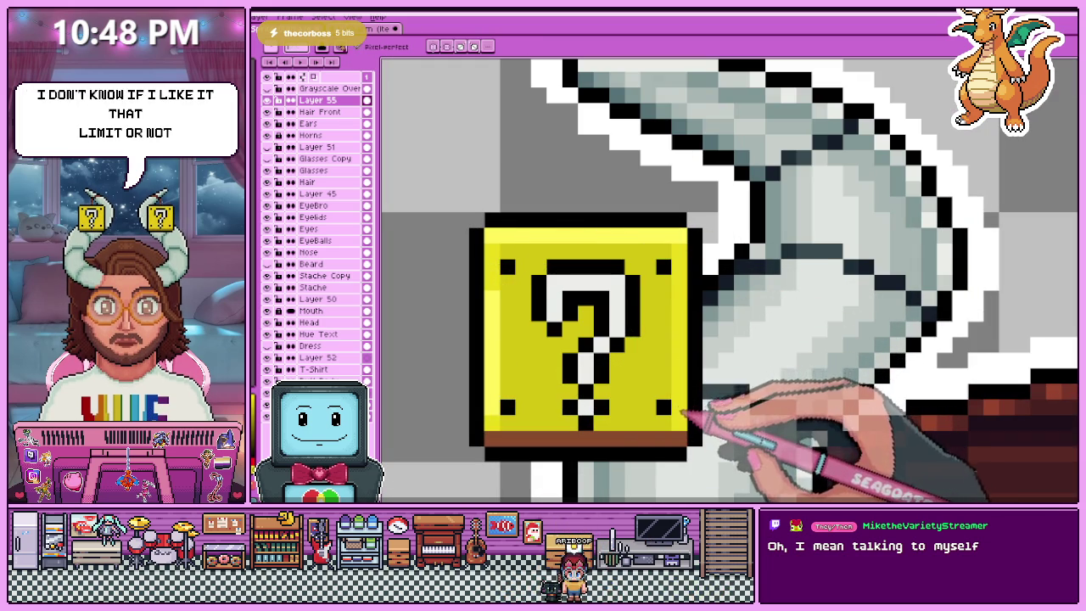
scroll(585, 339, down, 3)
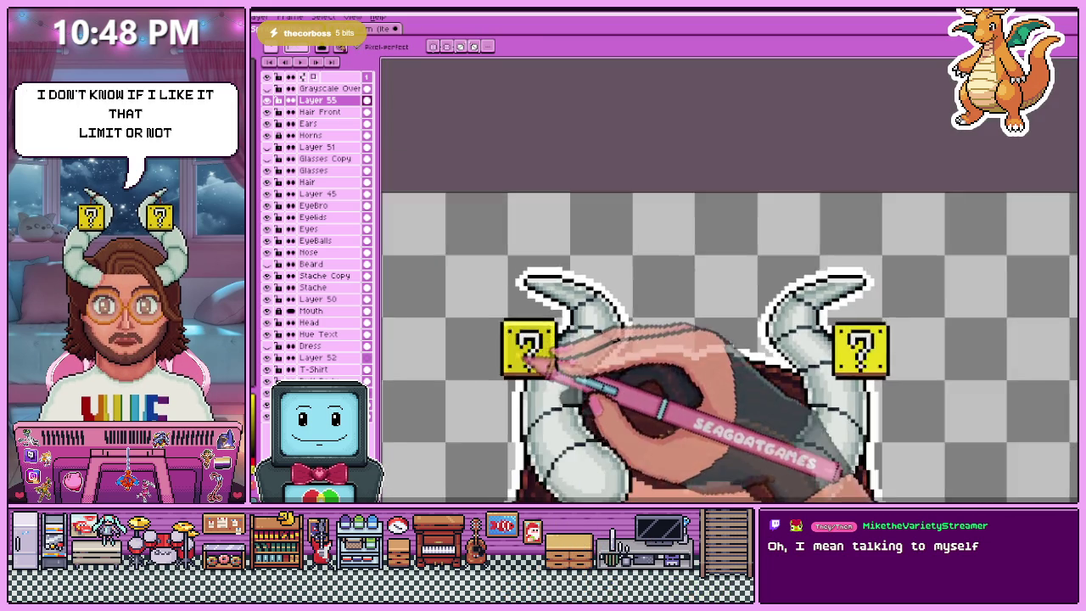
scroll(569, 390, down, 1)
scroll(526, 319, up, 3)
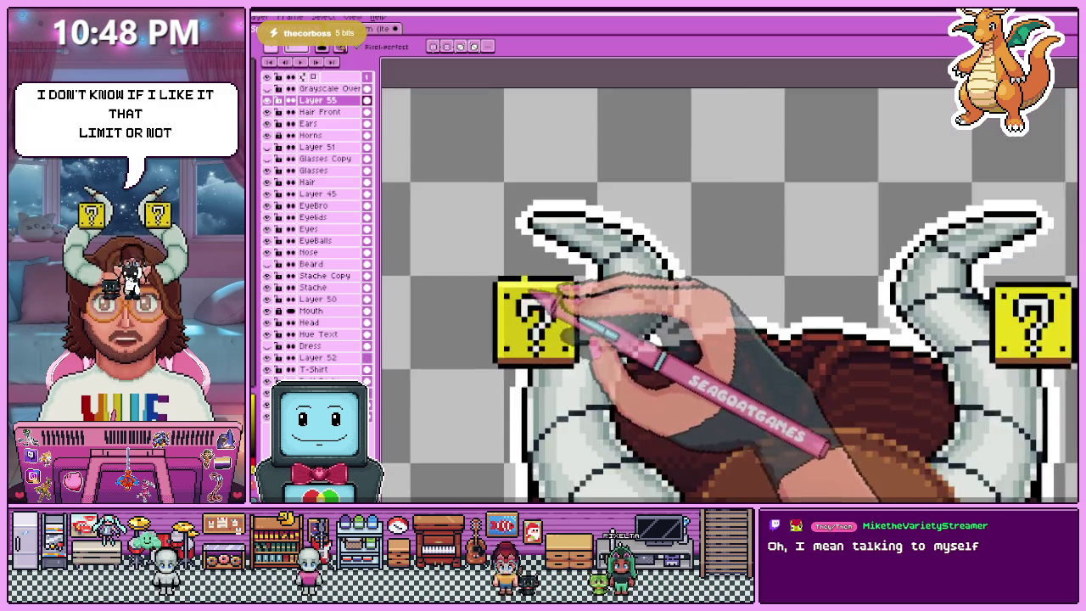
scroll(525, 306, up, 2)
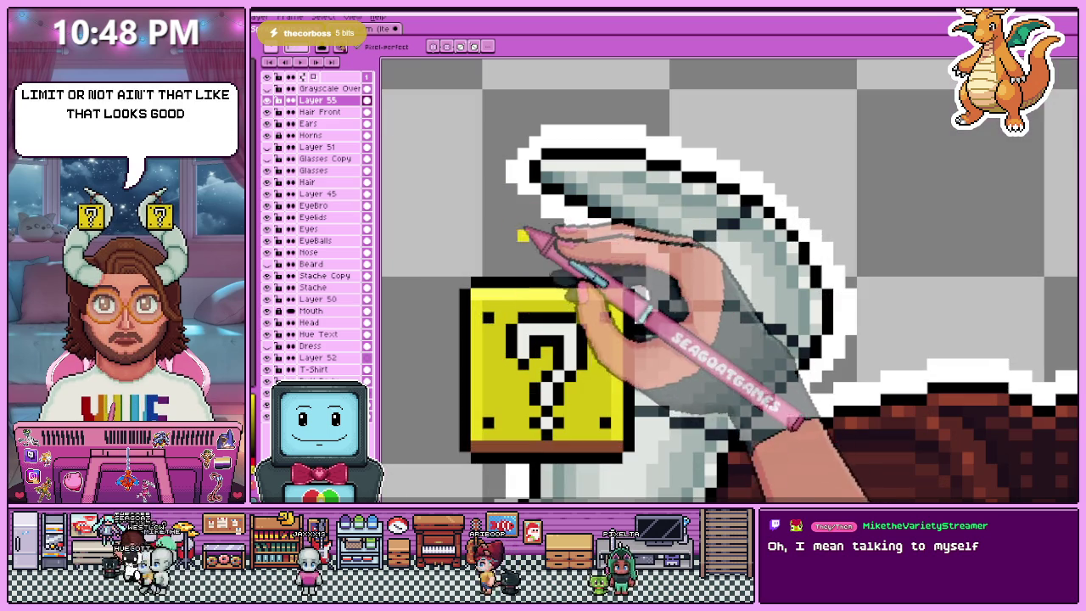
scroll(509, 246, down, 1)
scroll(501, 255, up, 1)
scroll(509, 254, down, 2)
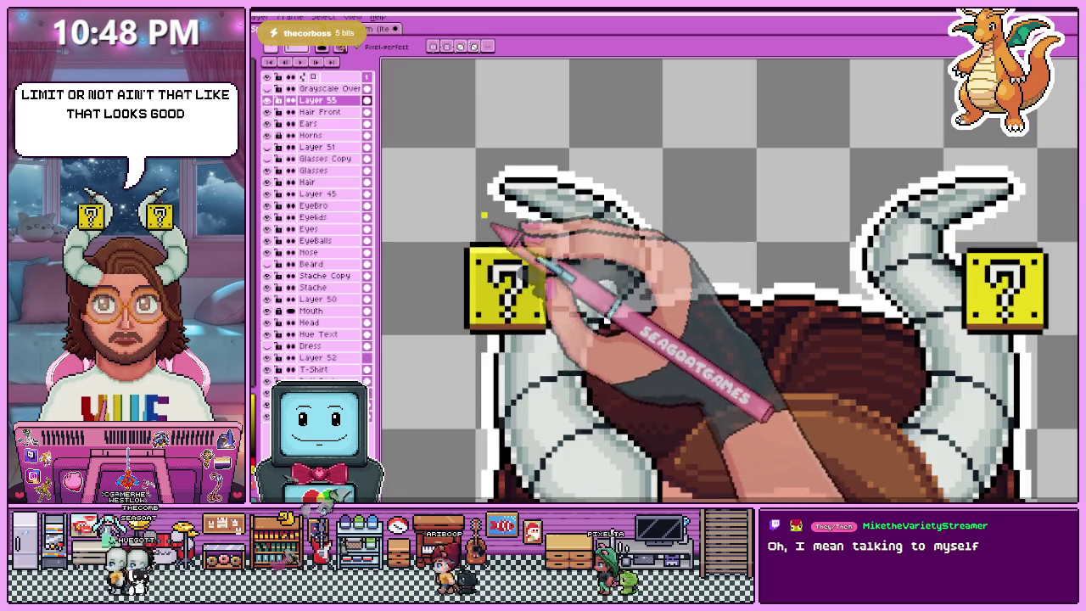
scroll(551, 357, up, 2)
scroll(509, 331, up, 1)
scroll(484, 314, down, 1)
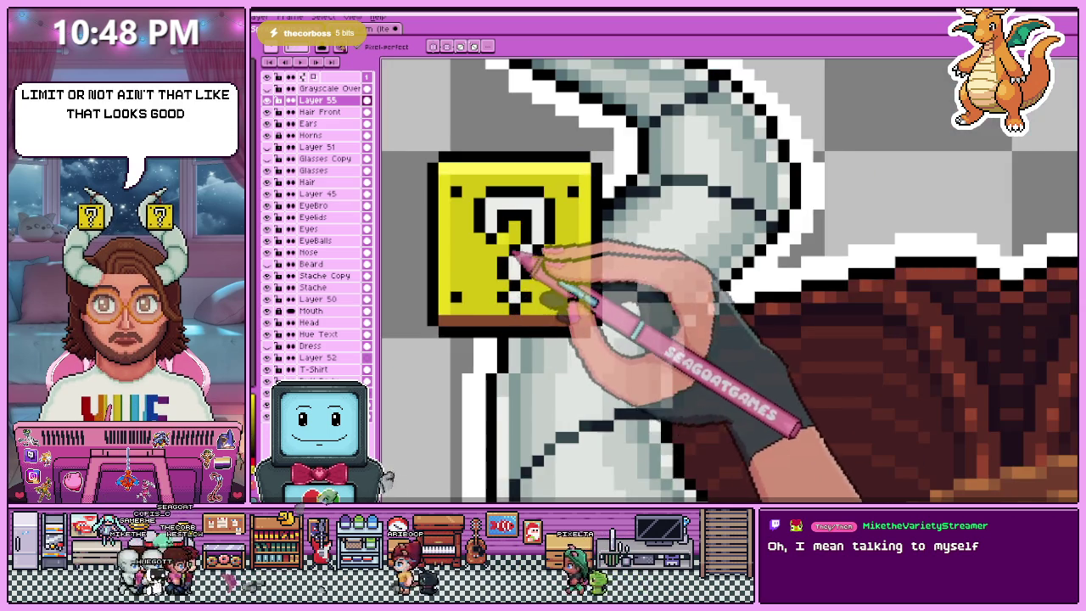
scroll(513, 217, up, 1)
scroll(509, 218, down, 1)
scroll(480, 212, up, 1)
key(alt)
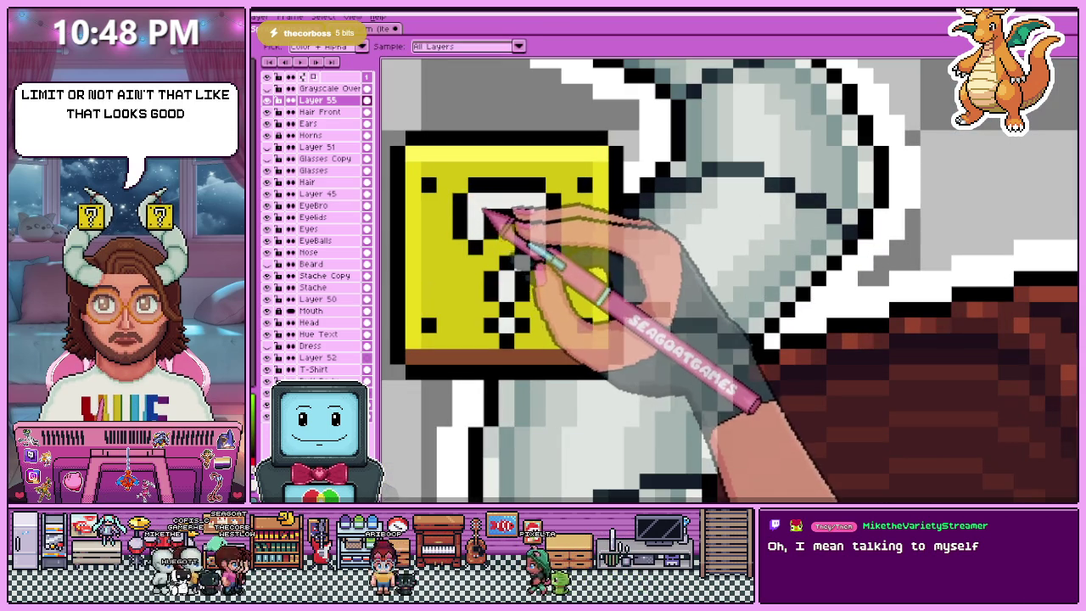
- Redraw the question mark's top curve and add a light grey pixel beside it
drag(488, 212, 522, 216)
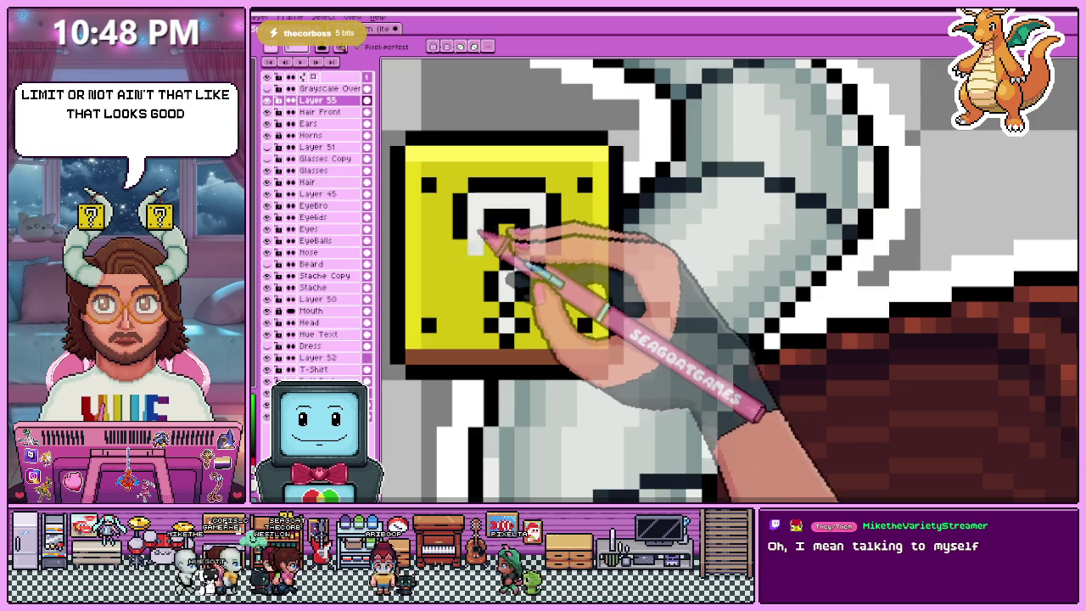
scroll(484, 231, up, 2)
click(540, 220)
- Add a darker yellow shading stroke down the left question block
scroll(492, 339, down, 3)
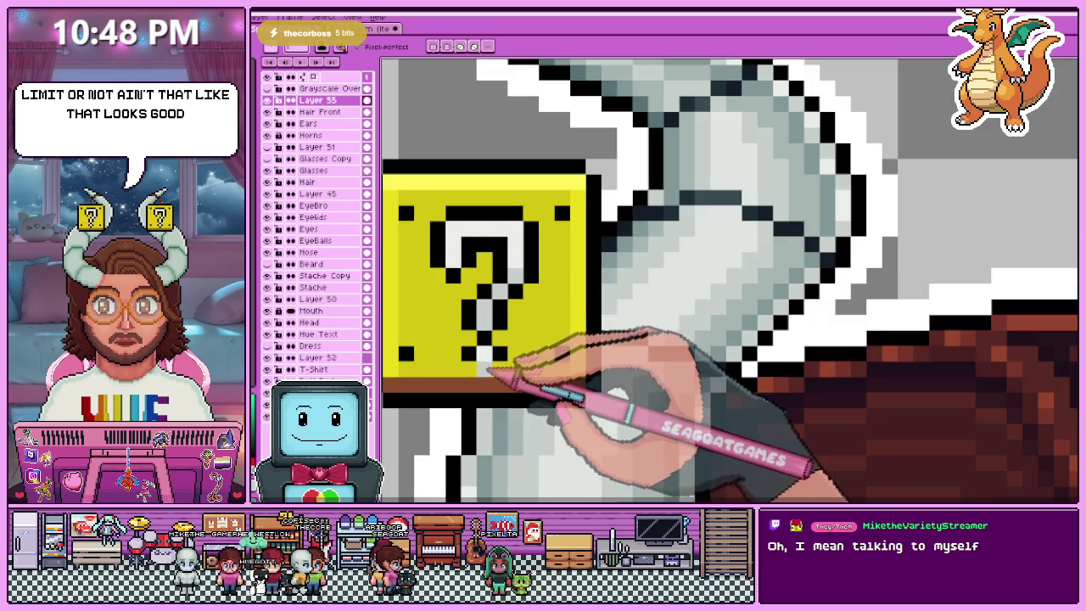
scroll(510, 309, down, 2)
scroll(518, 314, down, 1)
scroll(513, 297, up, 3)
scroll(509, 292, up, 1)
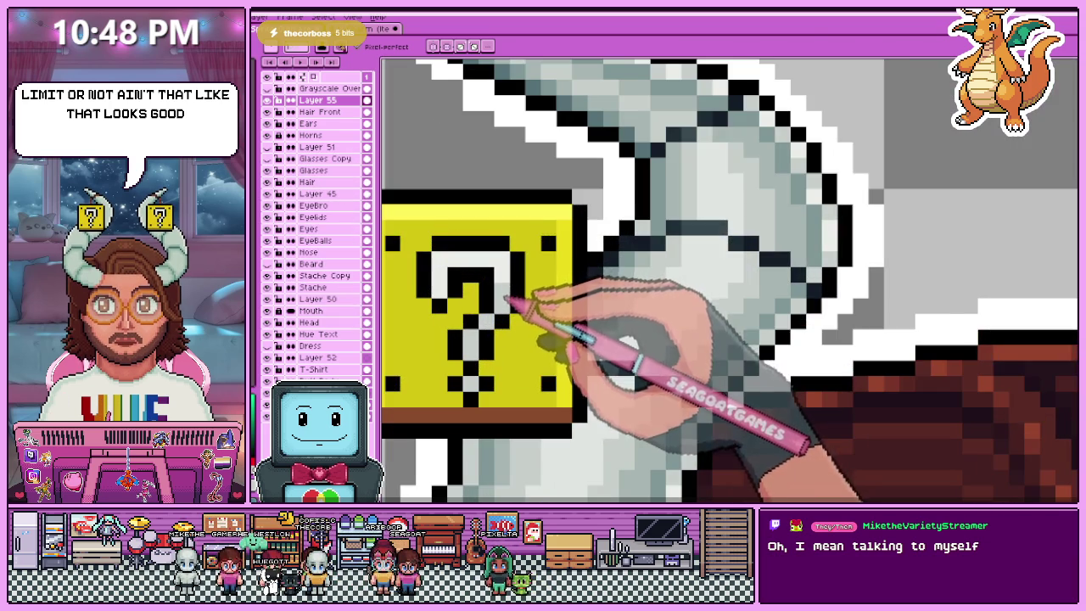
scroll(445, 292, down, 3)
scroll(509, 284, down, 1)
scroll(499, 305, up, 1)
scroll(492, 307, up, 3)
scroll(492, 297, up, 1)
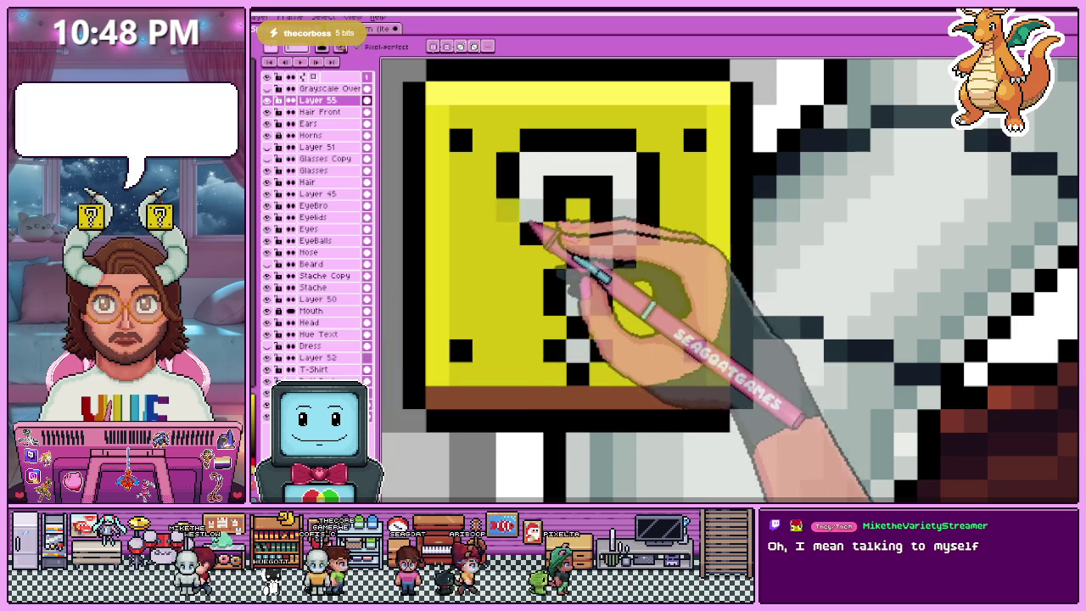
drag(491, 219, 485, 314)
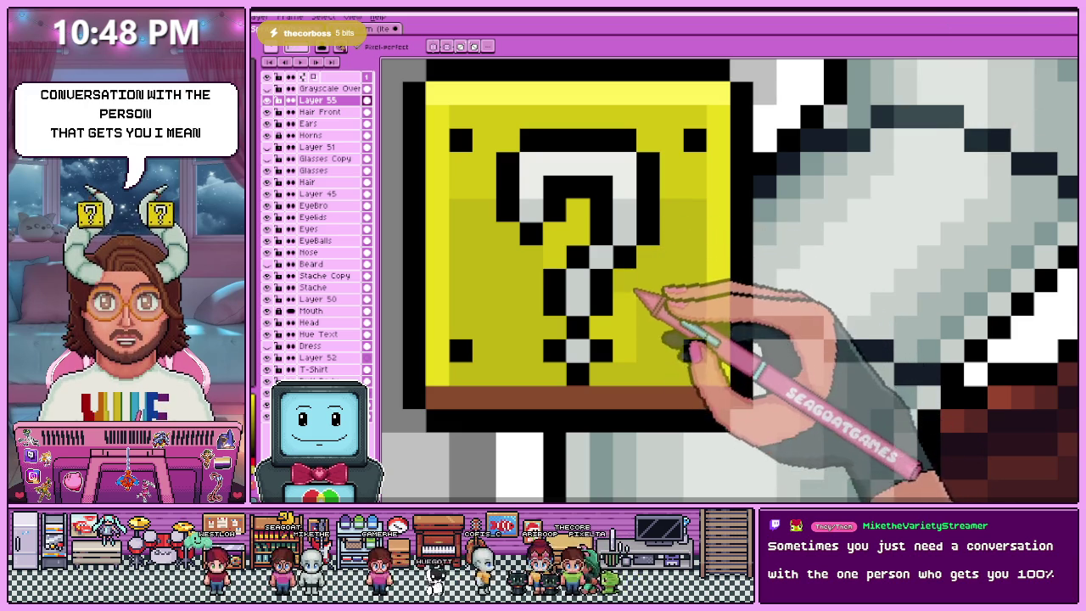
- Switch back to the single-pixel Pencil and zoom onto the question blocks
scroll(594, 359, down, 3)
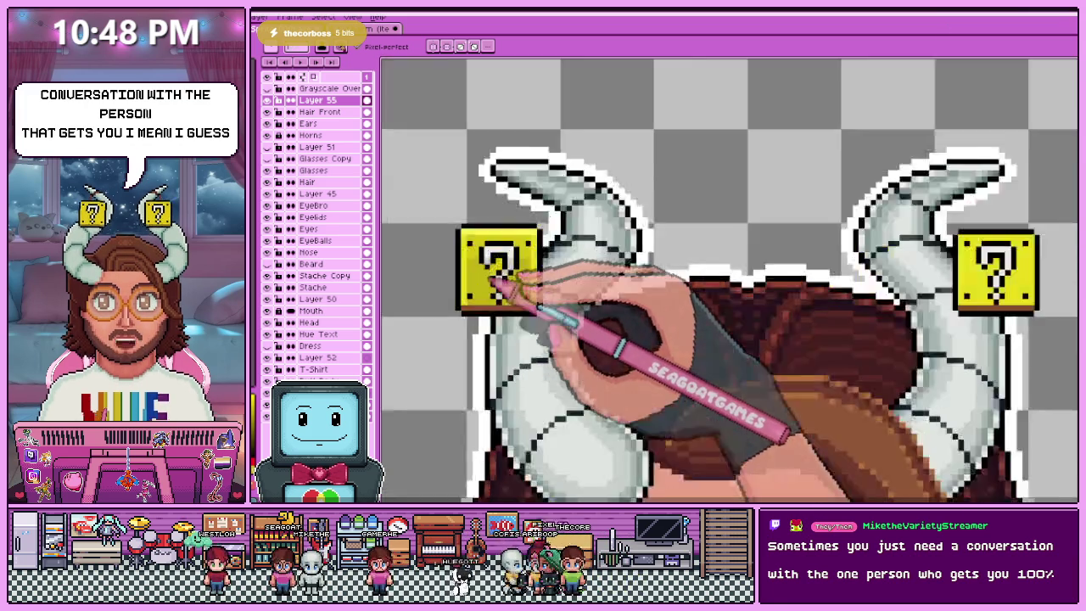
scroll(499, 280, up, 3)
scroll(503, 267, down, 2)
scroll(538, 255, down, 2)
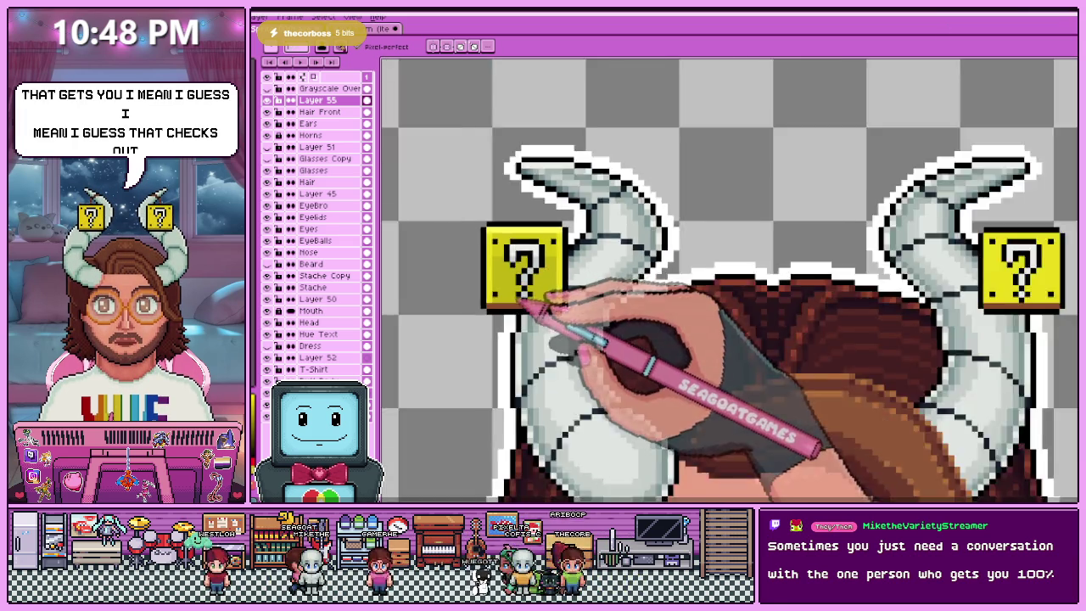
scroll(557, 291, down, 1)
scroll(529, 303, down, 1)
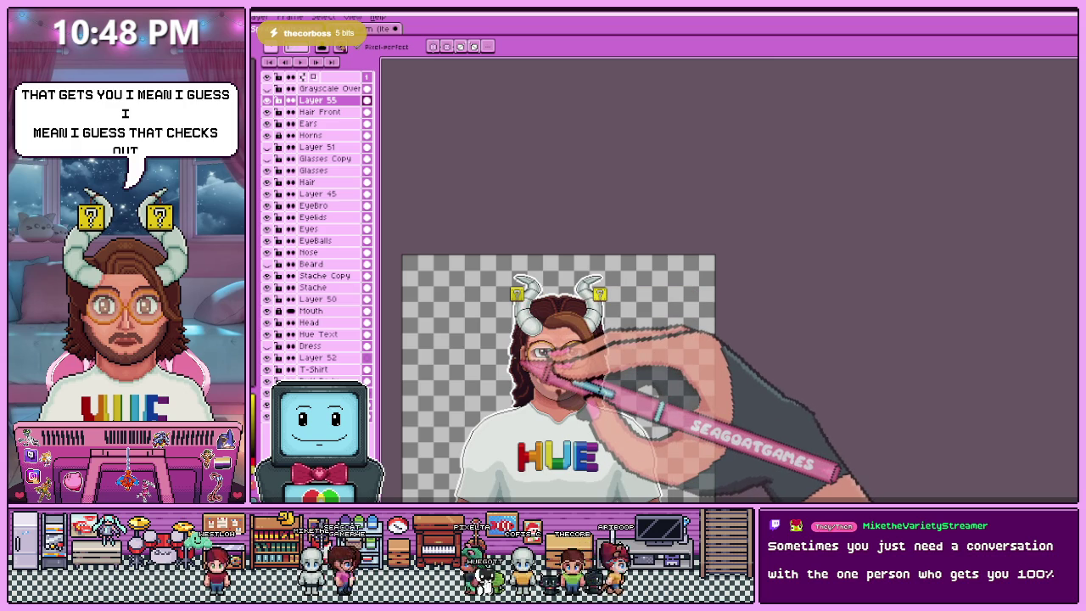
scroll(518, 339, up, 3)
scroll(505, 314, up, 3)
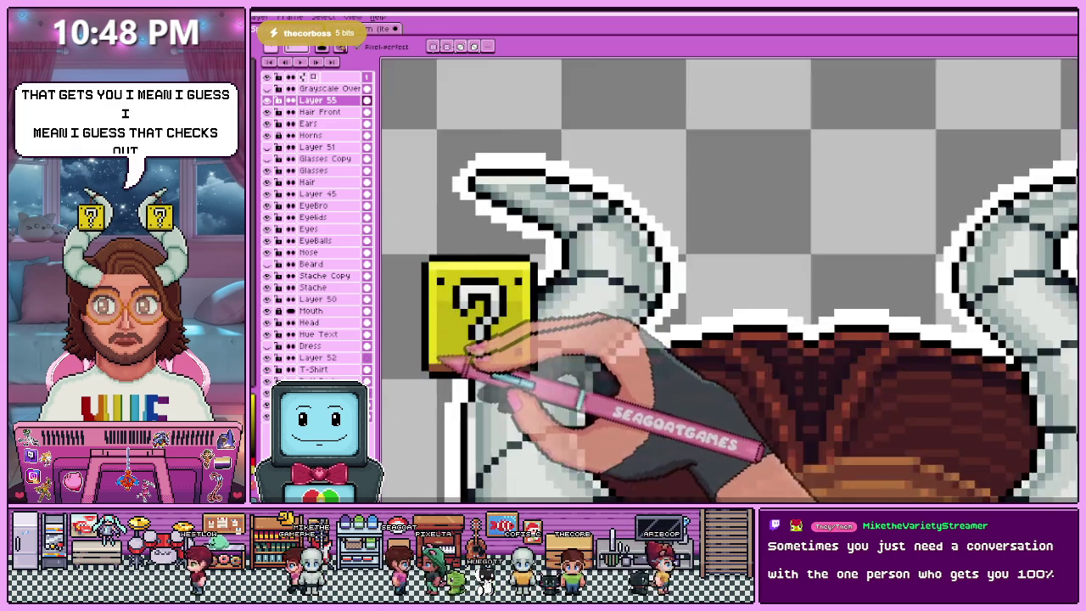
scroll(484, 280, up, 2)
scroll(458, 246, up, 2)
key(b)
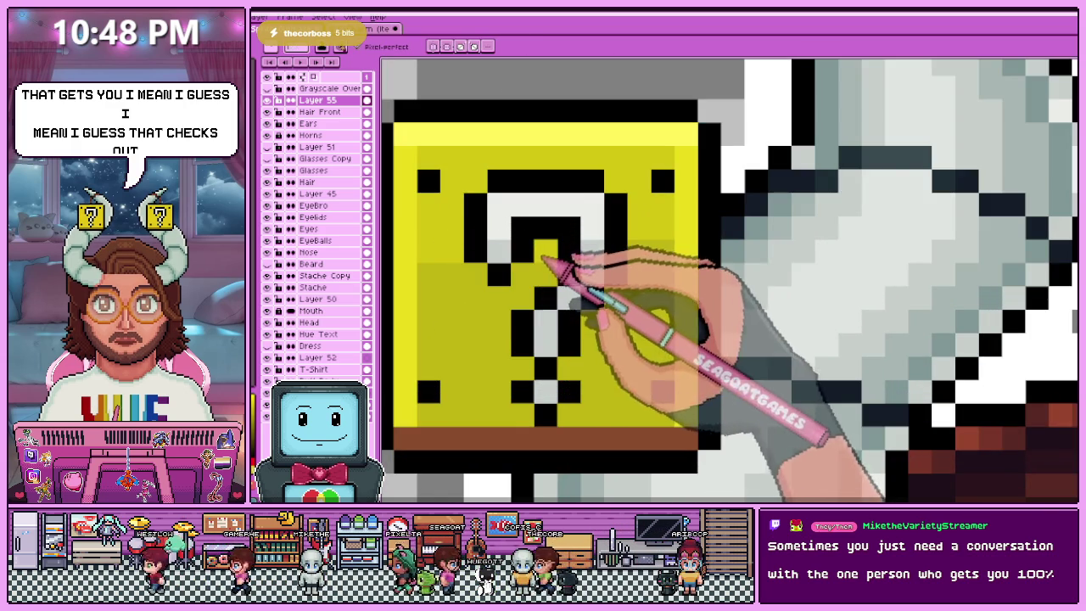
key(b)
scroll(513, 238, down, 2)
scroll(522, 242, up, 1)
scroll(530, 244, down, 1)
scroll(539, 246, down, 1)
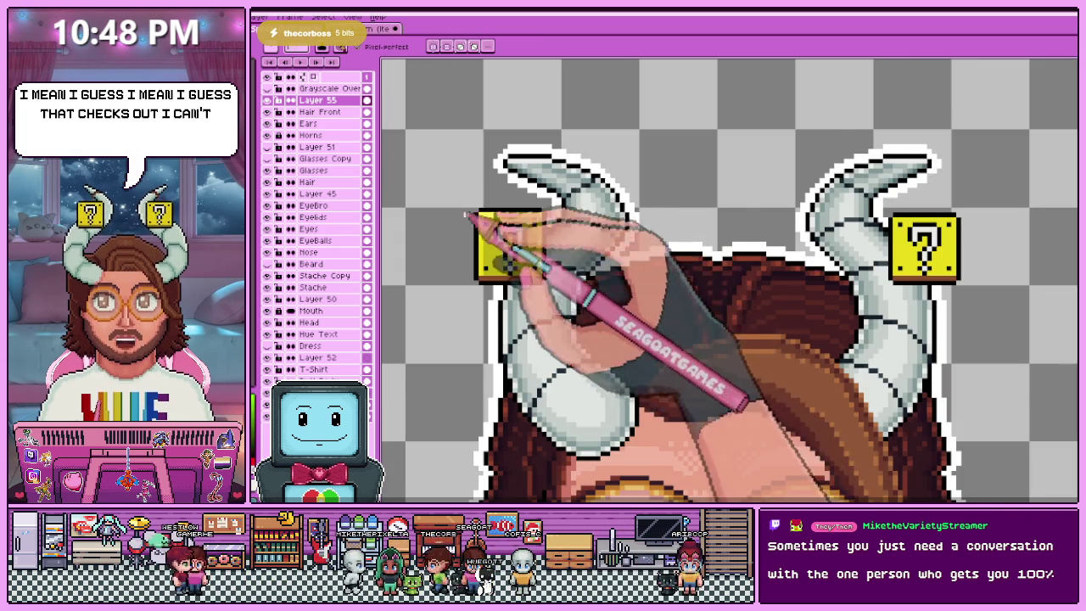
scroll(468, 214, up, 1)
scroll(515, 235, up, 3)
scroll(497, 218, up, 2)
scroll(485, 174, down, 2)
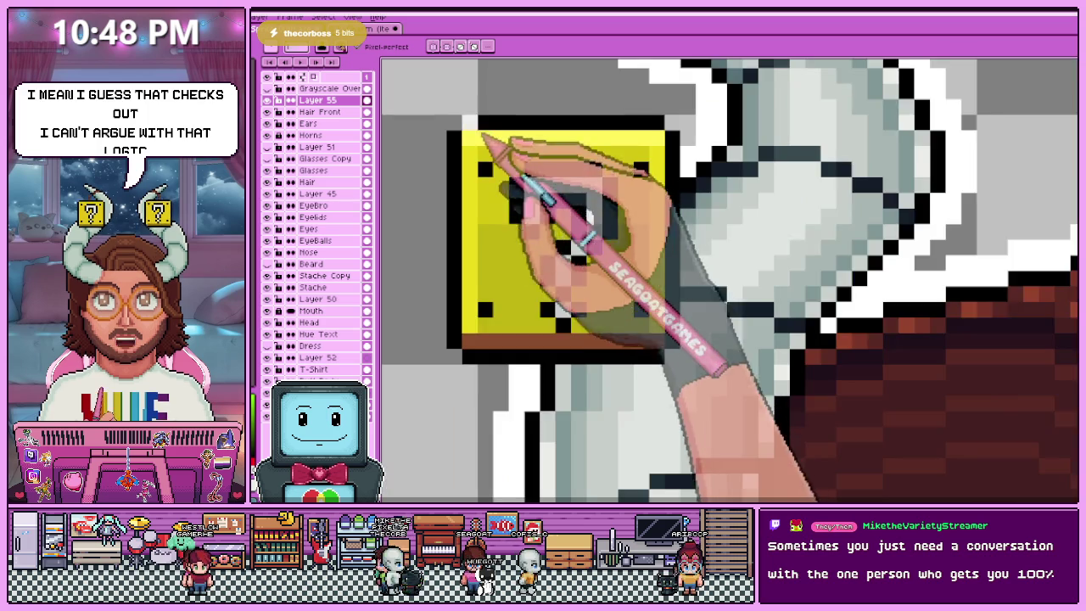
scroll(482, 135, up, 2)
scroll(488, 173, down, 2)
scroll(501, 167, down, 1)
scroll(510, 165, up, 2)
scroll(509, 212, down, 1)
scroll(534, 280, up, 2)
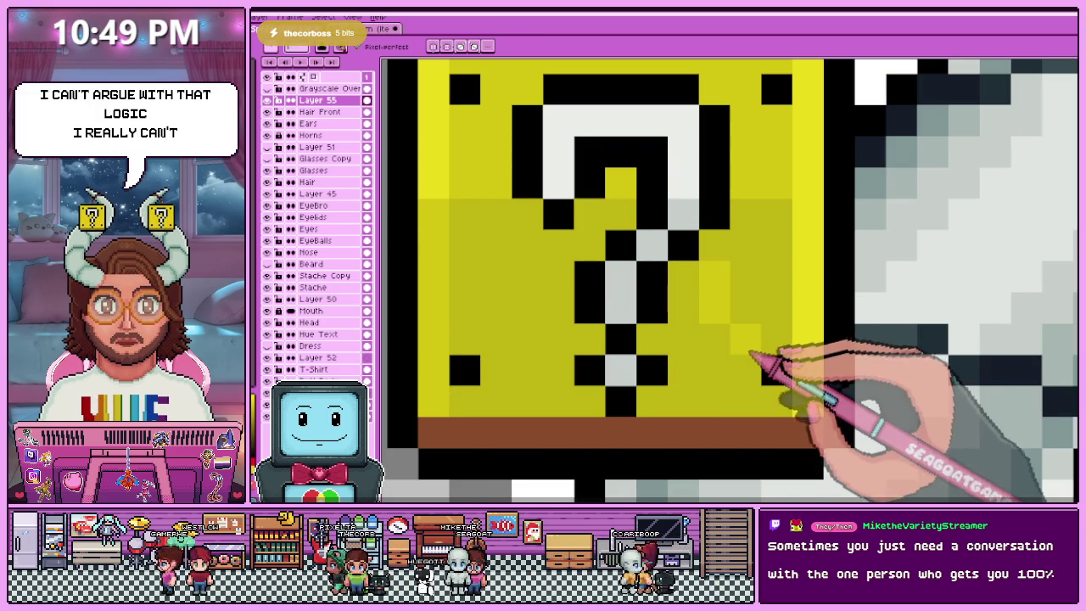
- Zoom in and out to inspect each question block's shading
scroll(543, 288, down, 3)
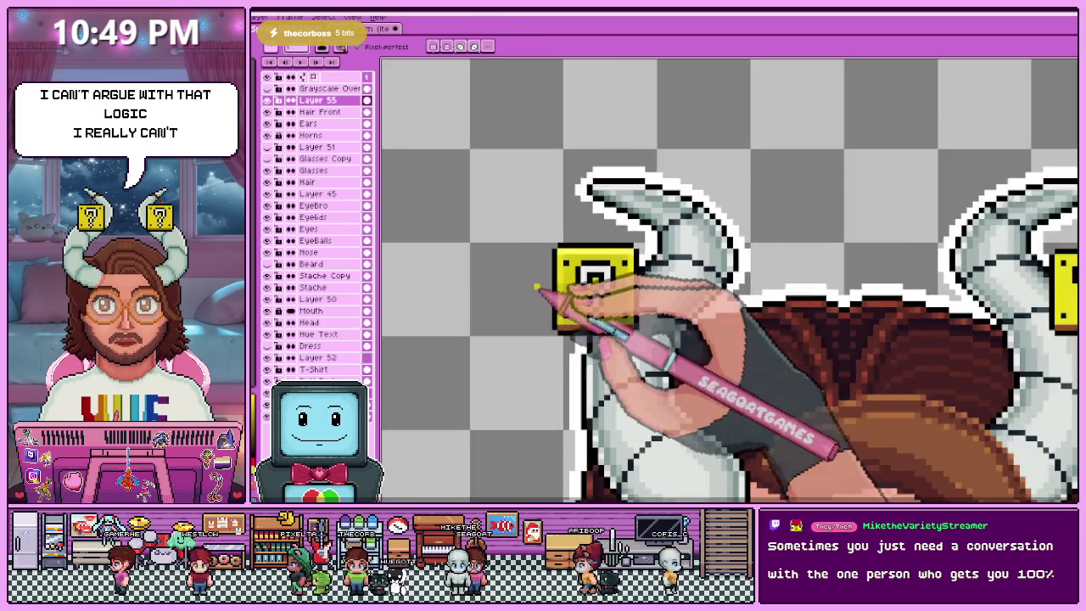
scroll(536, 289, down, 5)
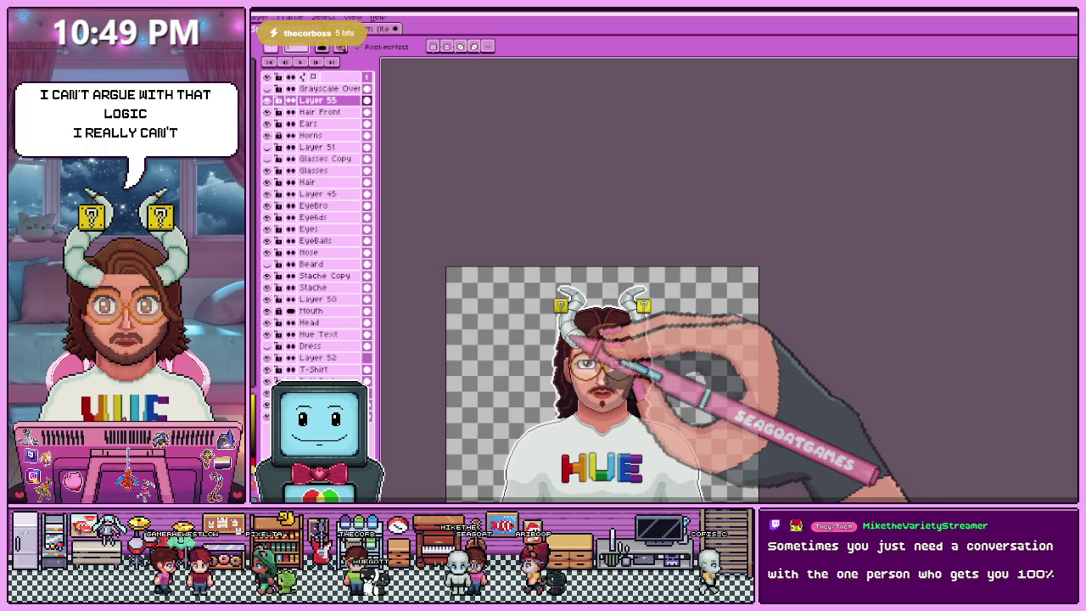
scroll(581, 344, up, 2)
scroll(565, 322, up, 2)
scroll(594, 339, up, 2)
scroll(565, 311, up, 1)
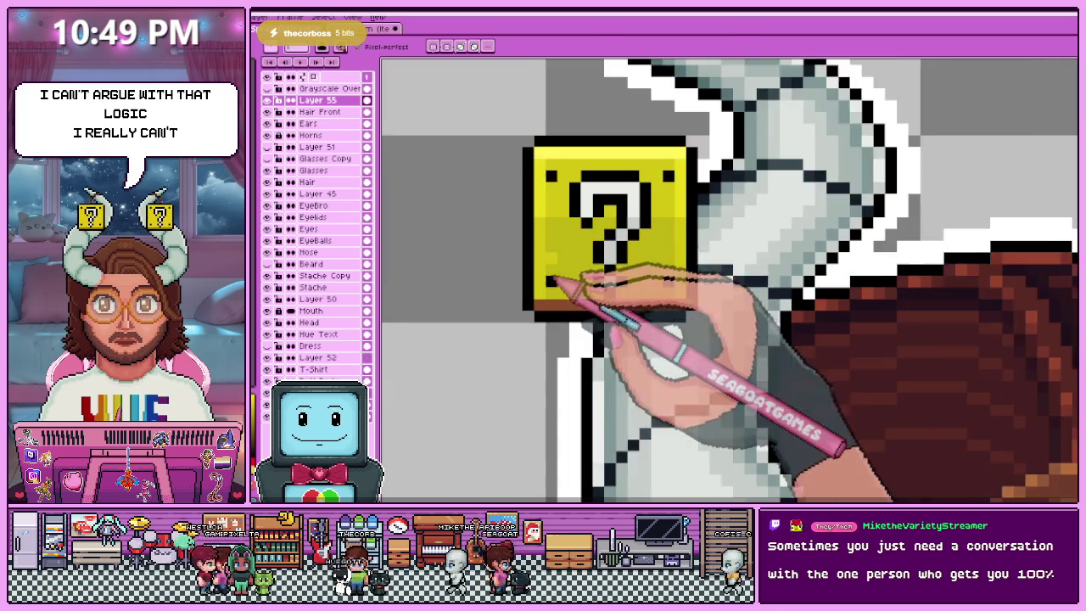
scroll(556, 290, up, 1)
scroll(552, 310, up, 2)
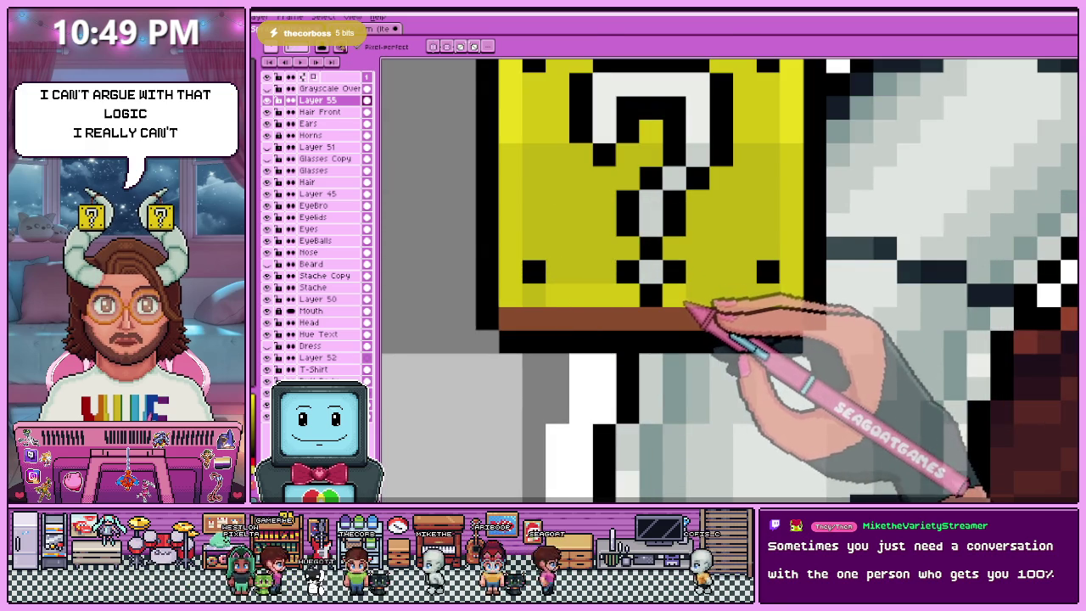
scroll(696, 331, down, 2)
scroll(645, 356, down, 2)
scroll(653, 322, down, 2)
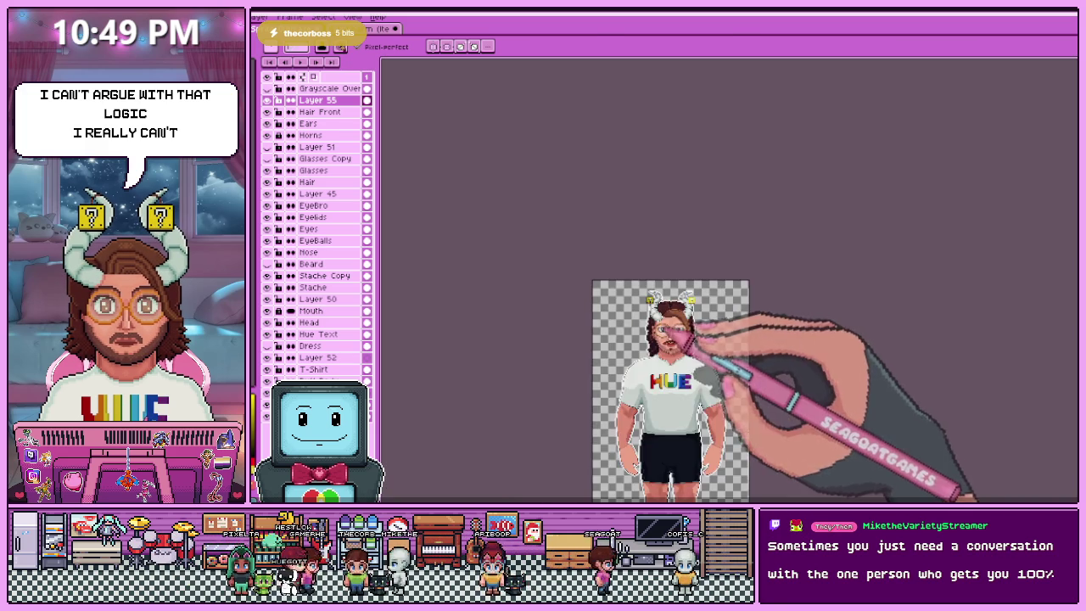
scroll(679, 331, up, 2)
scroll(686, 322, up, 2)
scroll(611, 382, up, 2)
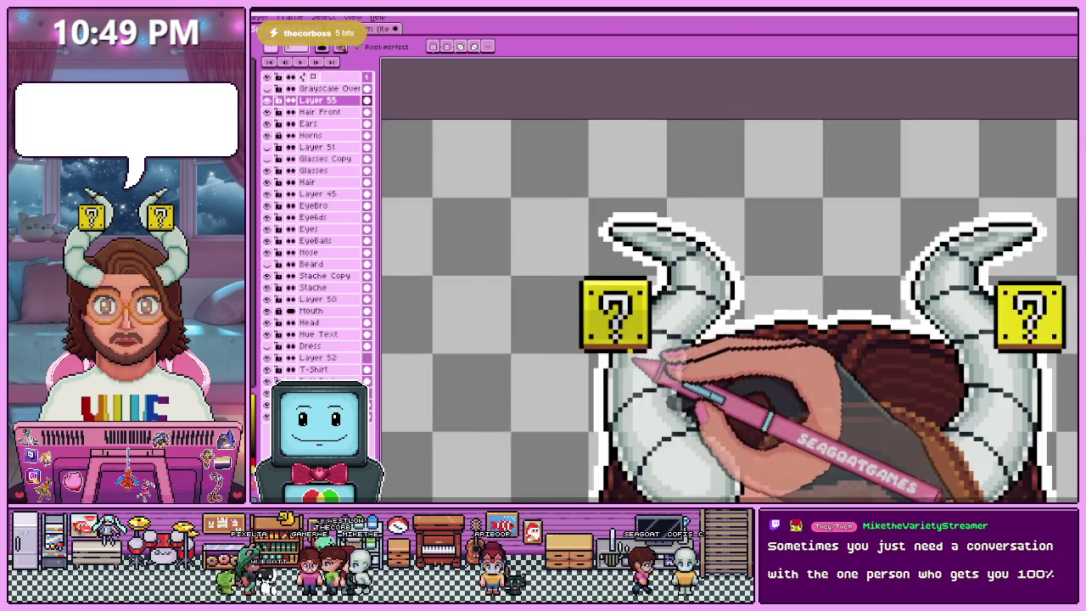
scroll(553, 246, up, 1)
scroll(551, 267, up, 2)
scroll(551, 266, up, 1)
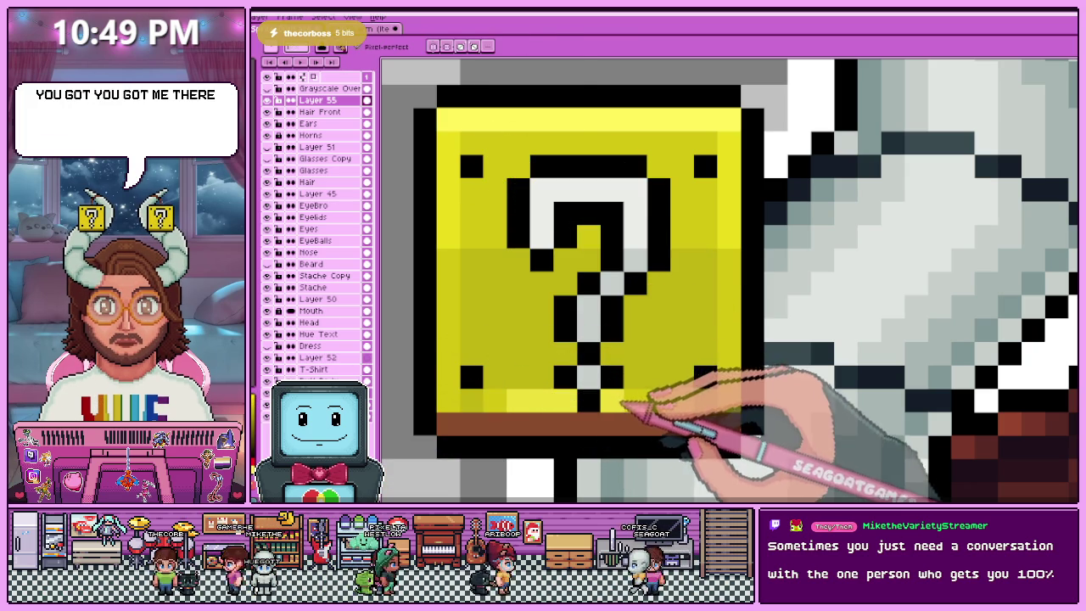
scroll(679, 409, down, 3)
scroll(572, 315, down, 3)
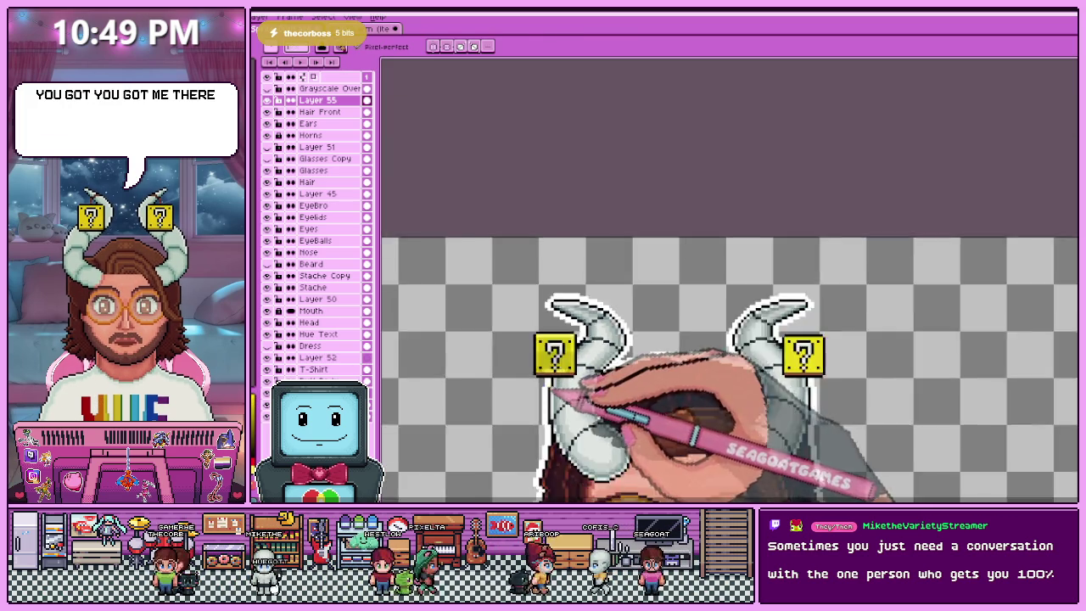
scroll(626, 364, down, 2)
scroll(562, 374, up, 2)
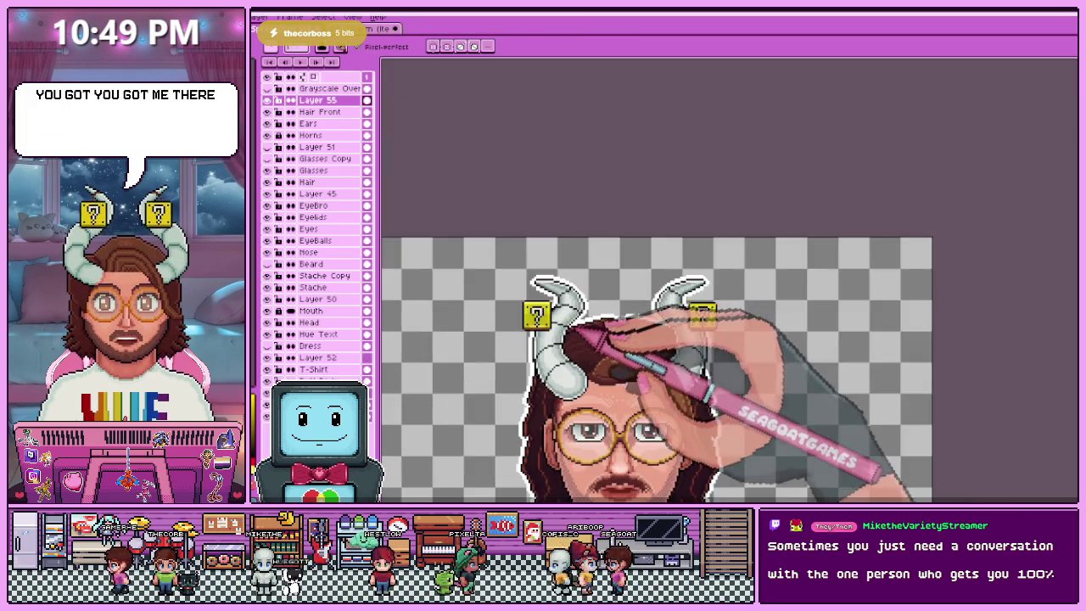
scroll(594, 322, up, 2)
scroll(642, 374, up, 2)
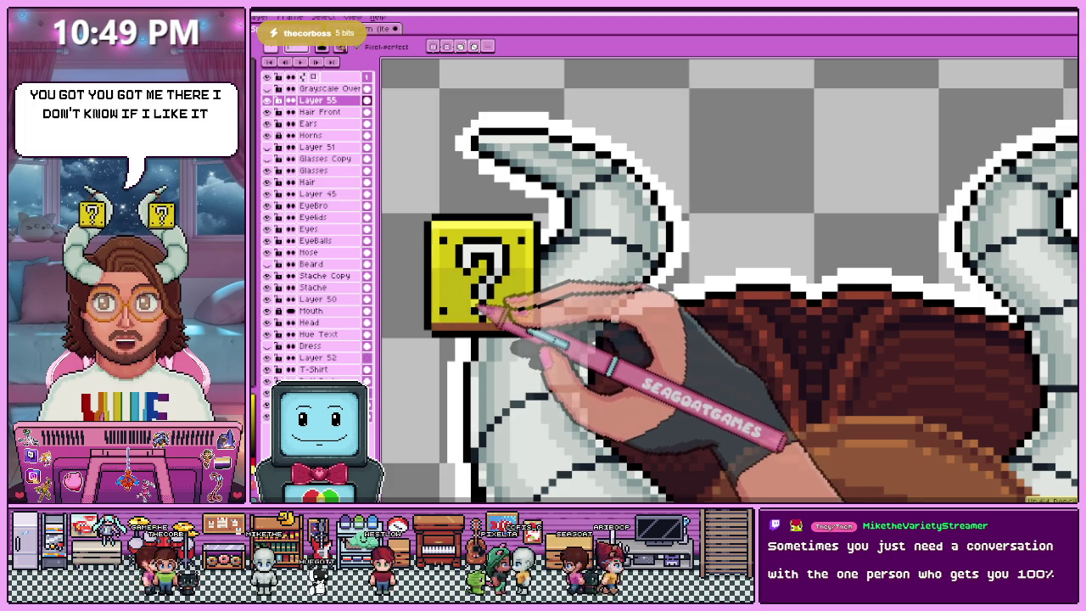
scroll(493, 306, down, 2)
scroll(509, 297, up, 2)
scroll(488, 318, up, 2)
- Sample block colours from the canvas with the Alt eyedropper while zooming
key(alt)
scroll(488, 306, down, 2)
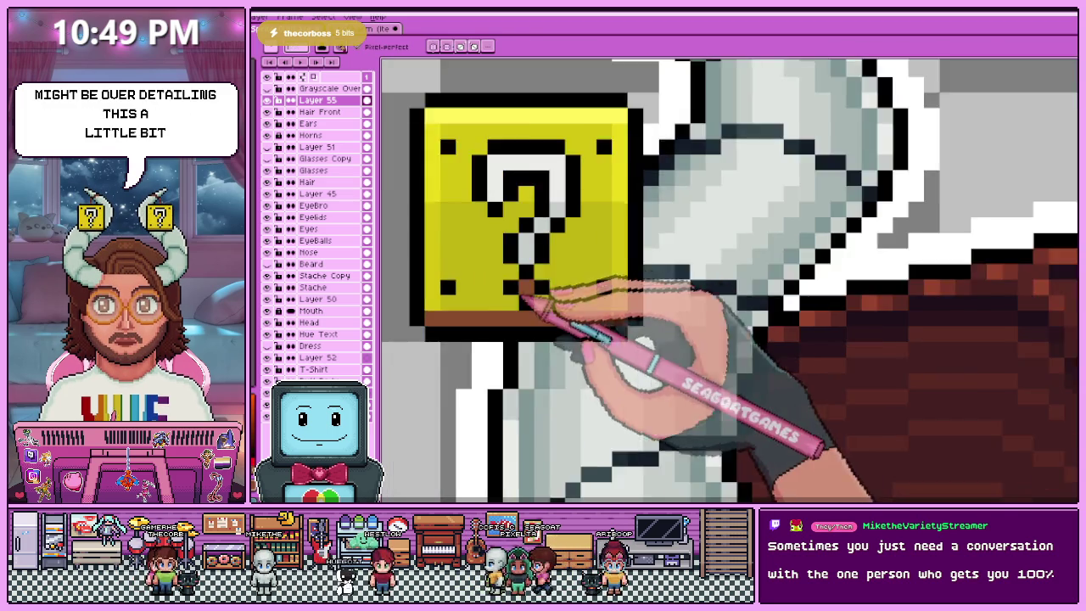
scroll(510, 297, down, 1)
scroll(518, 297, up, 2)
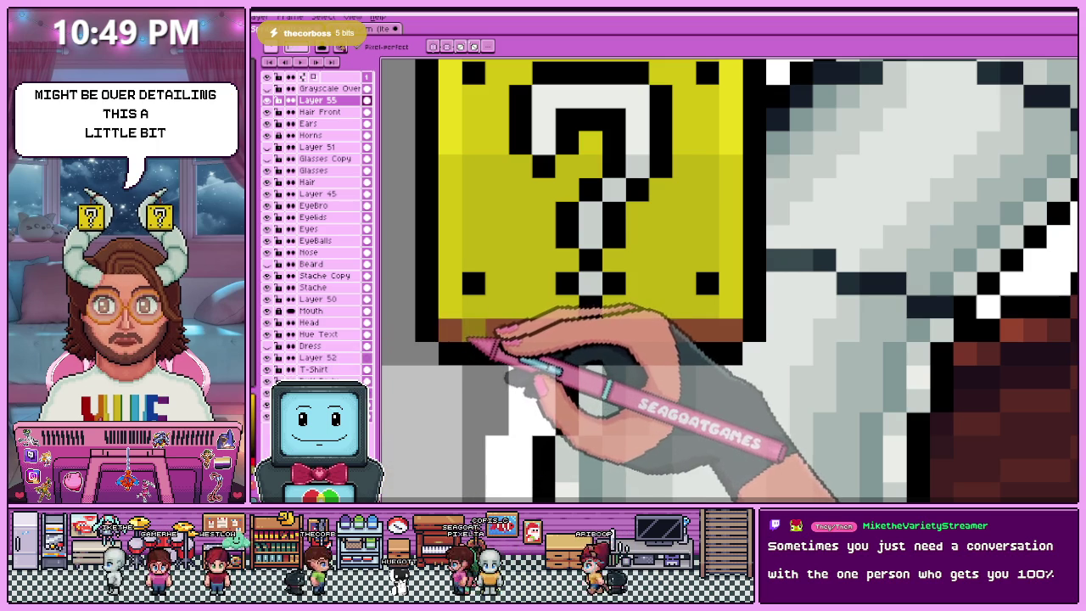
scroll(616, 323, down, 3)
scroll(615, 322, down, 3)
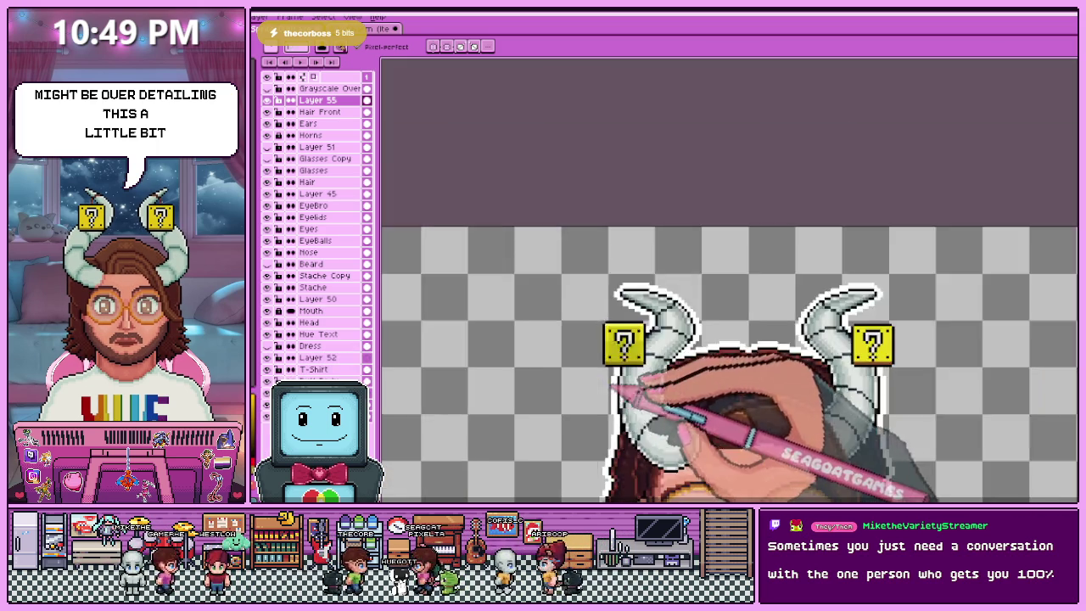
scroll(615, 323, down, 2)
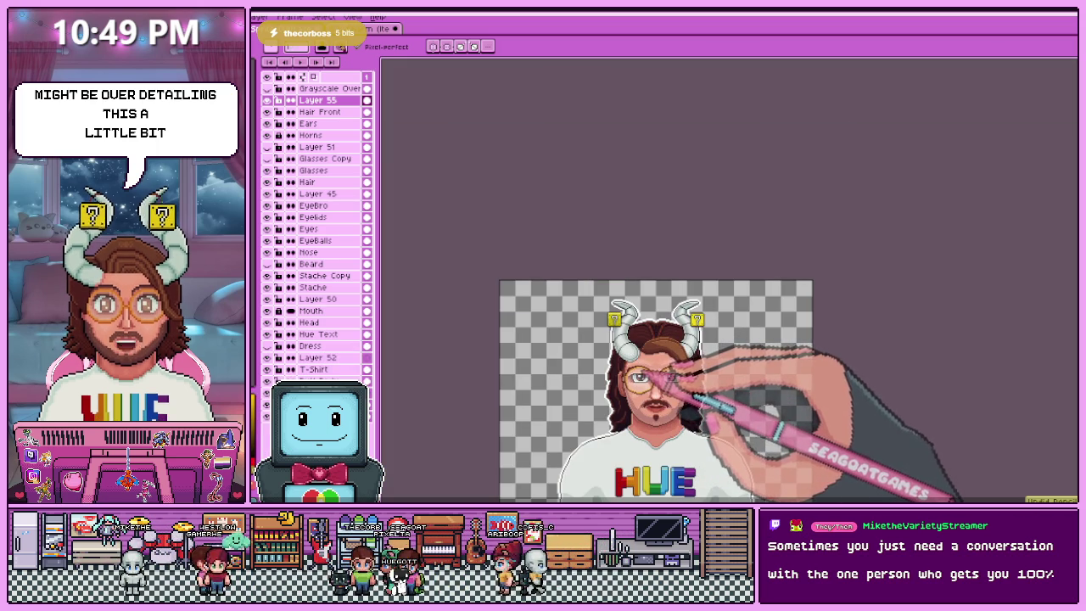
scroll(627, 341, up, 3)
scroll(626, 341, up, 2)
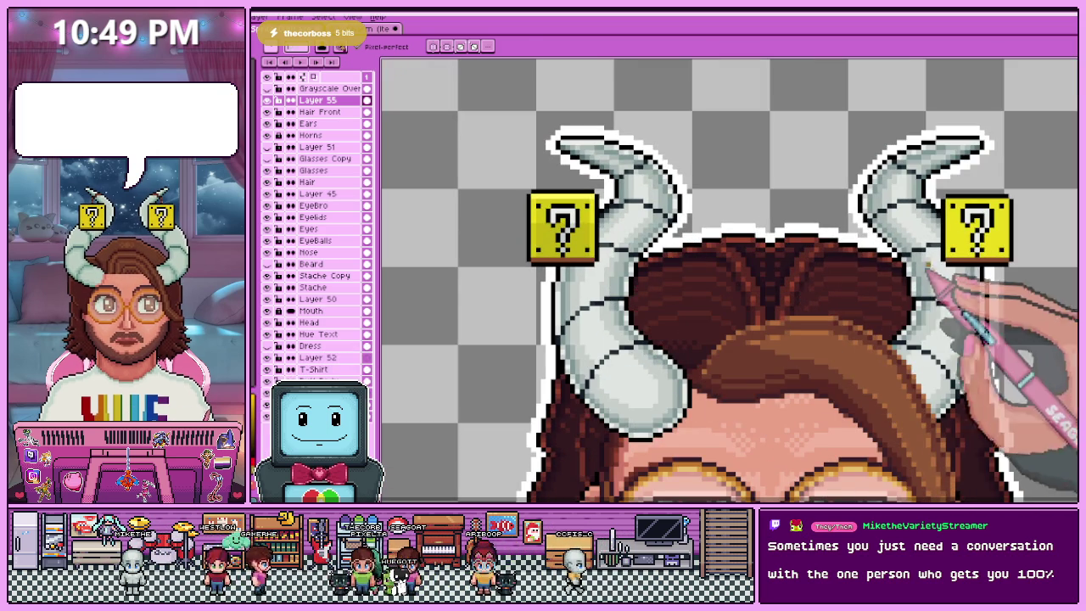
scroll(528, 264, up, 3)
scroll(528, 263, down, 1)
scroll(543, 275, down, 2)
scroll(516, 288, down, 1)
scroll(553, 262, down, 1)
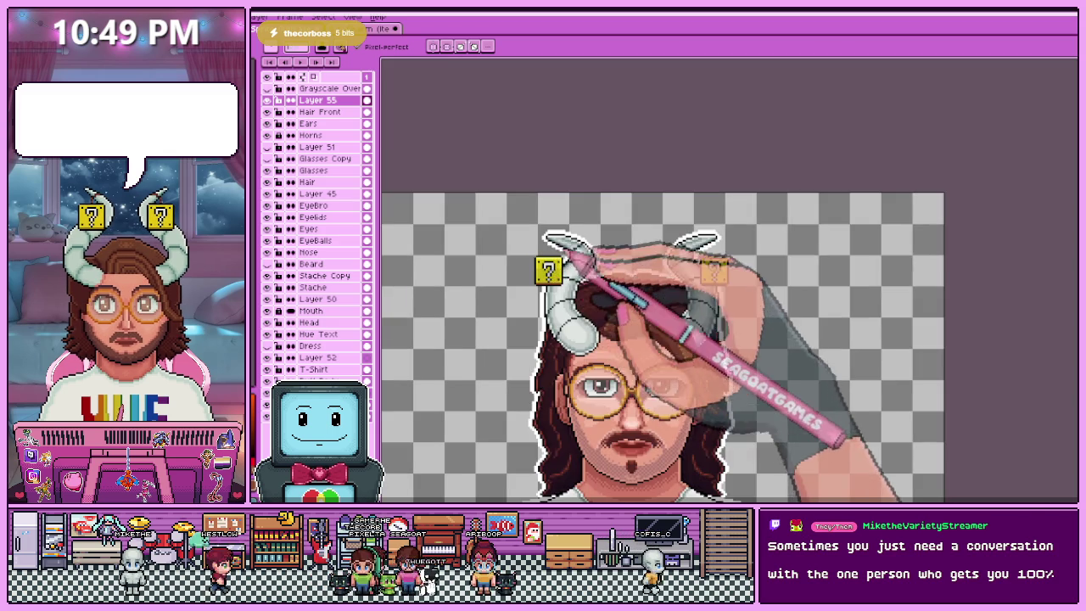
scroll(490, 317, down, 1)
scroll(551, 317, up, 2)
scroll(543, 322, up, 1)
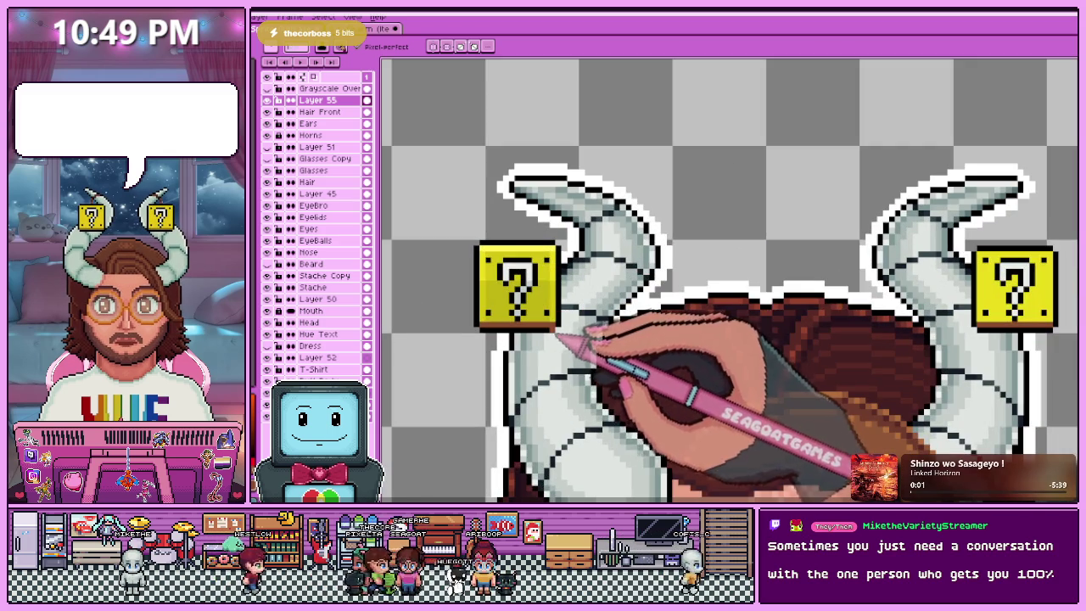
scroll(449, 243, up, 1)
scroll(589, 291, down, 1)
scroll(548, 284, up, 2)
scroll(556, 267, down, 1)
scroll(564, 255, up, 3)
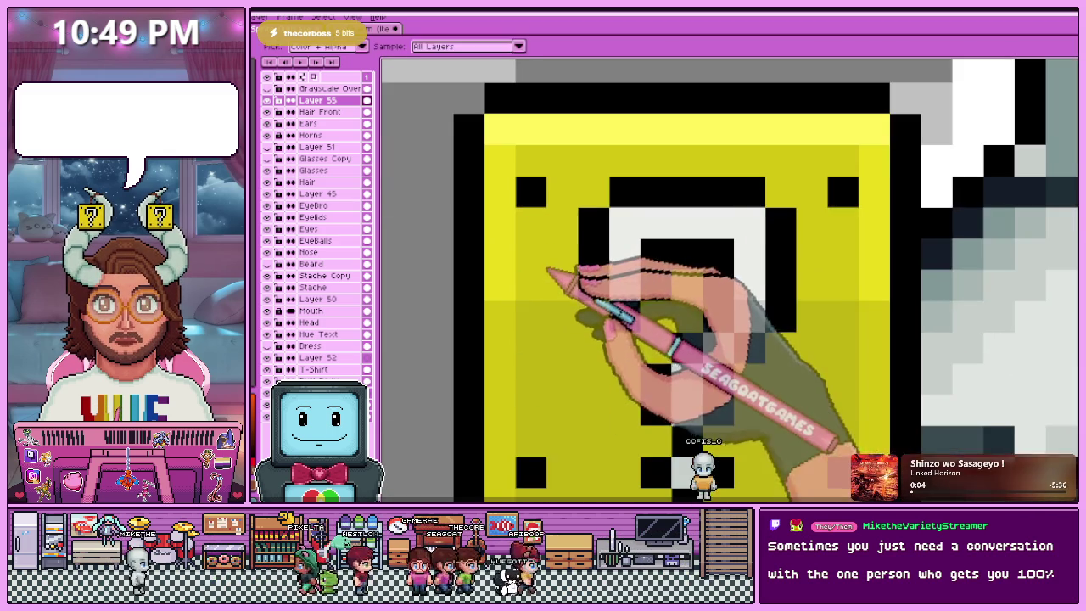
scroll(573, 253, down, 1)
scroll(570, 254, down, 2)
scroll(594, 284, up, 3)
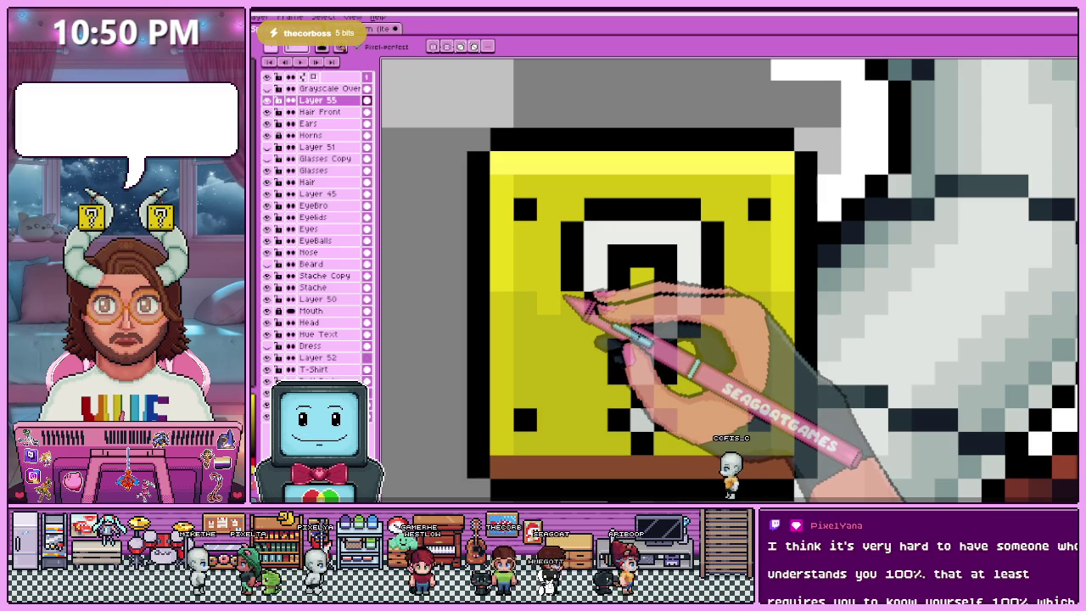
scroll(577, 272, down, 2)
scroll(602, 236, down, 1)
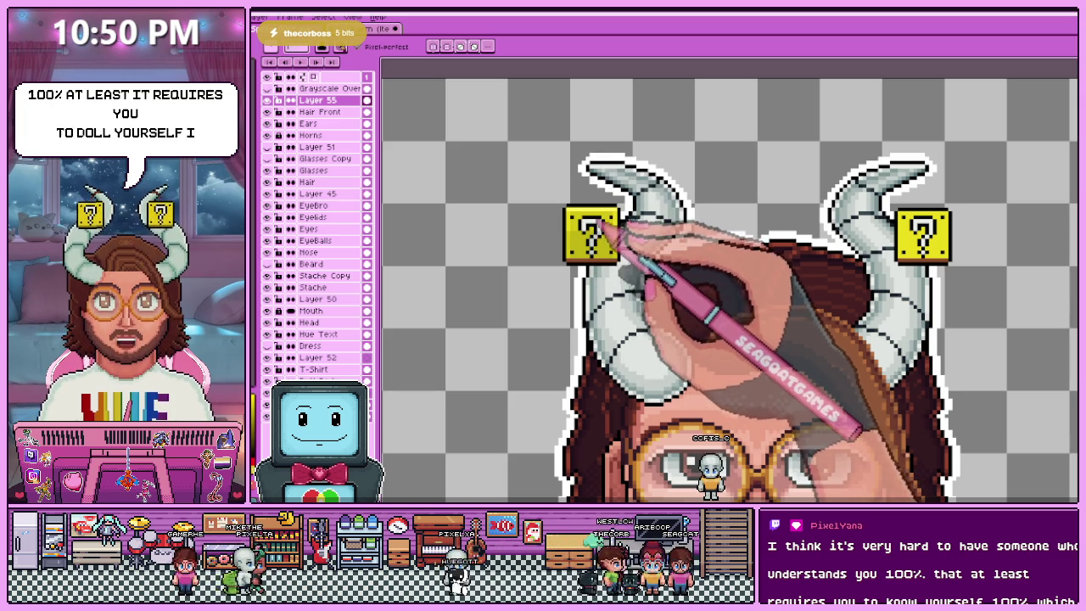
scroll(596, 222, up, 2)
scroll(596, 222, up, 1)
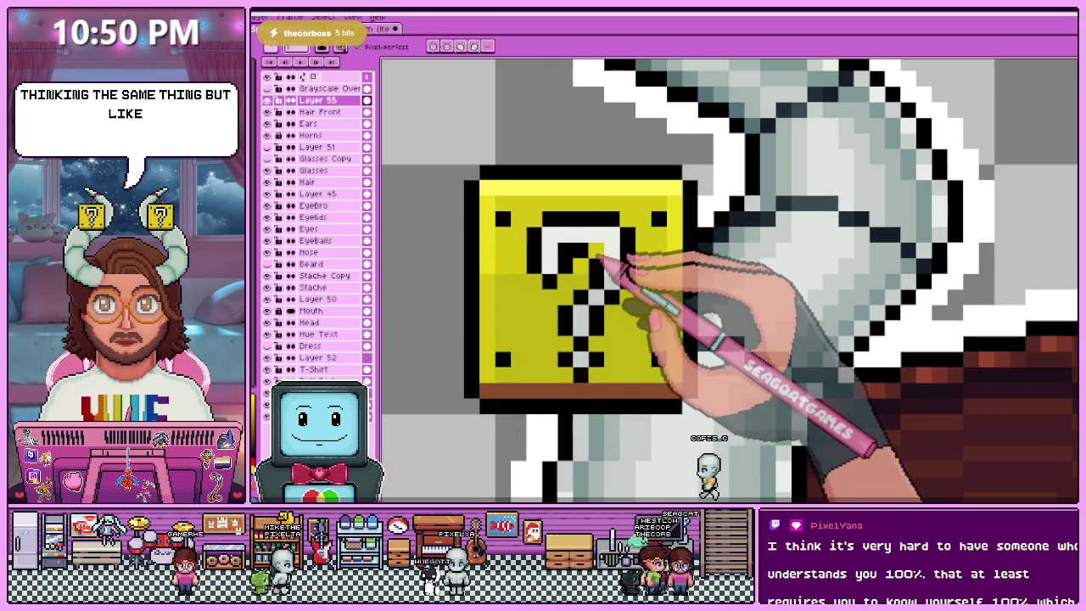
scroll(552, 293, down, 1)
scroll(551, 293, down, 1)
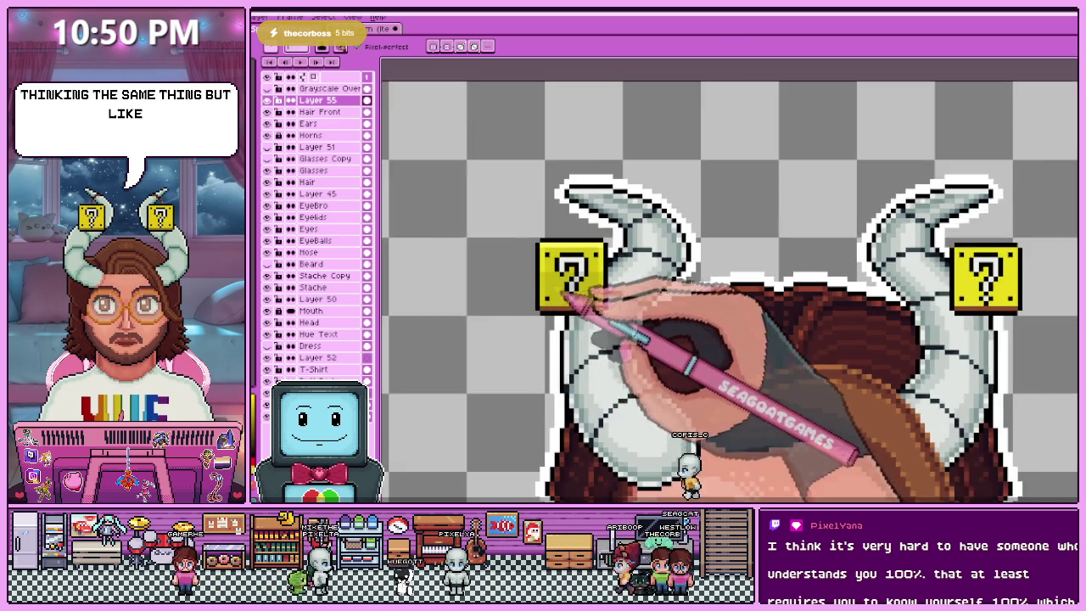
scroll(552, 292, down, 2)
scroll(551, 292, down, 1)
scroll(575, 287, up, 2)
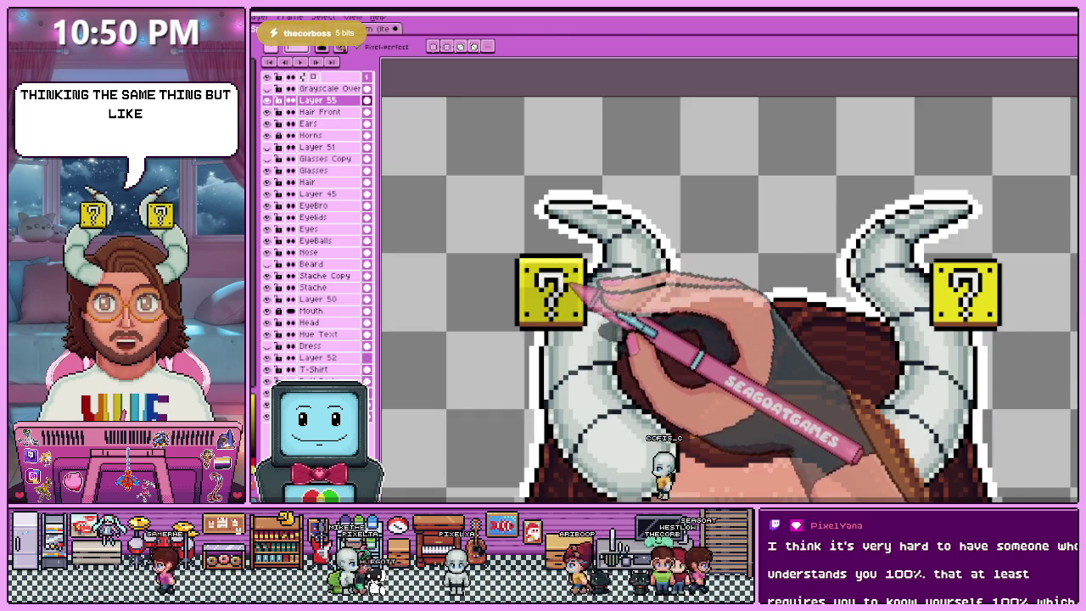
key(m)
- Shift the left question-mark block one pixel up and left, then deselect it
drag(508, 237, 600, 343)
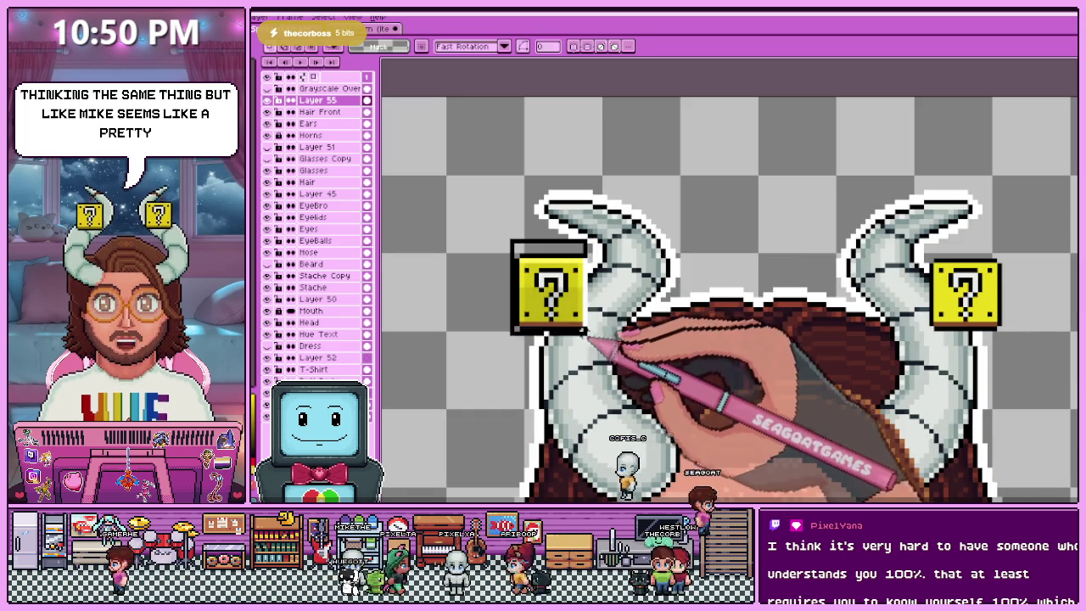
scroll(611, 339, down, 1)
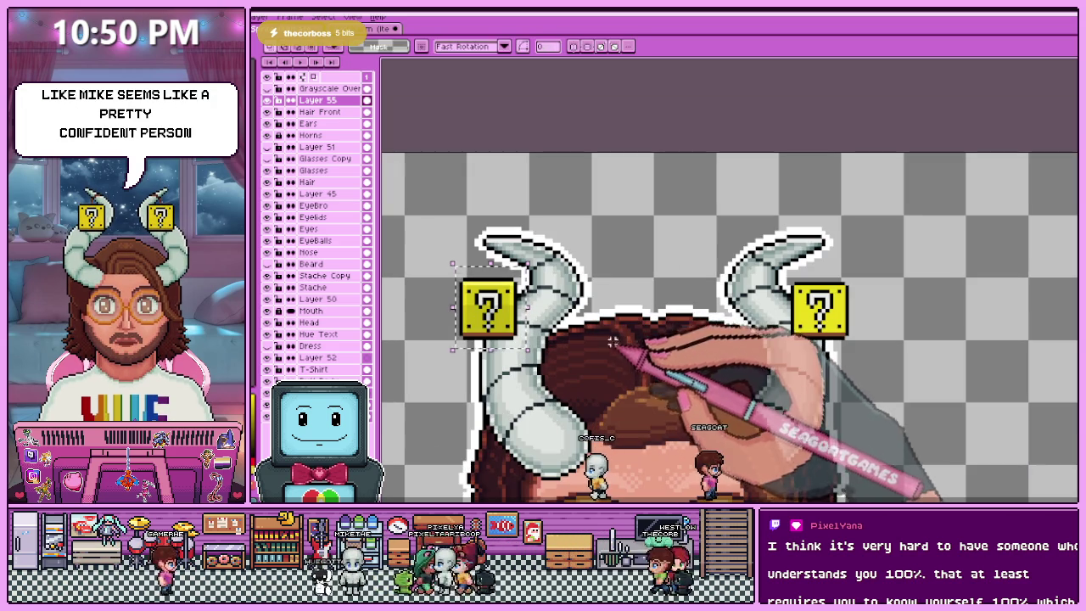
mouse_move(490, 306)
mouse_down()
mouse_move(819, 310)
mouse_move(797, 293)
mouse_up()
scroll(819, 310, up, 3)
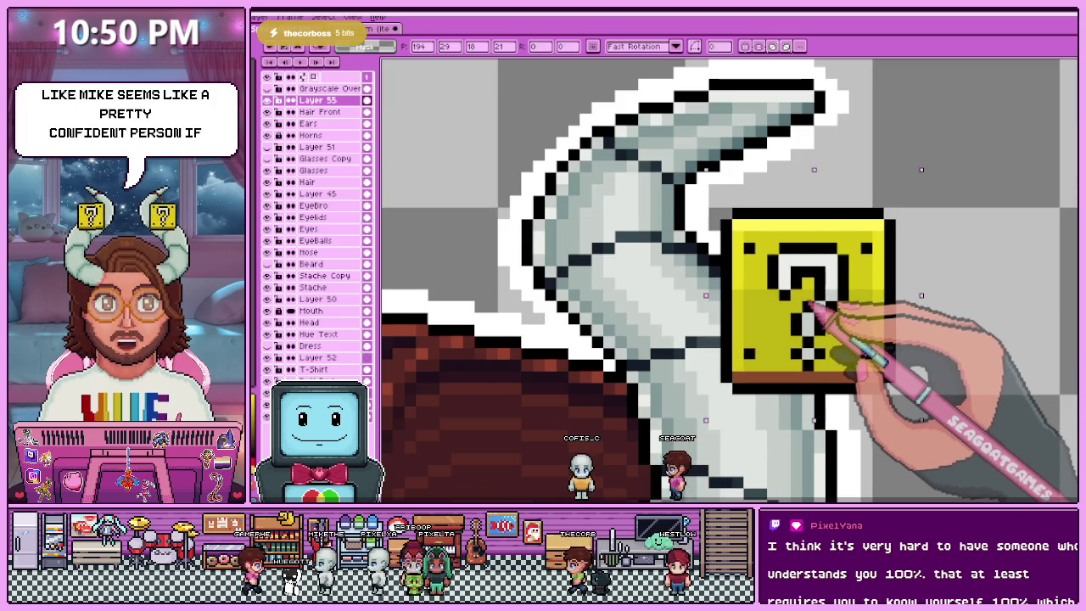
scroll(801, 316, down, 2)
scroll(795, 307, down, 3)
scroll(789, 373, down, 2)
key(ctrl+d)
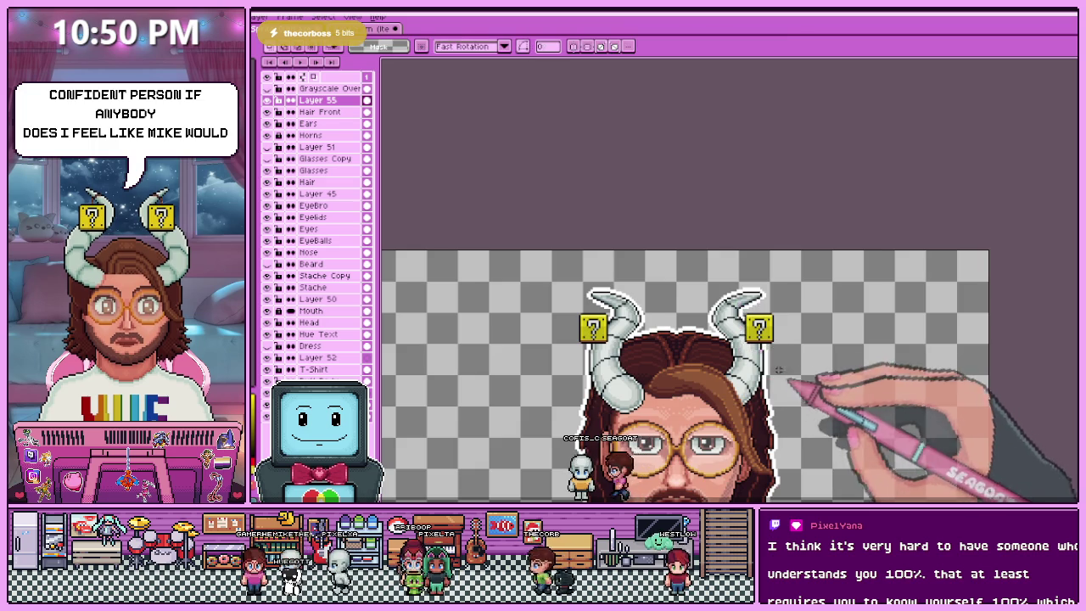
- Add a new empty Layer 56 above Layer 55
scroll(739, 365, down, 2)
scroll(728, 347, up, 2)
scroll(752, 311, up, 2)
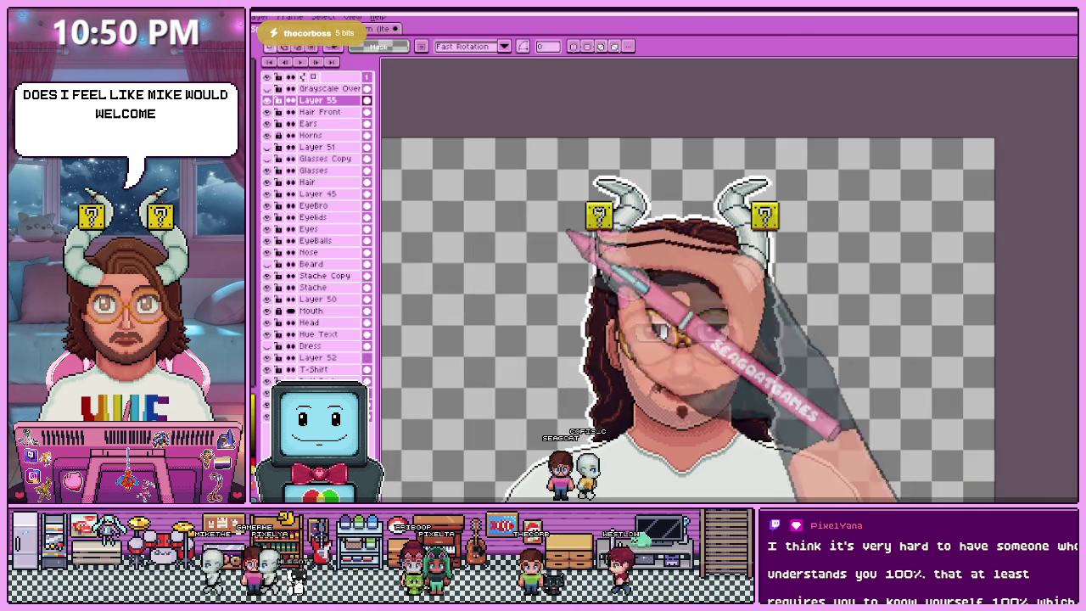
scroll(653, 239, down, 2)
scroll(594, 242, up, 1)
scroll(528, 230, up, 2)
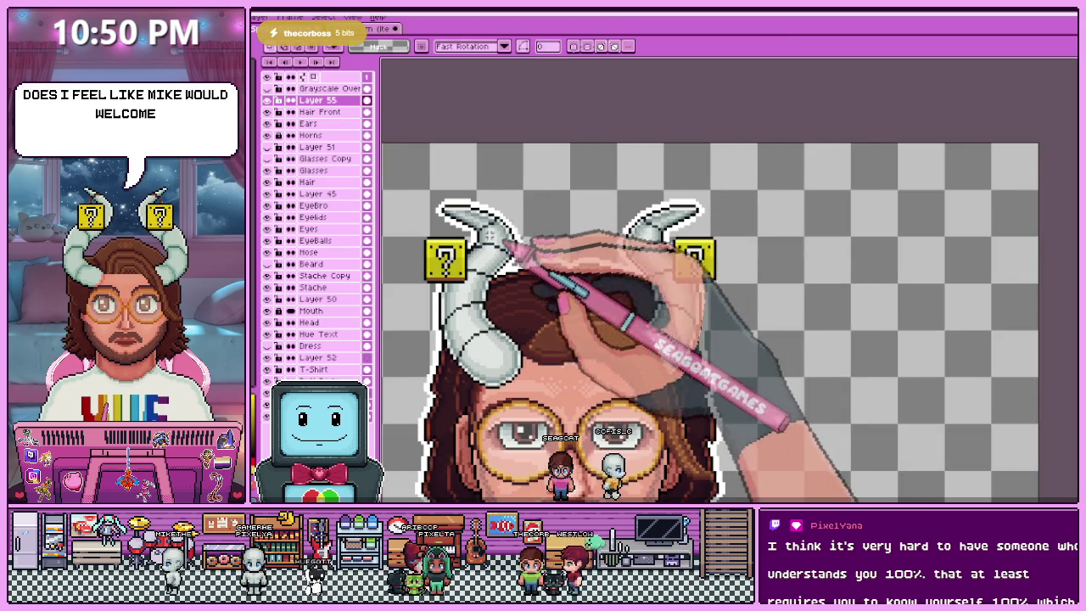
scroll(434, 242, up, 1)
scroll(429, 244, up, 3)
scroll(437, 262, down, 2)
scroll(461, 245, down, 1)
scroll(461, 246, down, 1)
scroll(461, 249, up, 1)
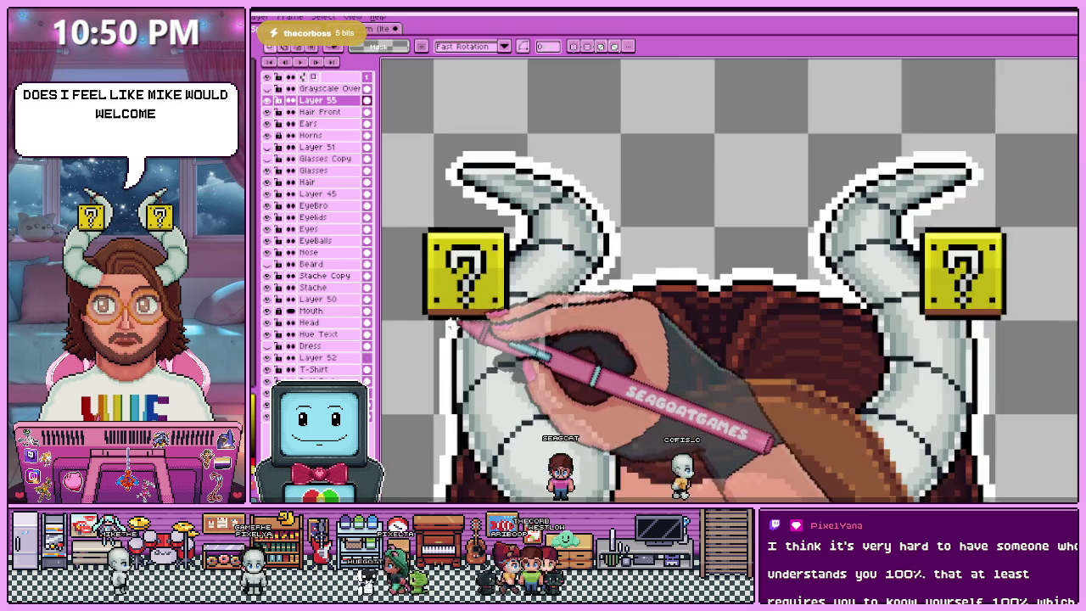
scroll(466, 307, down, 1)
scroll(463, 305, down, 1)
scroll(467, 311, down, 1)
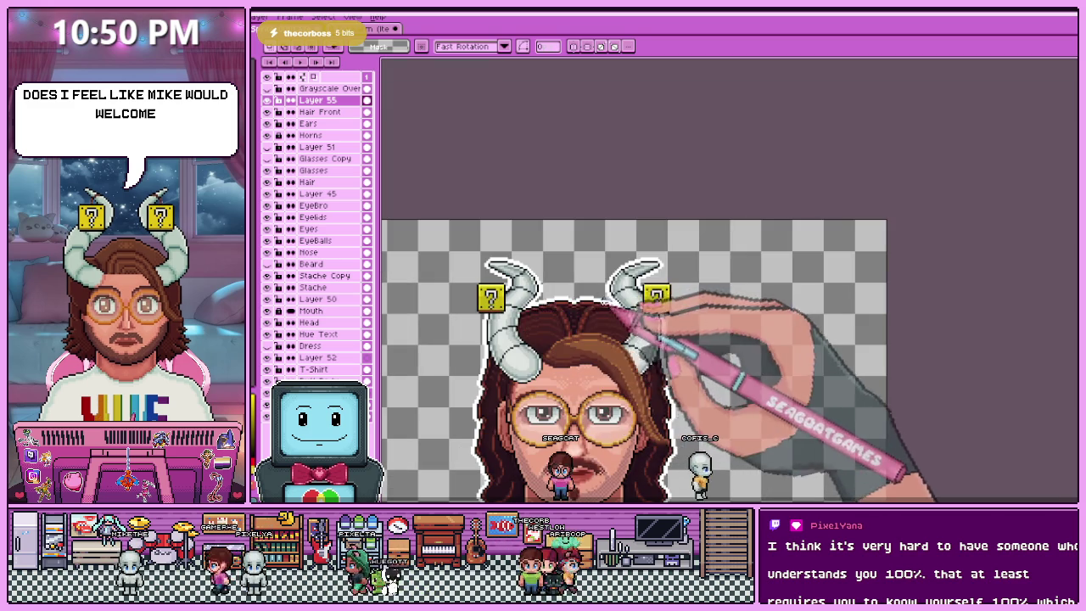
scroll(477, 269, up, 1)
scroll(475, 270, up, 1)
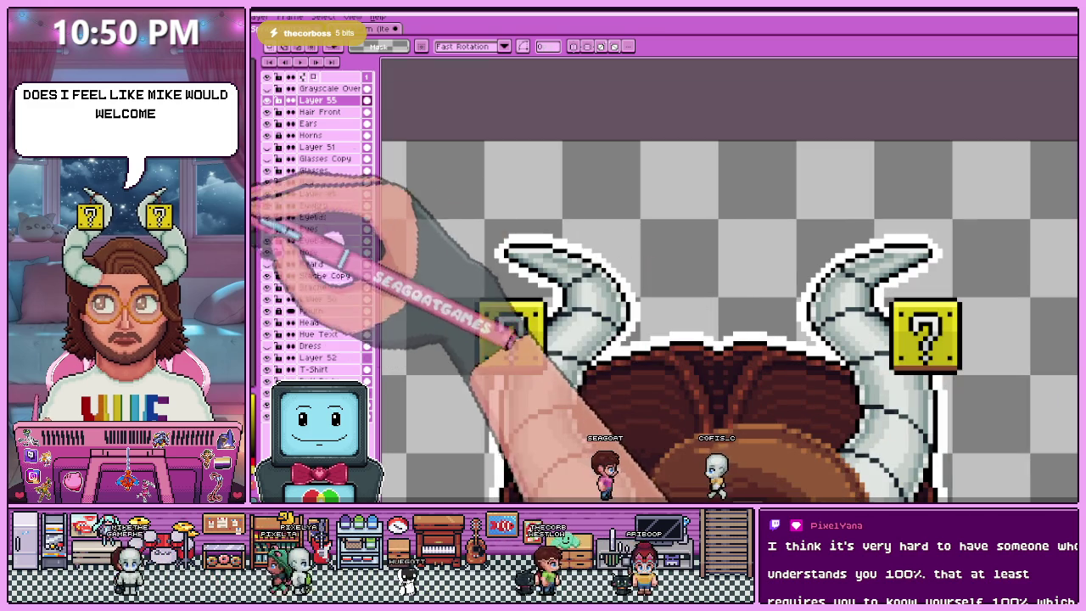
key(shift+n)
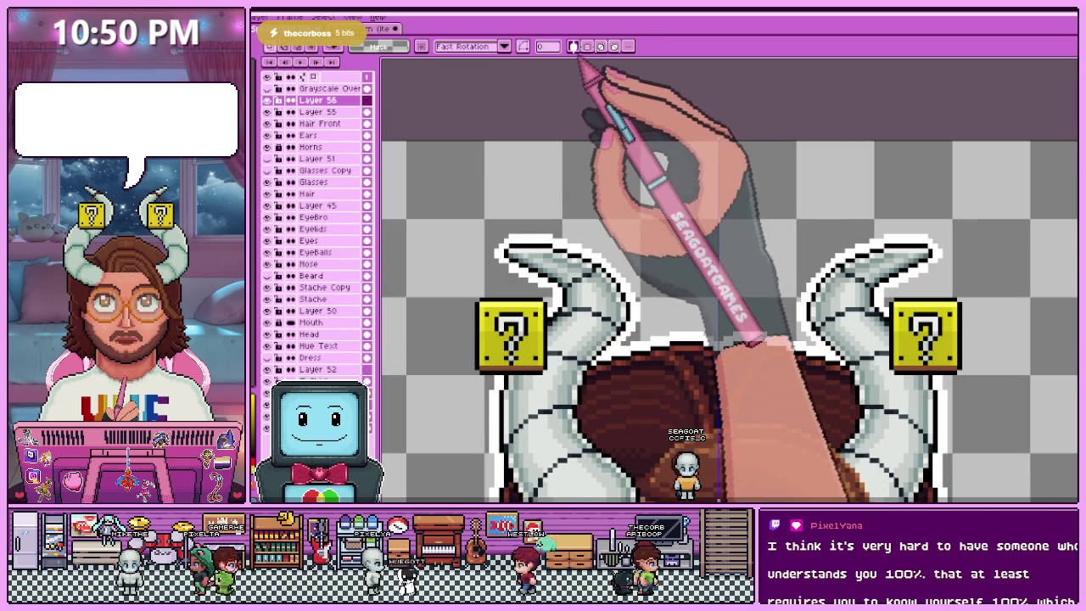
- Turn on vertical symmetry and draw a dark strand from the left horn tip toward the block
key(shift+s)
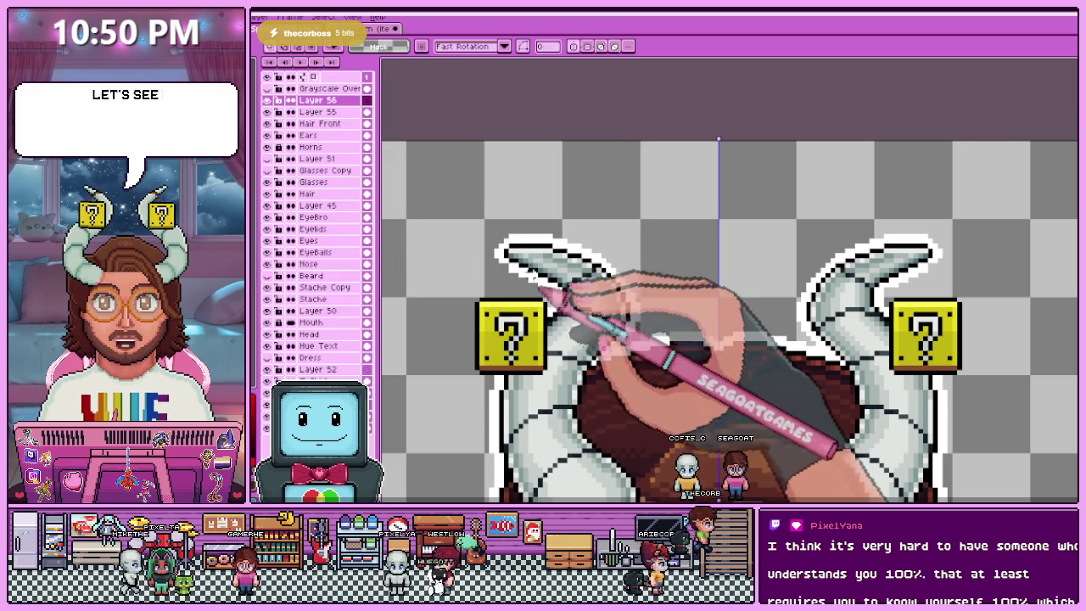
key(b)
scroll(511, 280, up, 2)
scroll(511, 279, up, 1)
drag(559, 197, 559, 234)
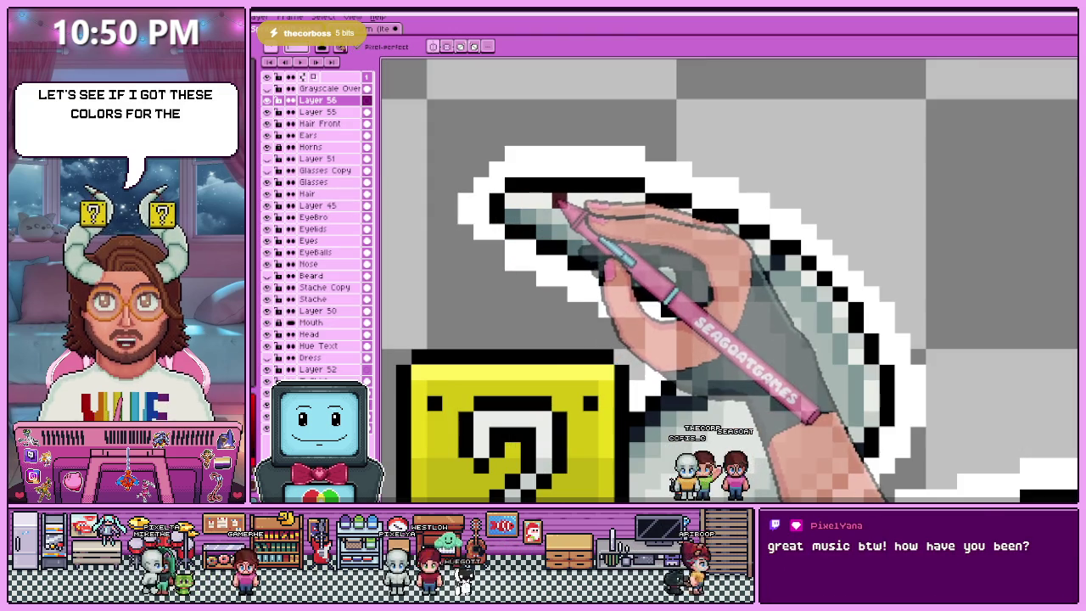
drag(513, 348, 543, 258)
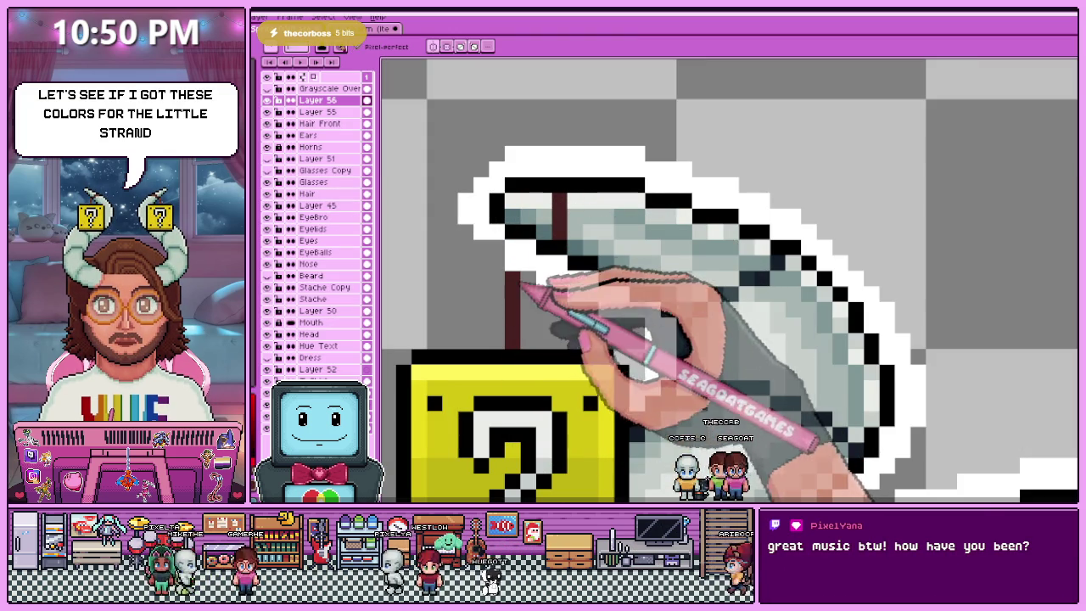
- Paint the dark brown strand above the left block, bending its top toward the horn tip
scroll(543, 270, down, 2)
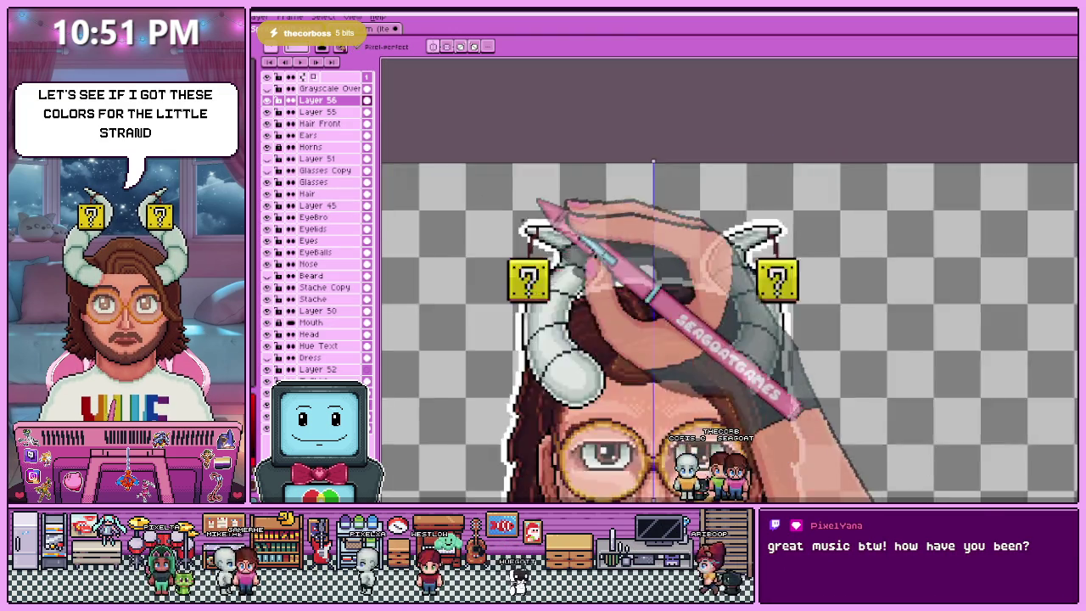
scroll(547, 278, down, 2)
scroll(537, 280, up, 2)
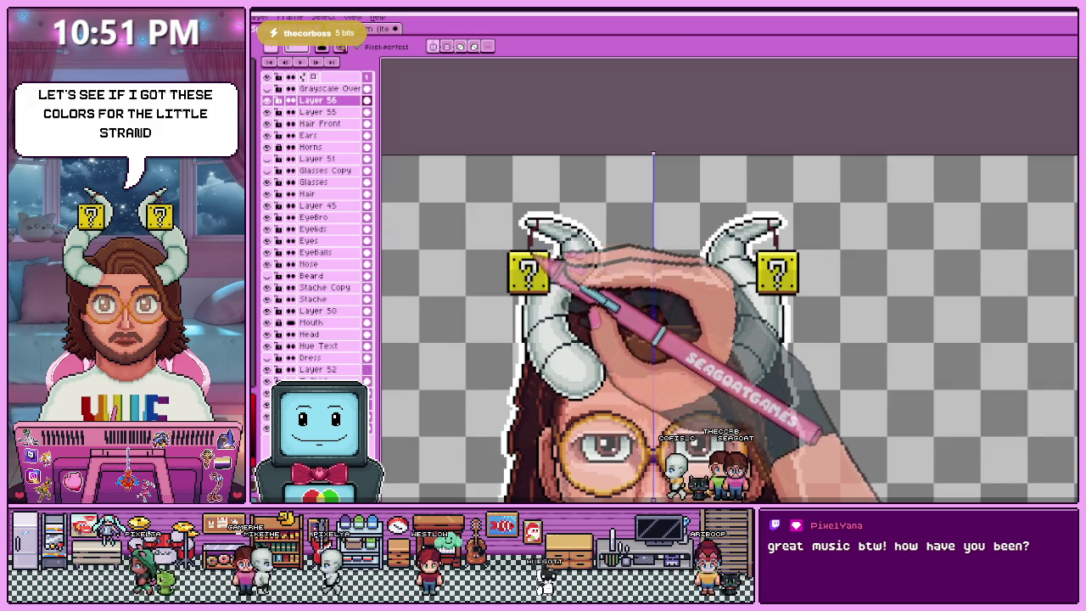
scroll(531, 244, up, 1)
scroll(521, 248, up, 2)
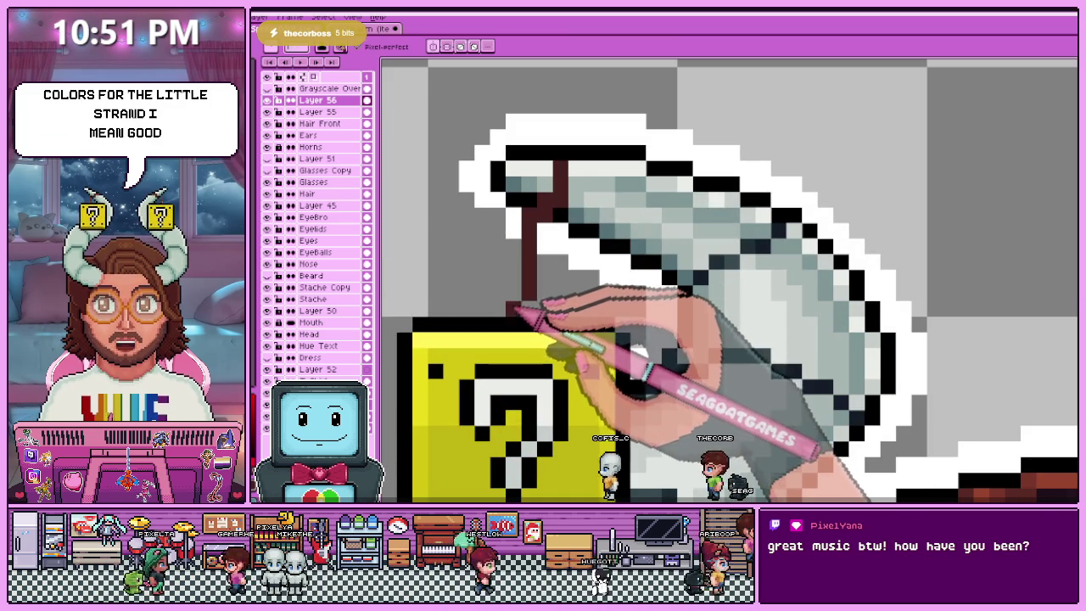
drag(512, 310, 514, 248)
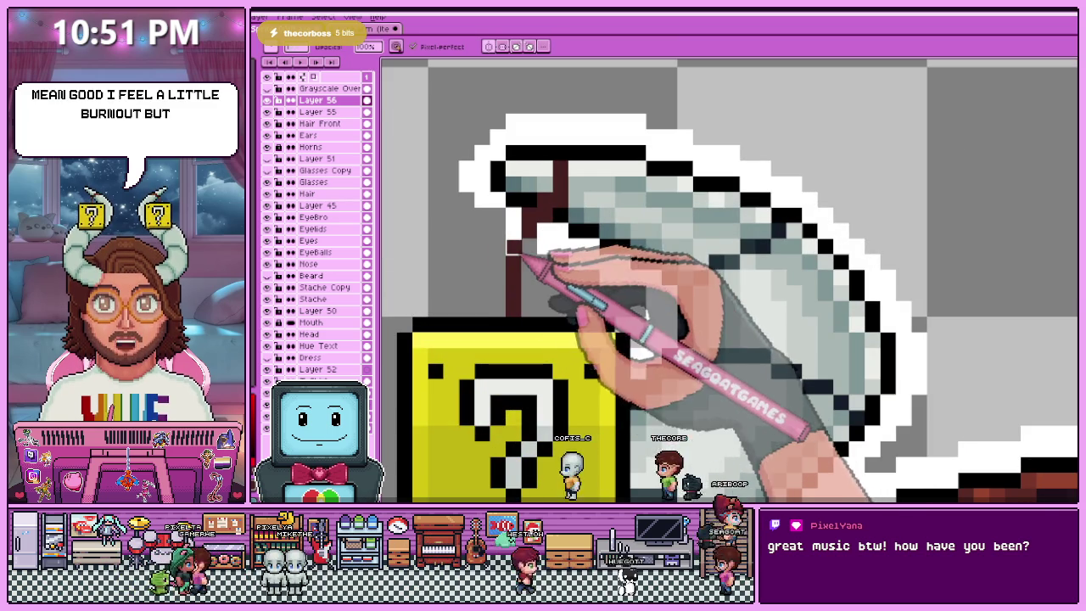
key(e)
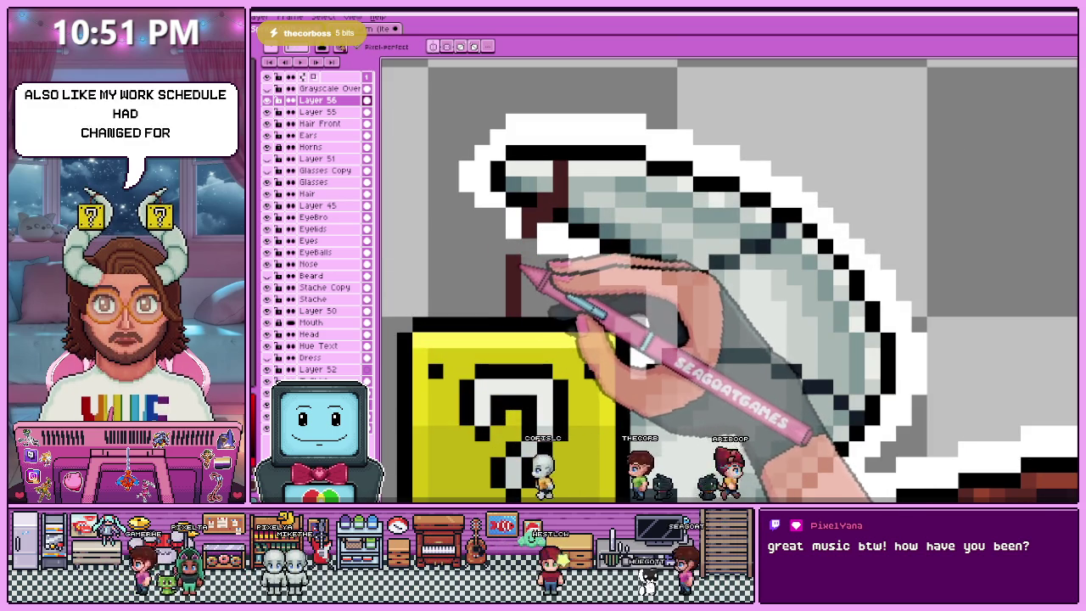
drag(526, 233, 556, 170)
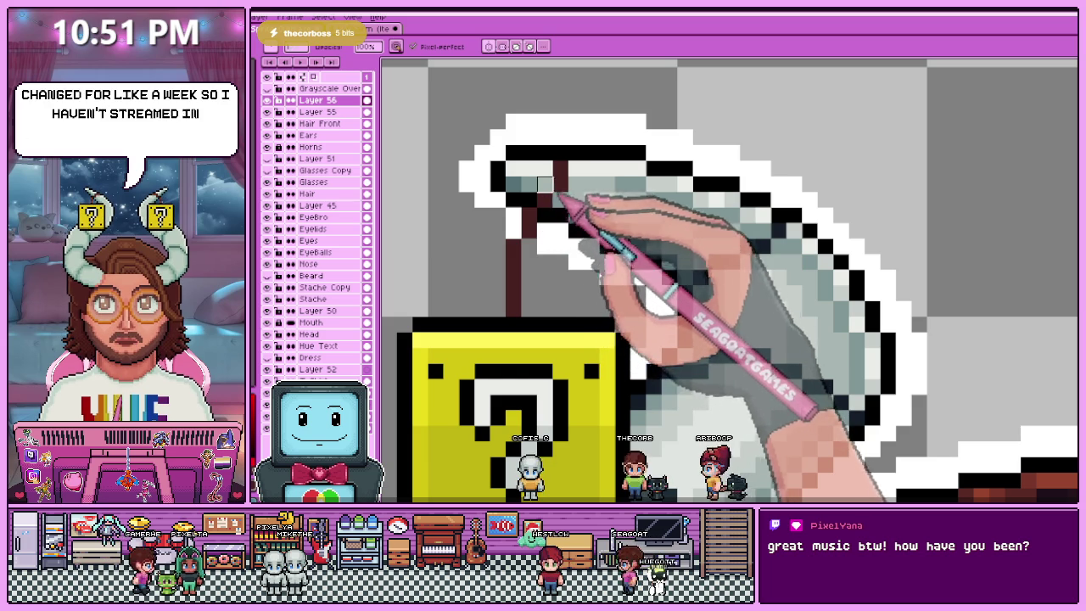
scroll(551, 196, down, 3)
scroll(510, 212, up, 3)
scroll(507, 188, up, 2)
scroll(507, 188, down, 1)
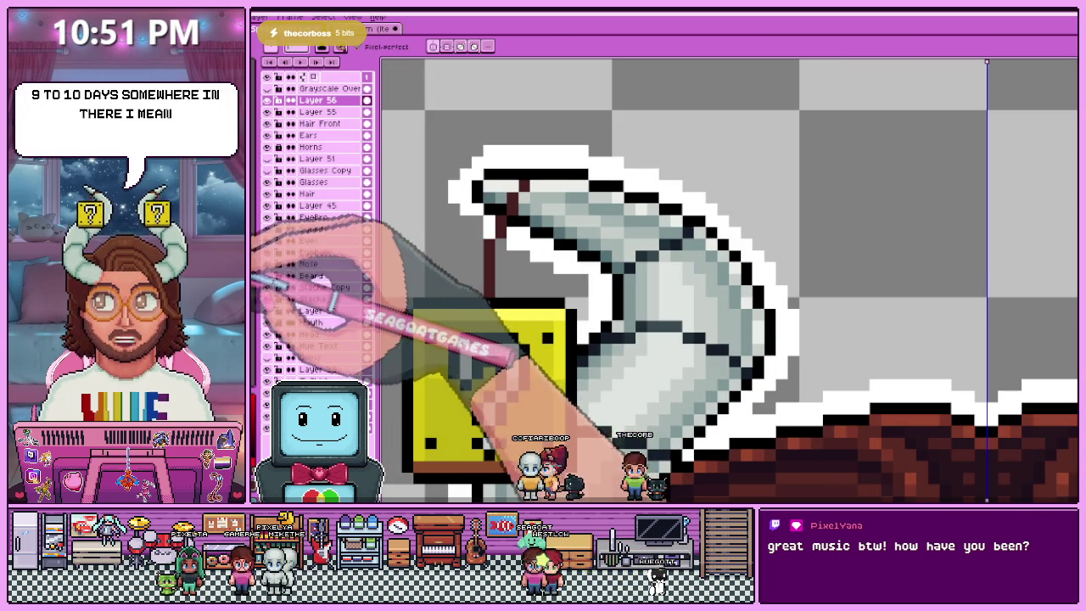
scroll(502, 251, up, 2)
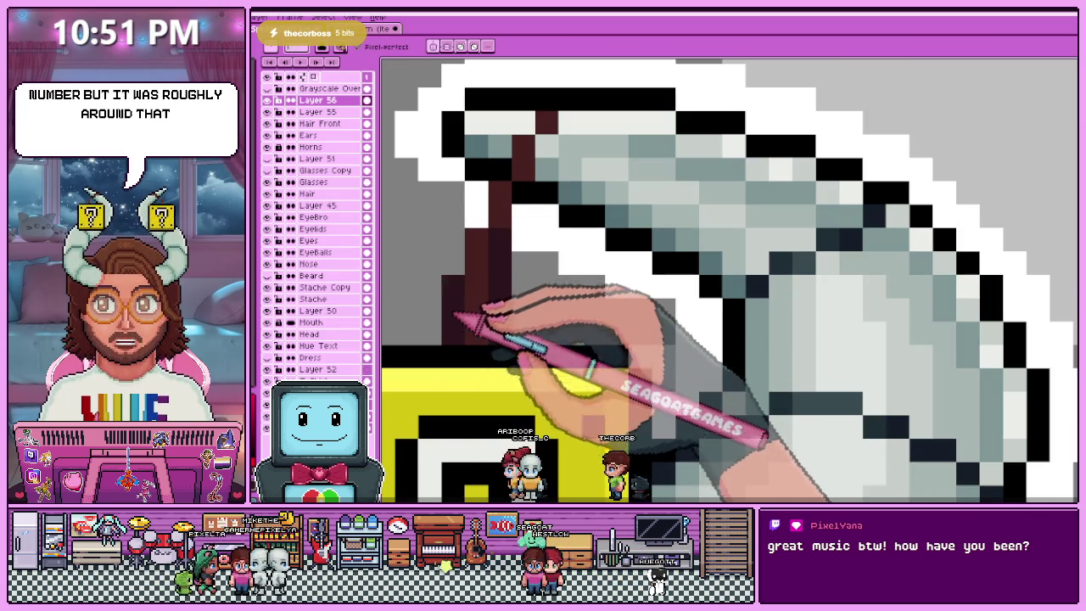
drag(492, 213, 543, 136)
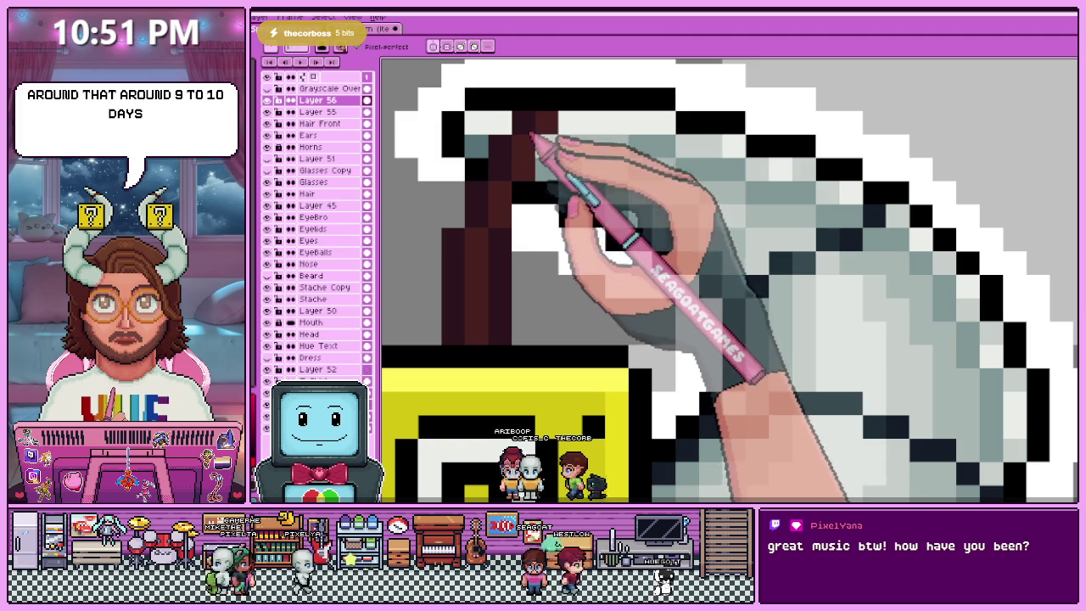
- Sample shades from the strand with the Eyedropper and refine its pixels up close
scroll(510, 212, down, 3)
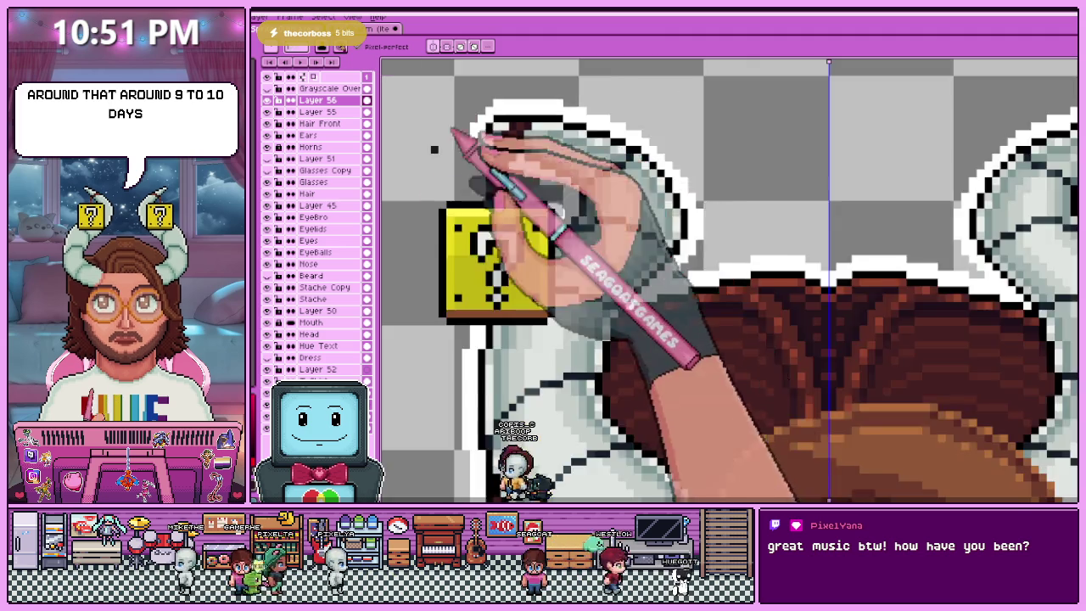
scroll(507, 291, down, 2)
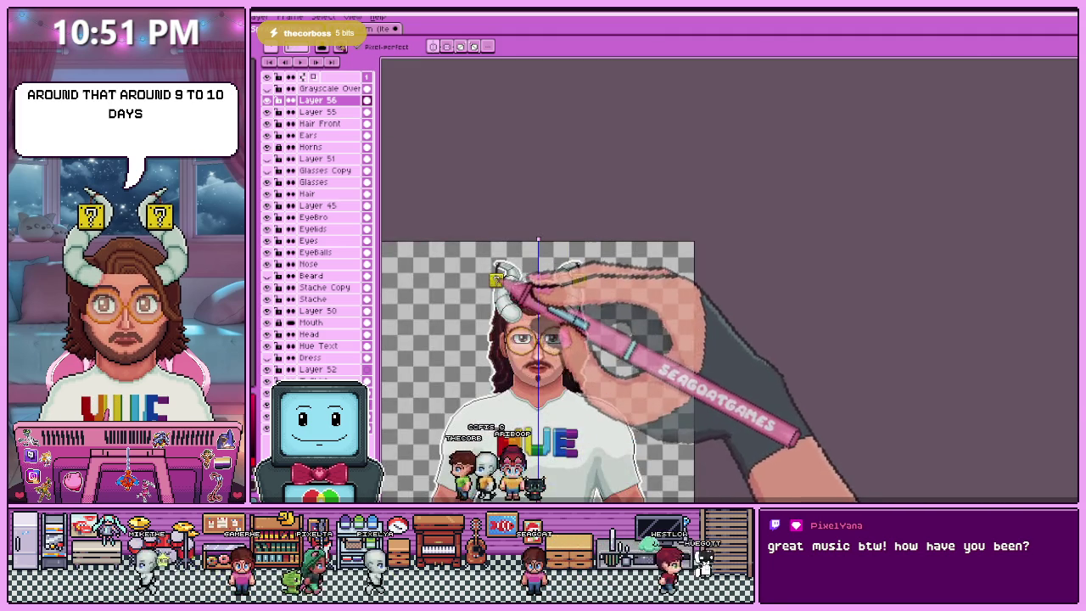
scroll(496, 280, up, 2)
scroll(504, 252, up, 2)
scroll(497, 243, up, 2)
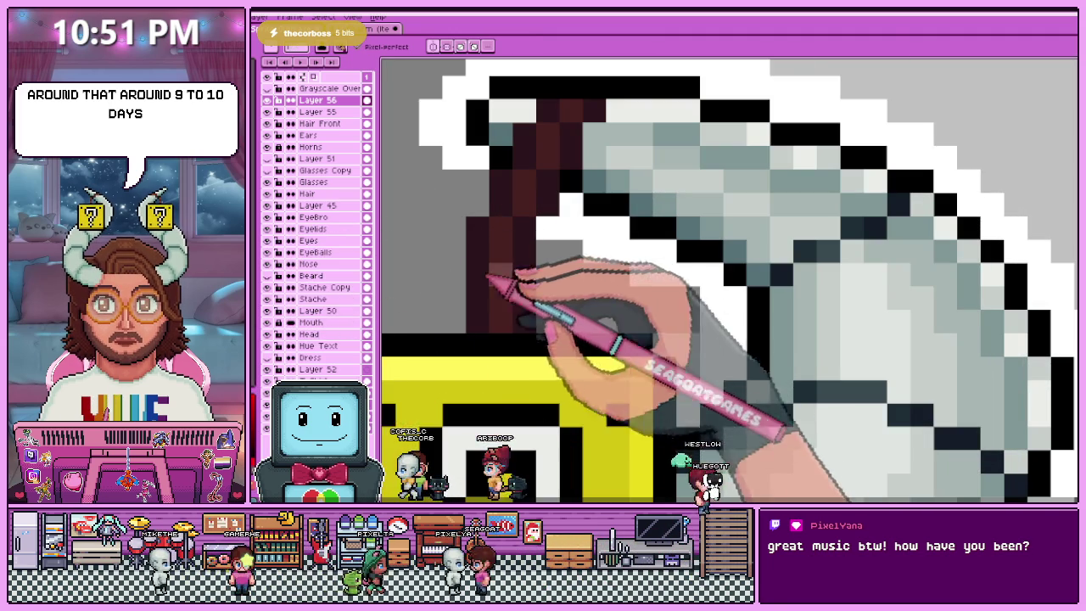
key(i)
key(b)
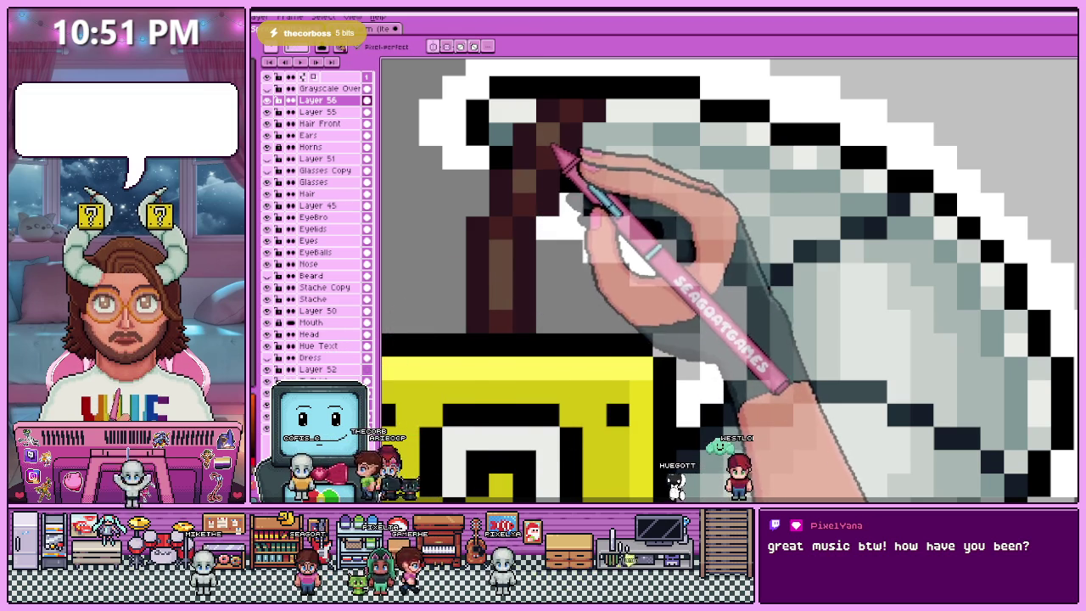
key(minus)
key(minus)
key(minus)
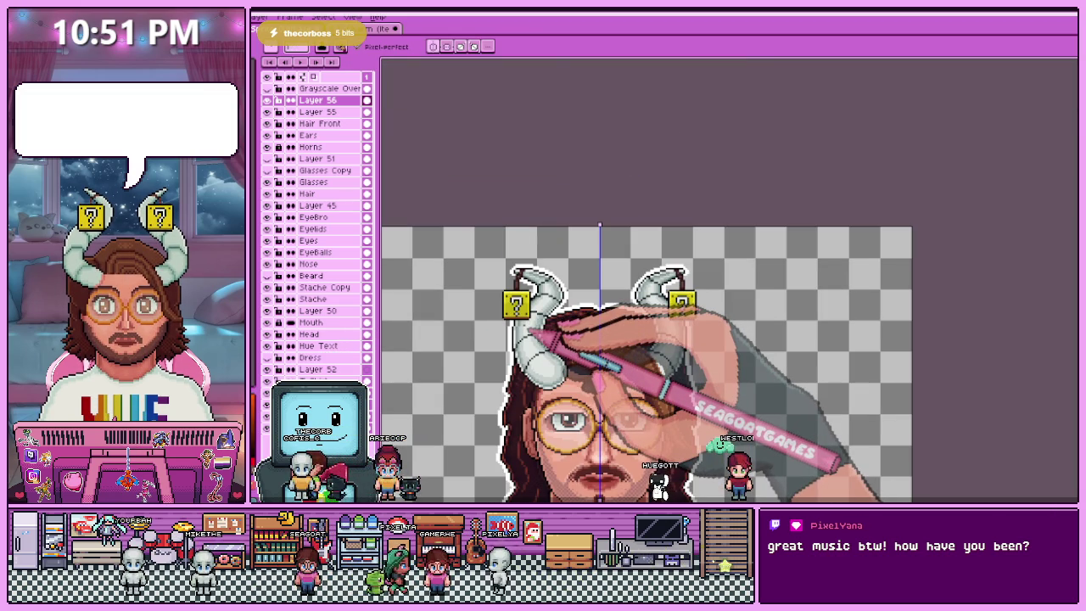
key(plus)
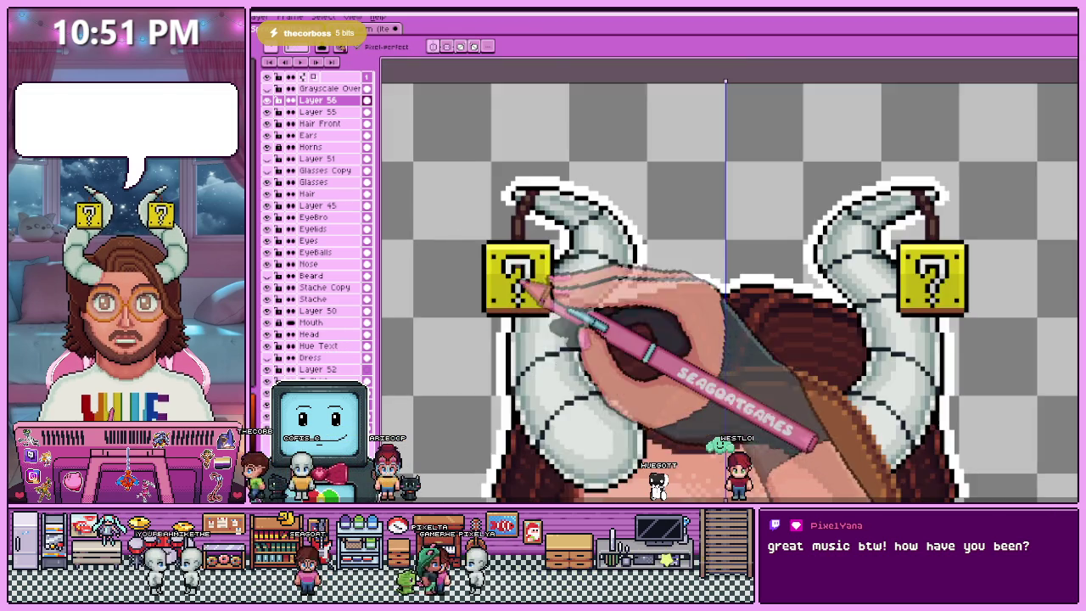
key(plus)
key(plus)
key(plus)
key(plus)
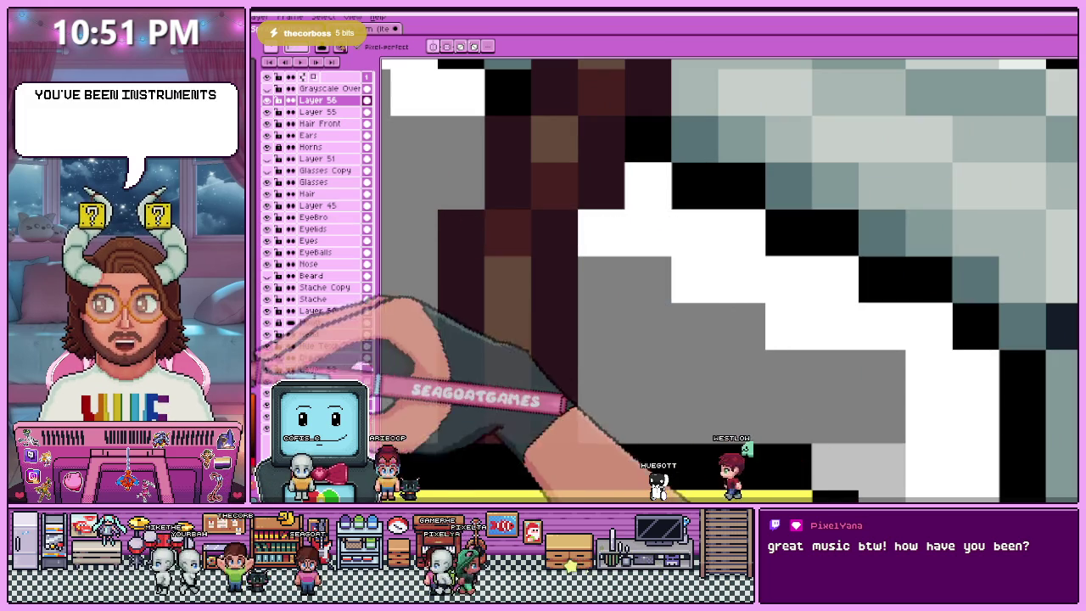
key(i)
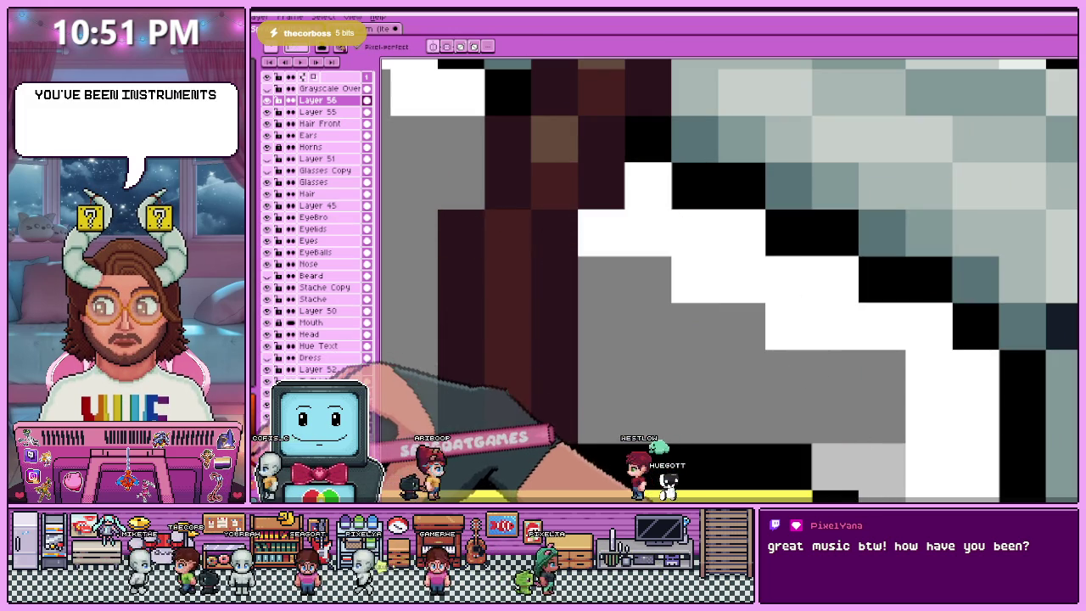
key(b)
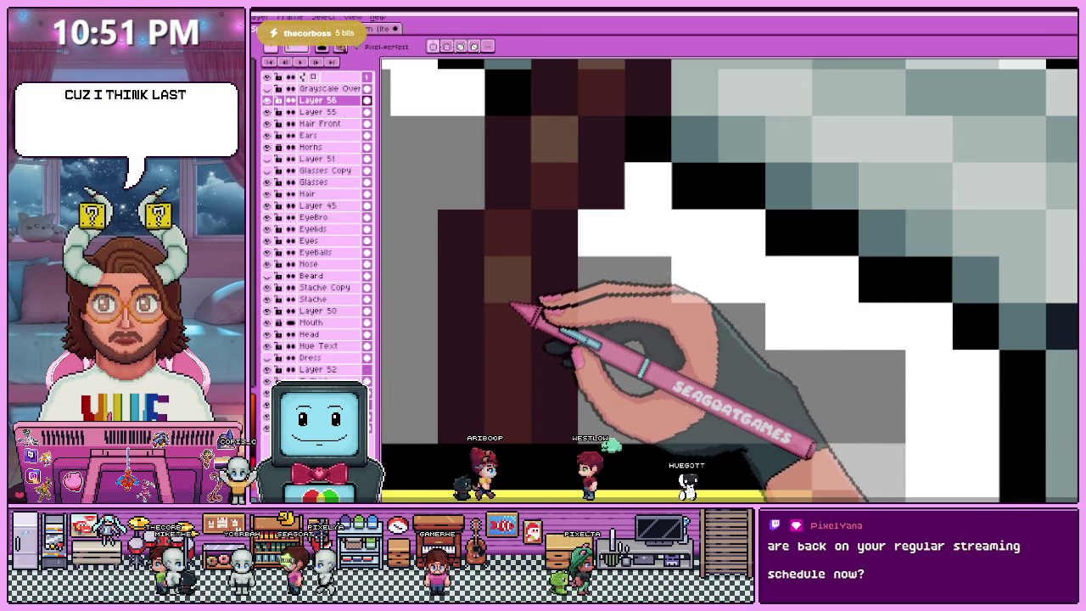
key(i)
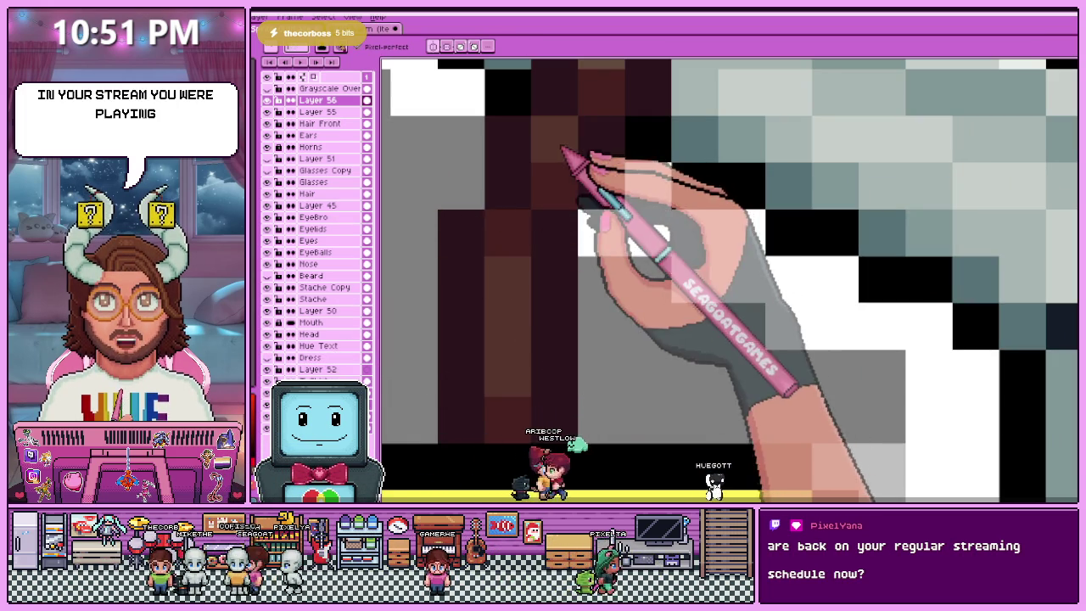
scroll(560, 255, down, 3)
key(b)
scroll(526, 187, up, 1)
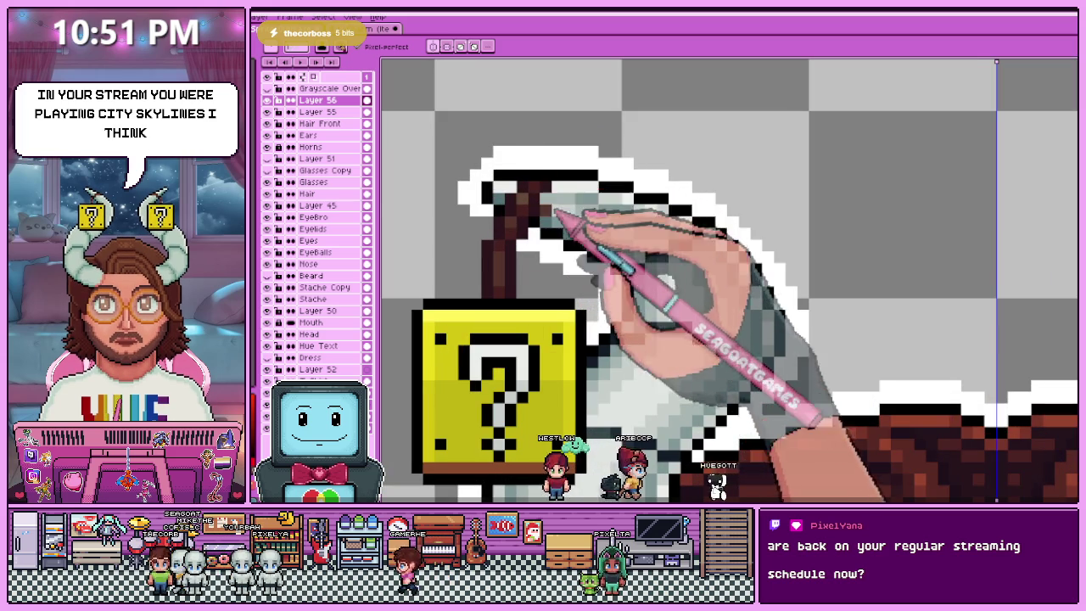
scroll(514, 212, up, 1)
scroll(507, 199, down, 2)
scroll(505, 202, down, 2)
scroll(484, 286, down, 3)
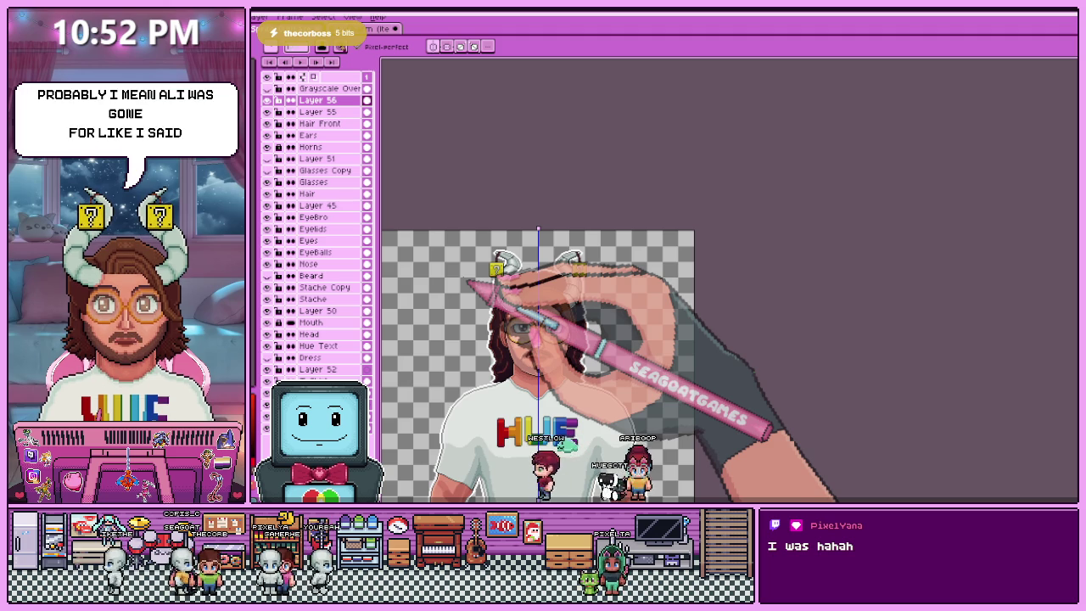
scroll(504, 286, up, 2)
scroll(498, 284, up, 2)
scroll(514, 265, up, 2)
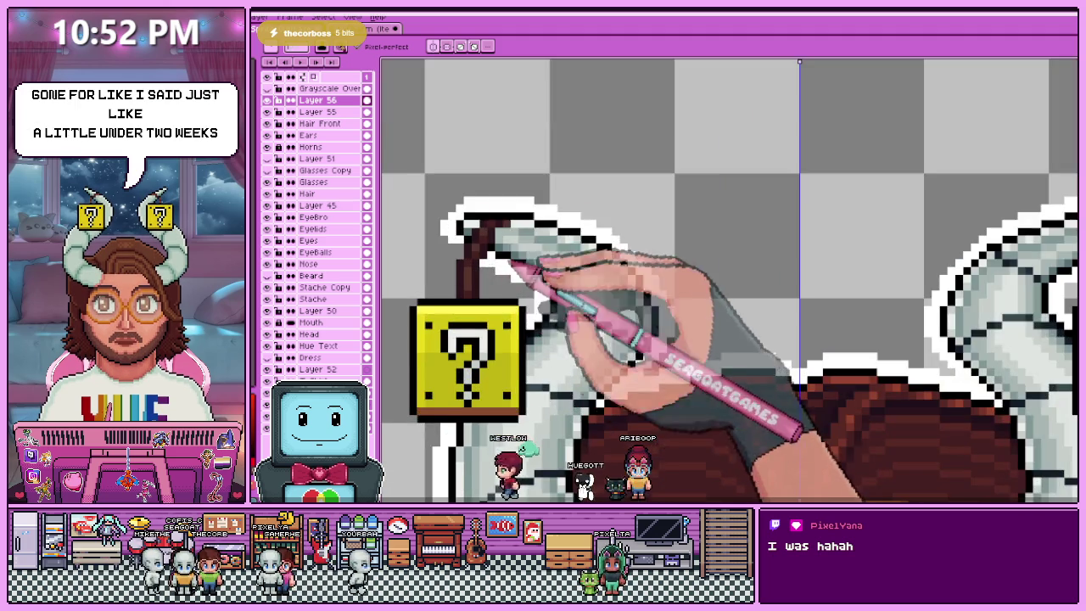
scroll(512, 265, down, 1)
scroll(496, 280, down, 2)
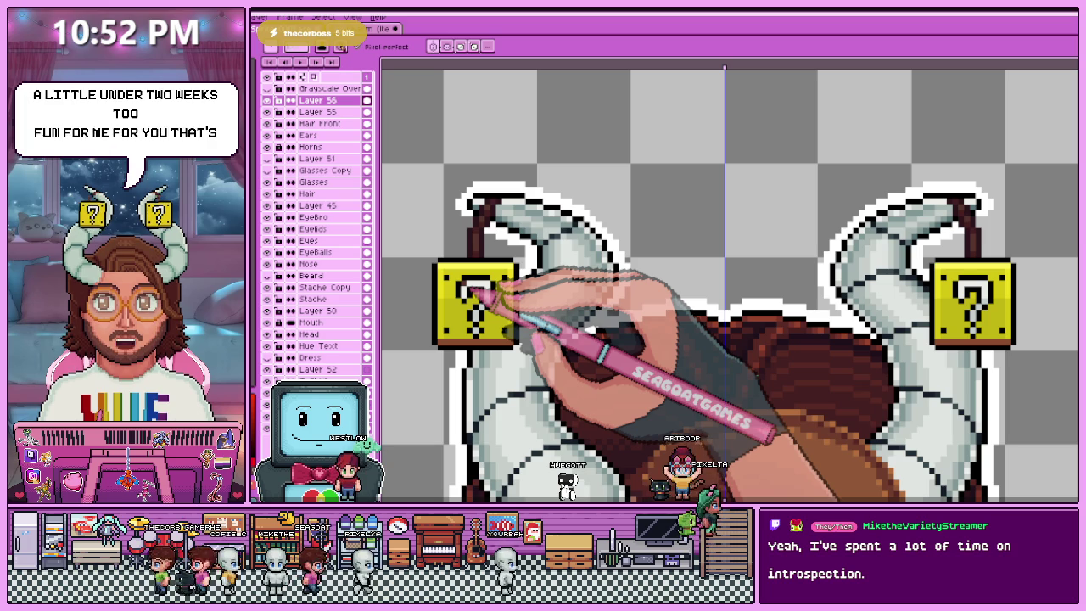
scroll(475, 255, up, 1)
scroll(476, 255, down, 1)
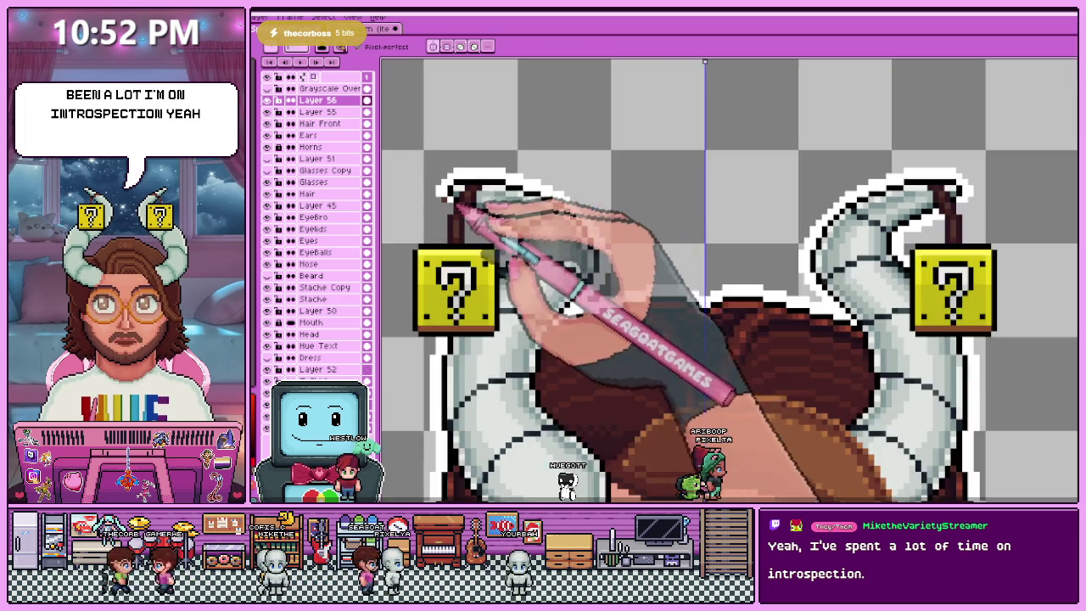
scroll(428, 204, up, 3)
scroll(428, 203, down, 2)
scroll(429, 204, up, 2)
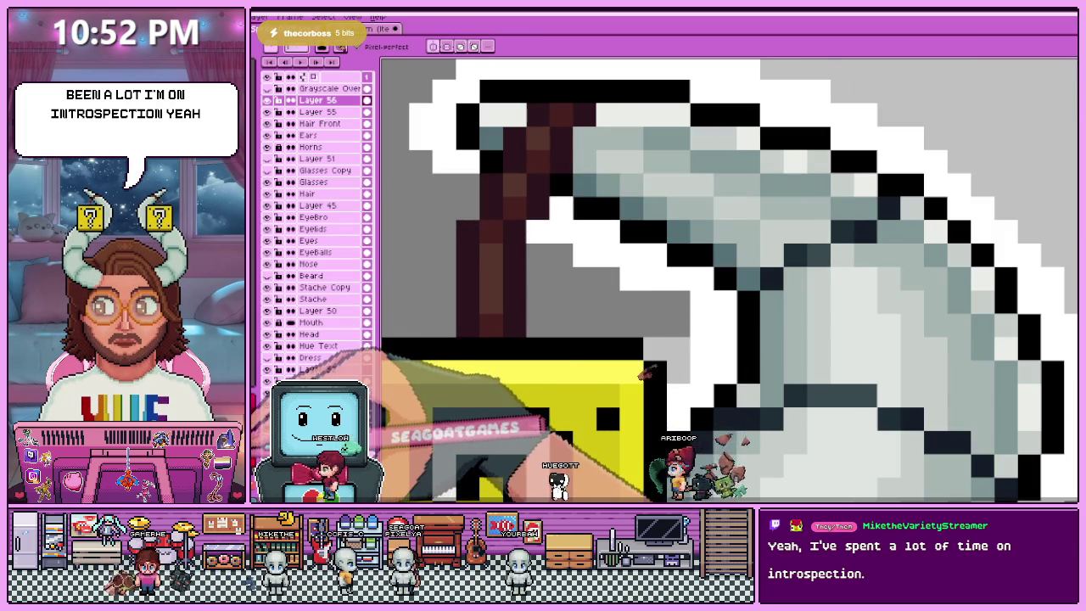
scroll(484, 314, down, 2)
scroll(484, 314, down, 2)
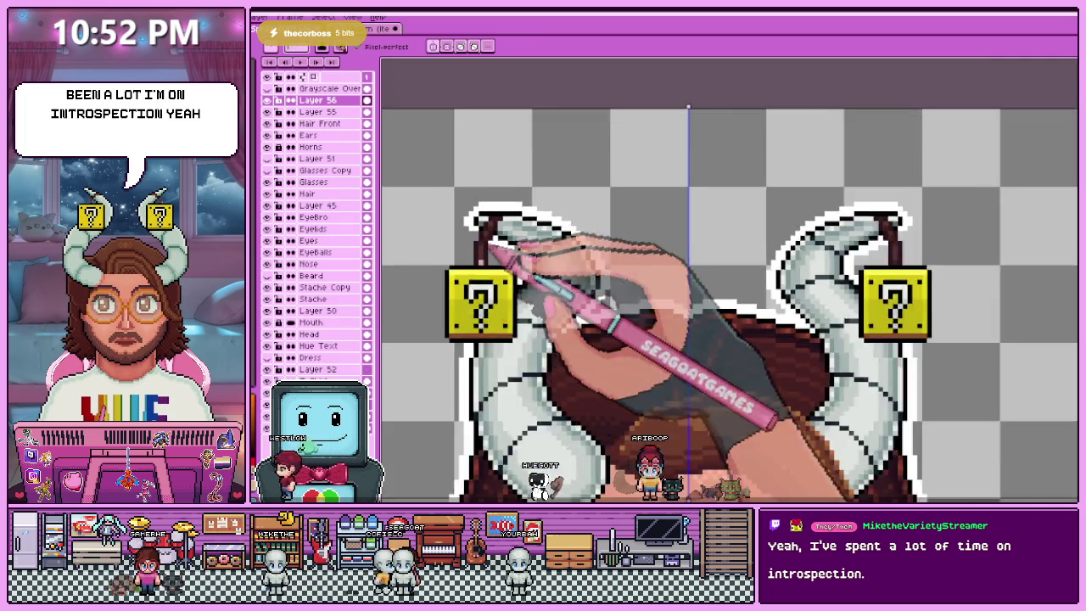
scroll(484, 314, down, 2)
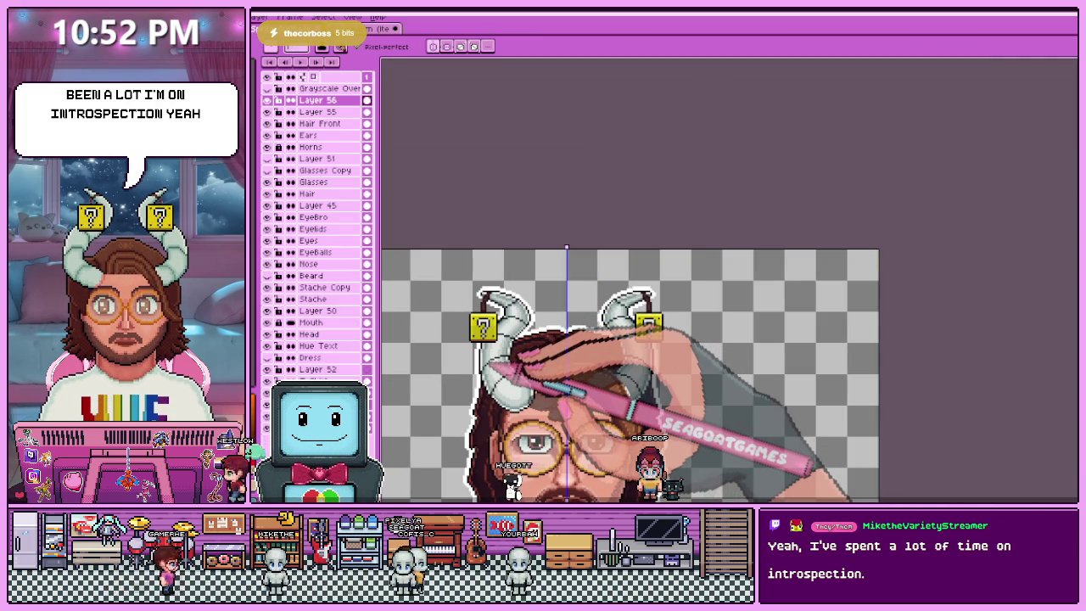
scroll(489, 343, up, 2)
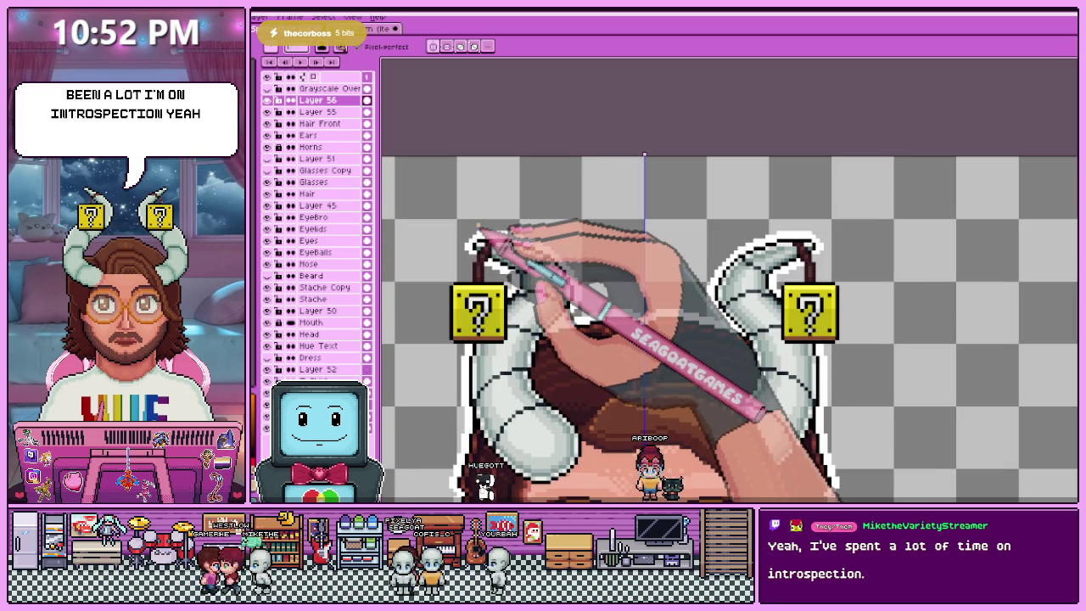
scroll(459, 294, up, 1)
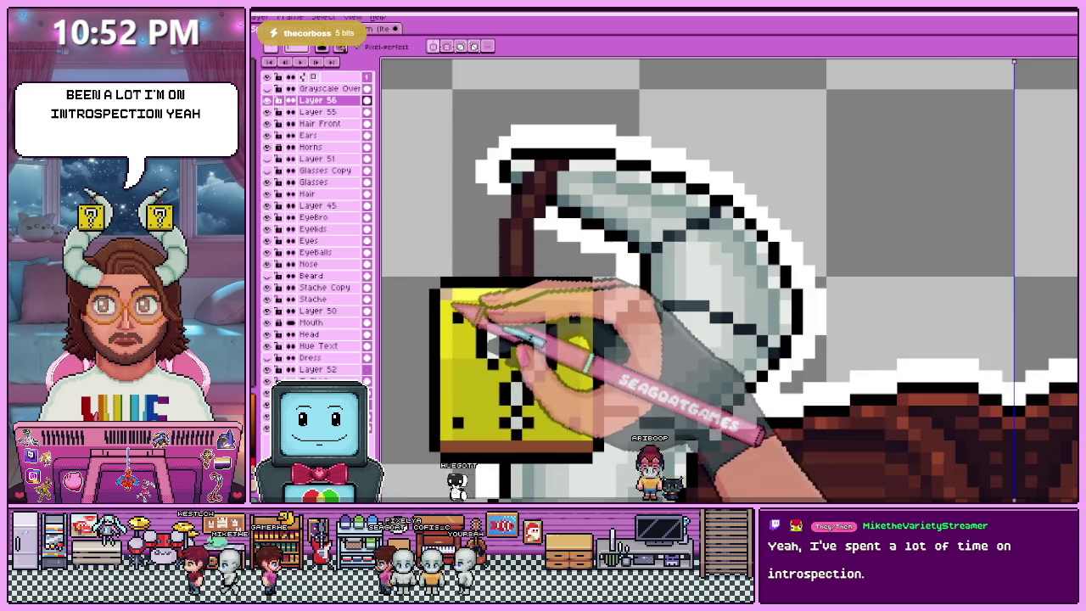
scroll(459, 295, up, 1)
scroll(491, 323, down, 2)
scroll(482, 336, down, 1)
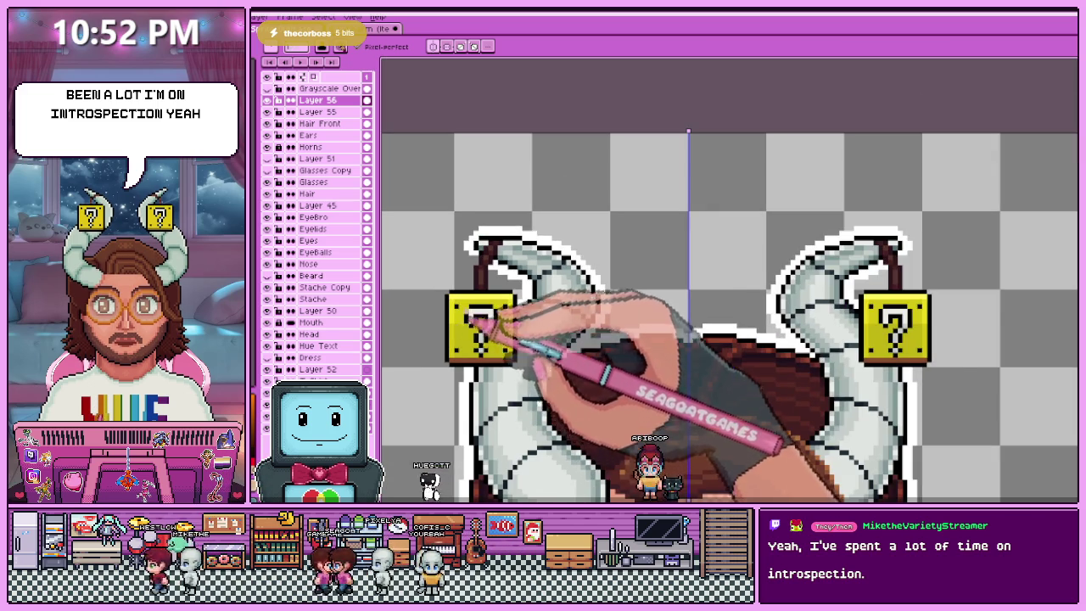
scroll(481, 325, up, 1)
scroll(465, 320, up, 1)
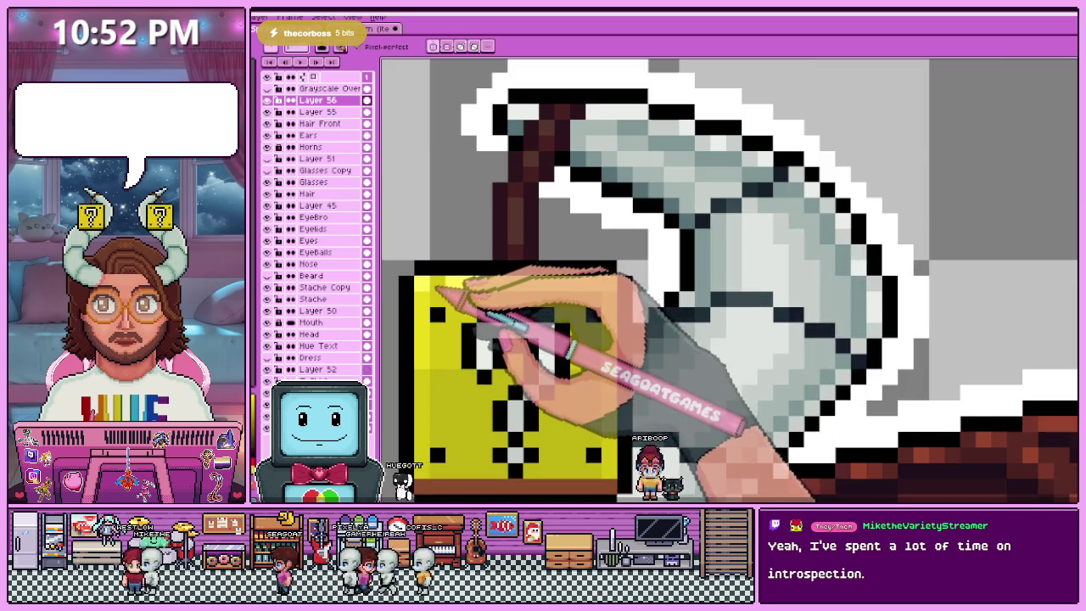
scroll(456, 310, down, 2)
scroll(443, 327, up, 1)
scroll(449, 321, down, 2)
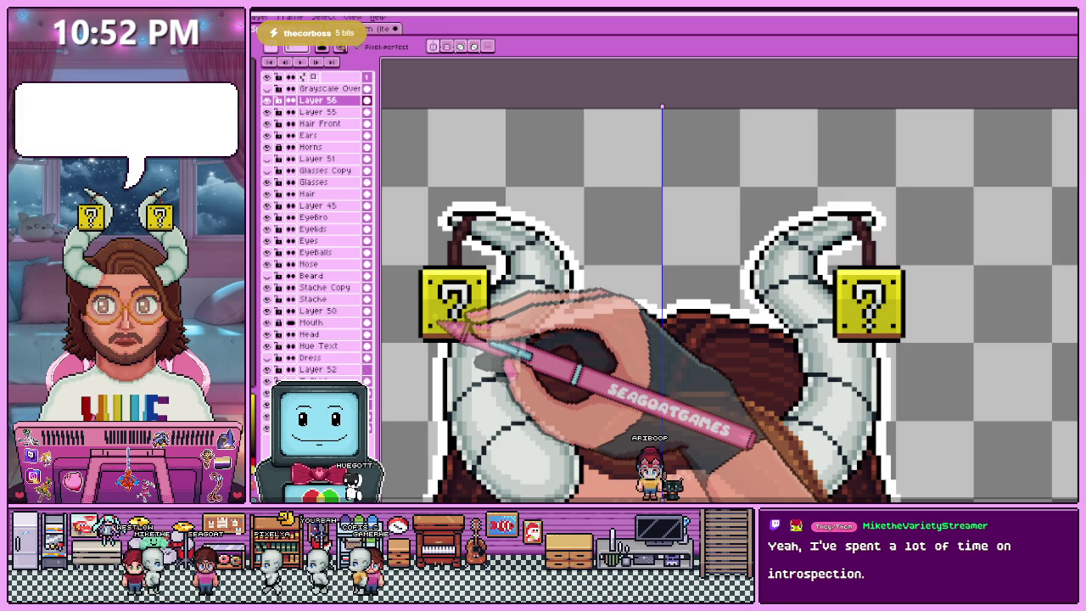
scroll(493, 301, up, 1)
scroll(475, 254, up, 2)
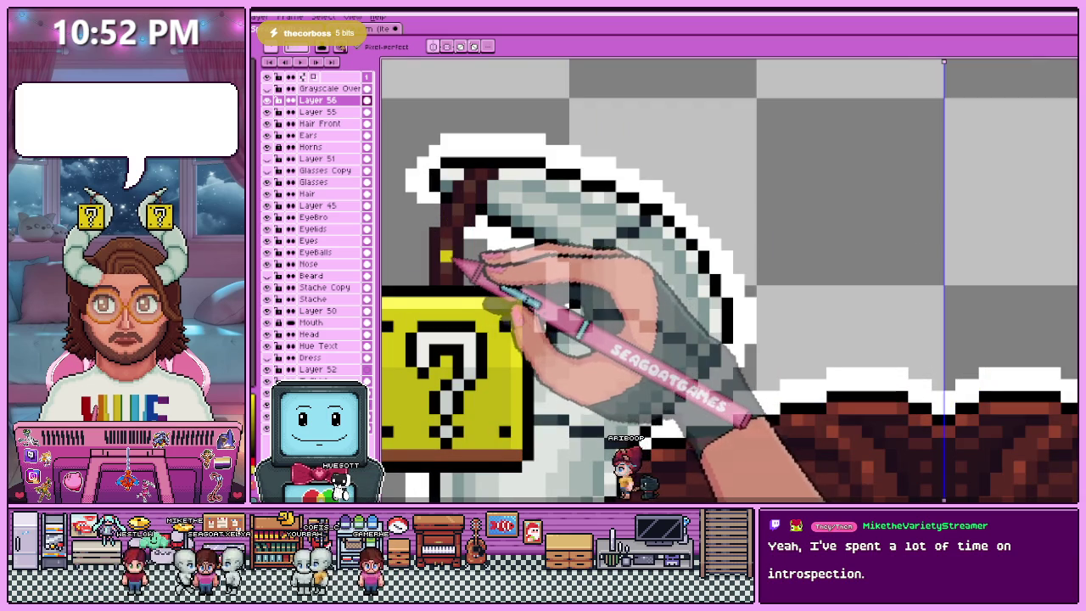
key(i)
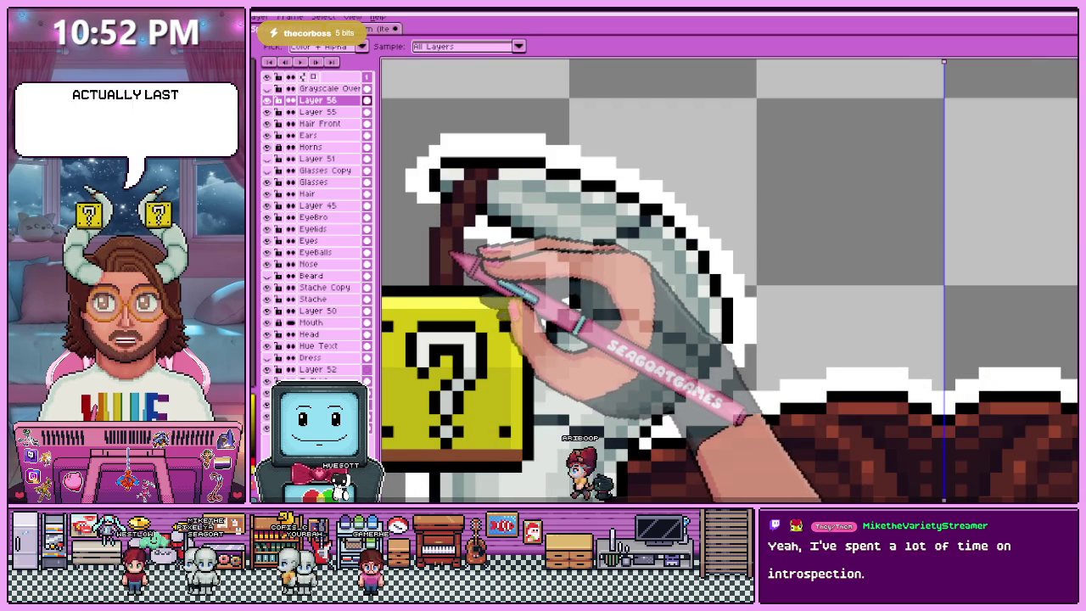
key(b)
click(458, 243)
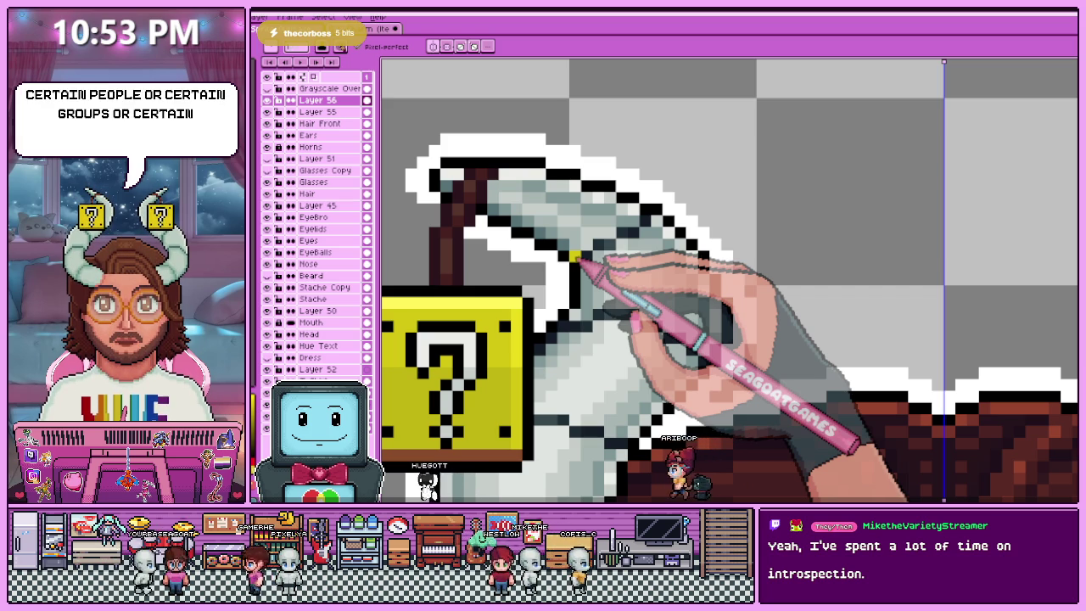
scroll(576, 258, down, 3)
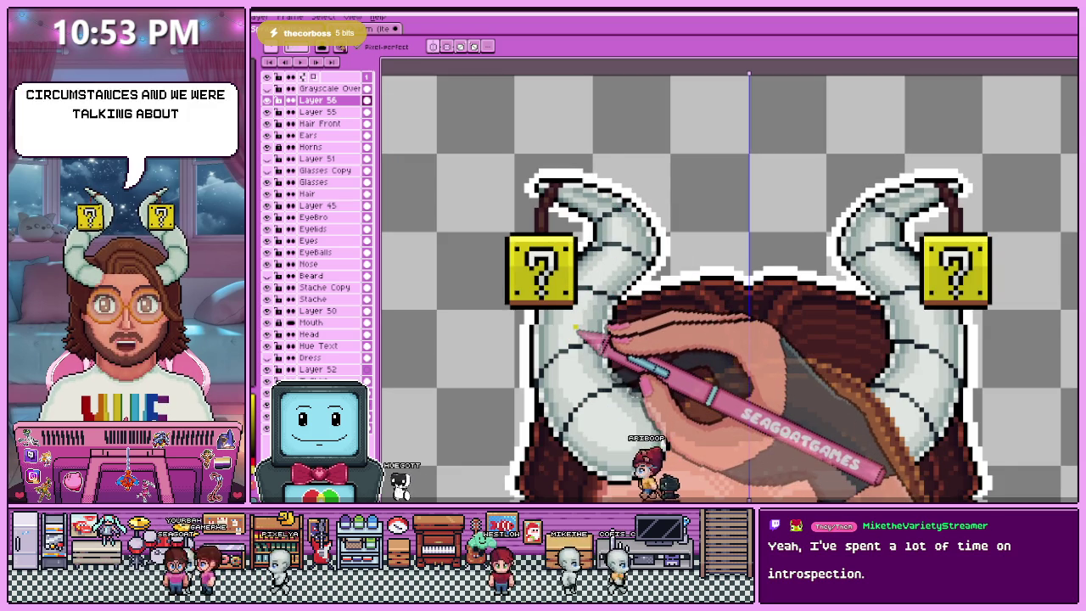
scroll(594, 322, down, 1)
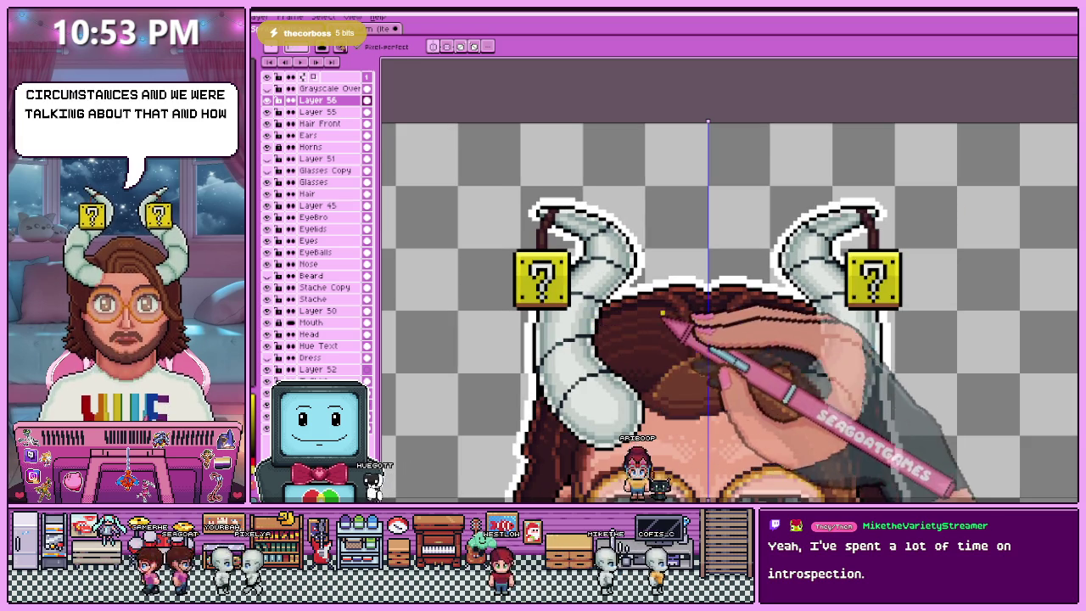
scroll(609, 321, down, 1)
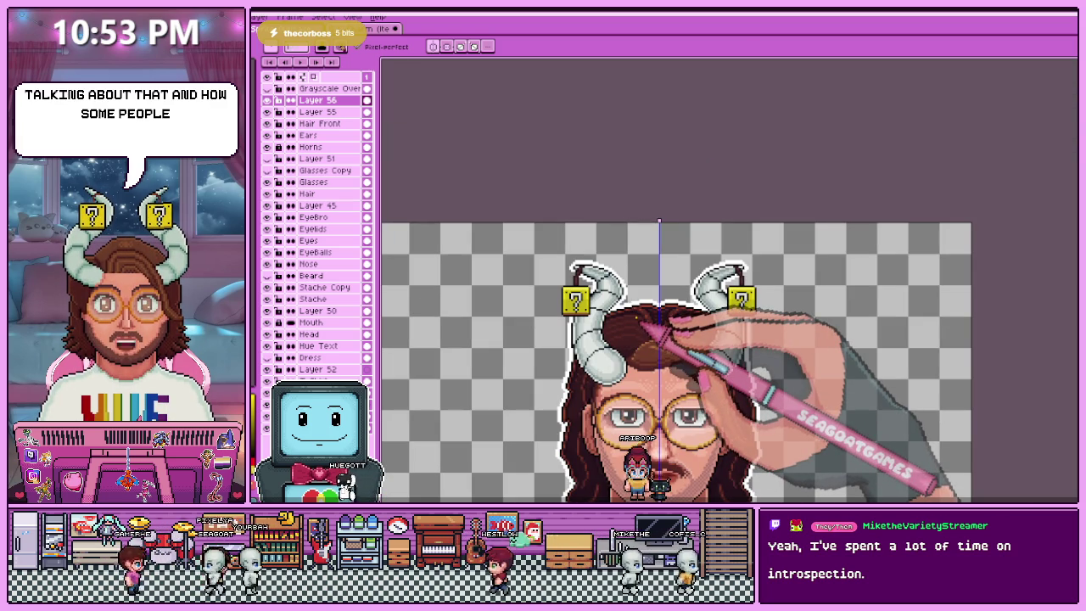
scroll(643, 321, up, 1)
scroll(634, 314, up, 1)
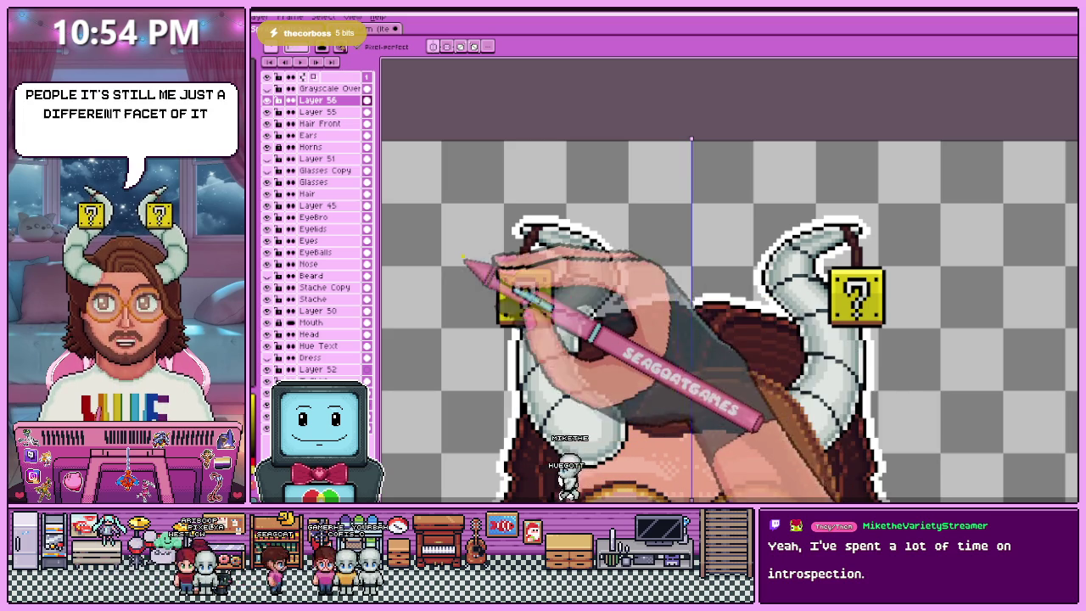
scroll(517, 259, up, 1)
scroll(515, 255, down, 1)
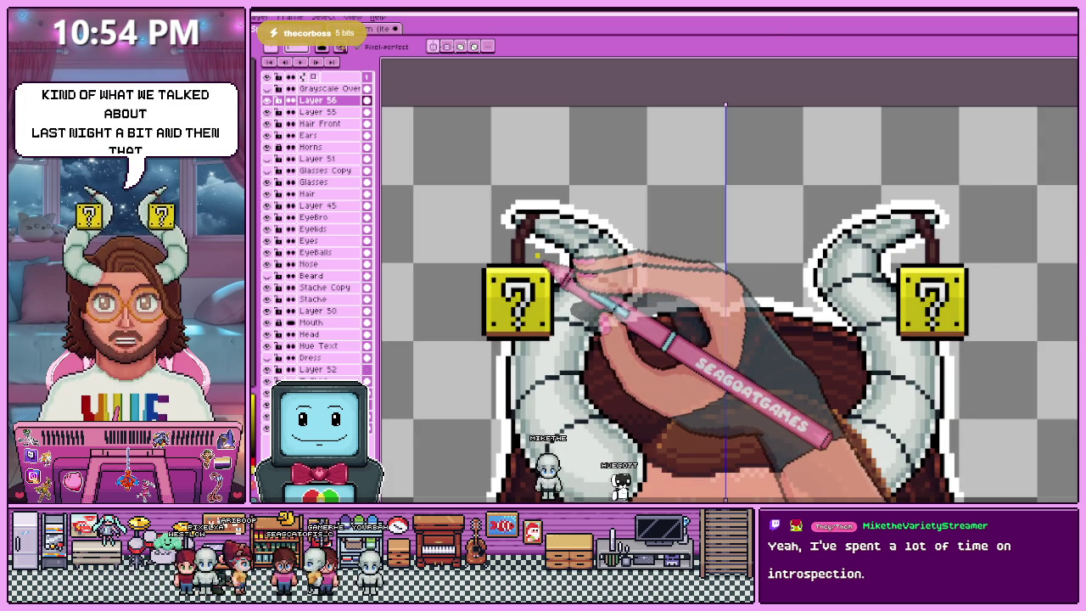
scroll(560, 276, down, 2)
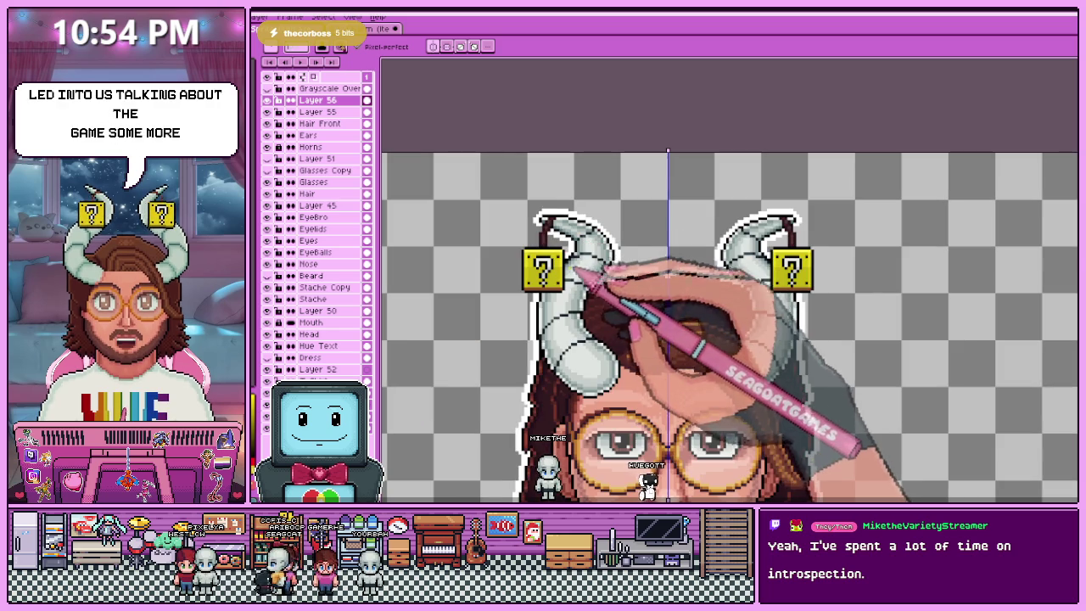
scroll(575, 280, up, 1)
scroll(556, 256, up, 1)
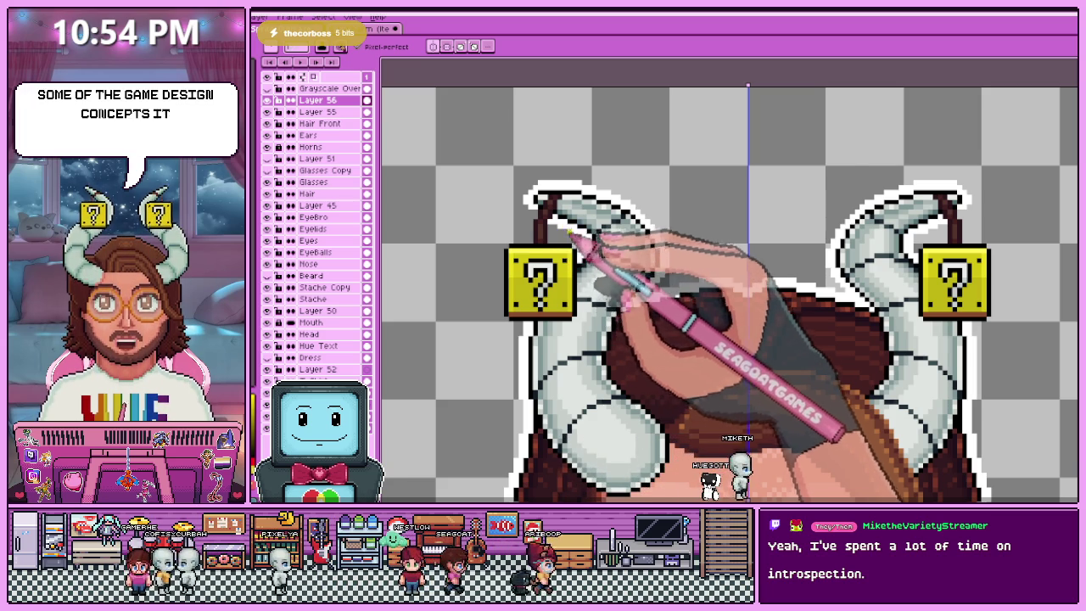
drag(747, 288, 744, 285)
scroll(523, 308, down, 1)
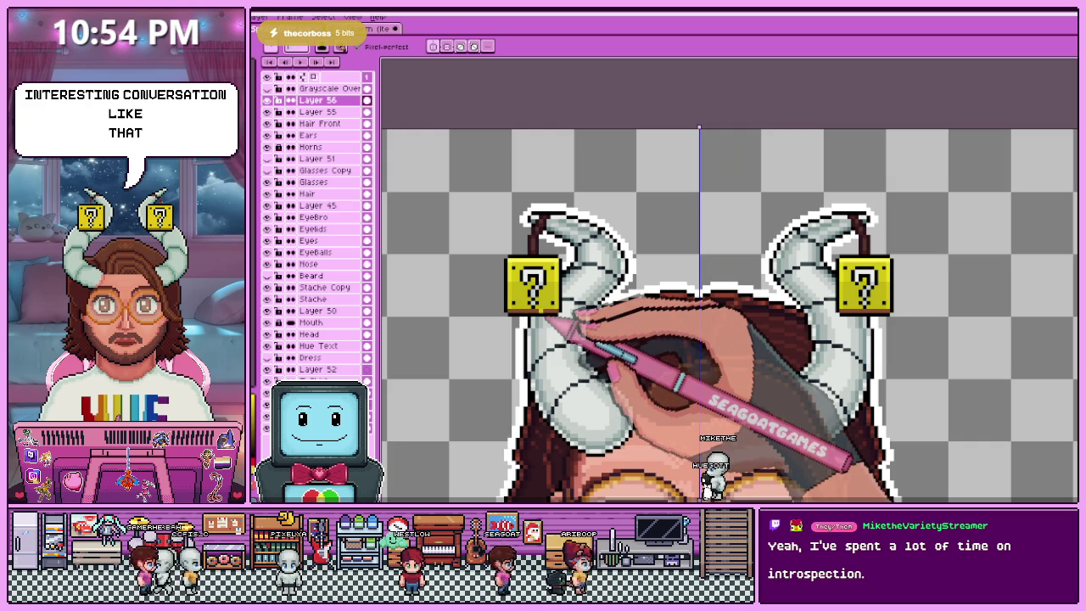
scroll(528, 326, up, 1)
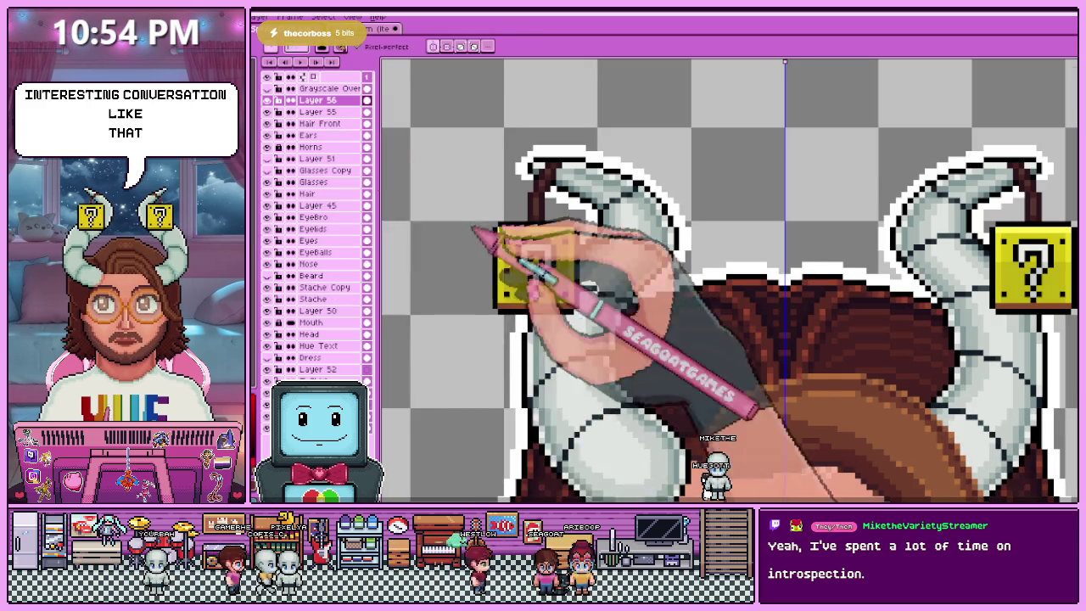
scroll(522, 307, up, 3)
scroll(521, 307, down, 2)
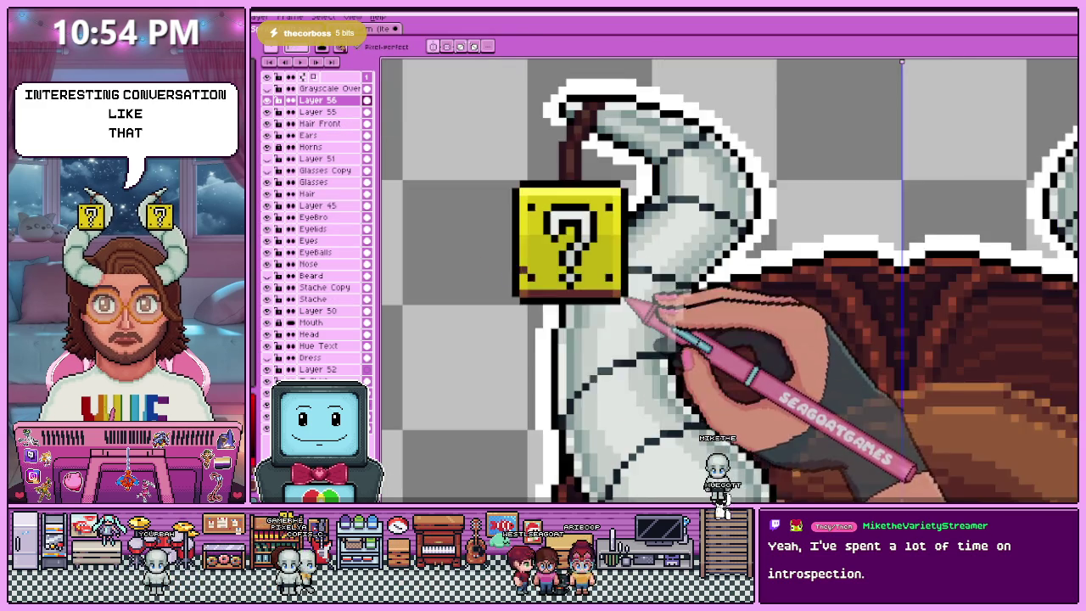
scroll(544, 297, down, 2)
scroll(561, 295, down, 1)
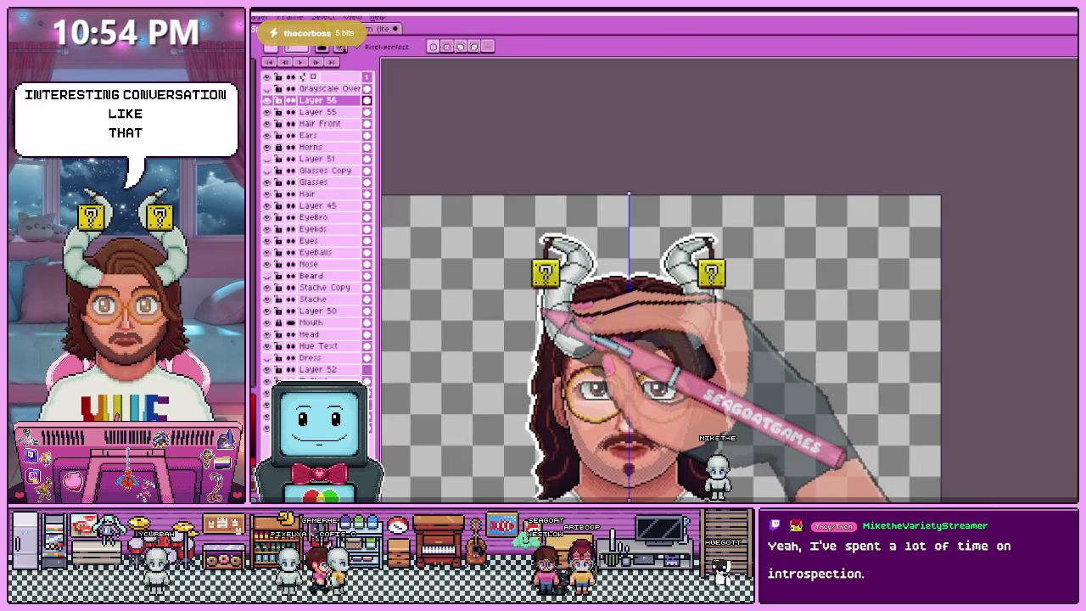
scroll(520, 311, down, 1)
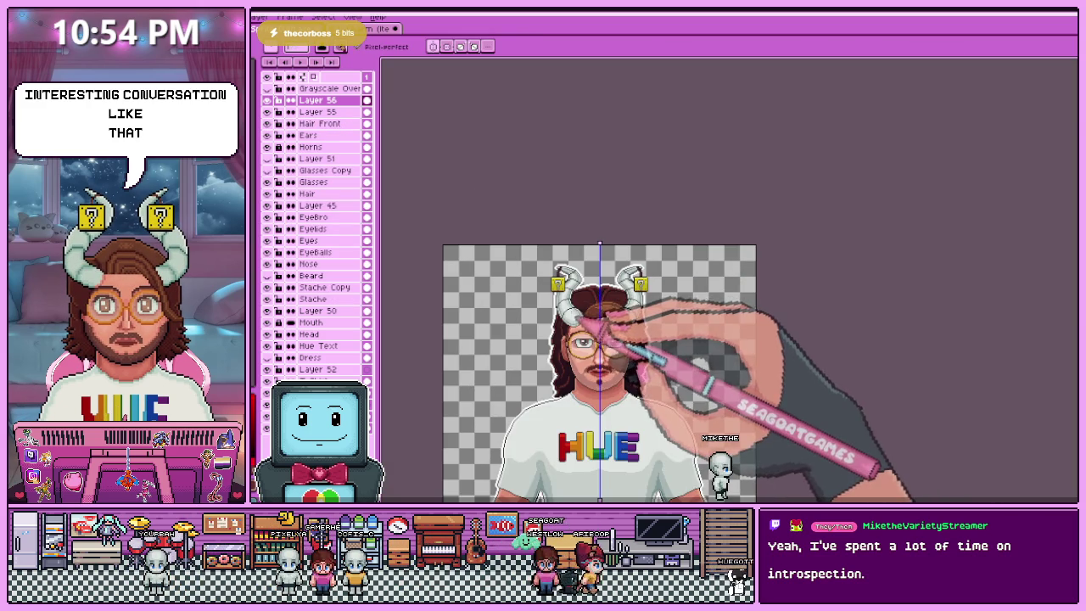
scroll(556, 283, up, 1)
scroll(557, 283, up, 2)
scroll(557, 283, up, 3)
key(alt)
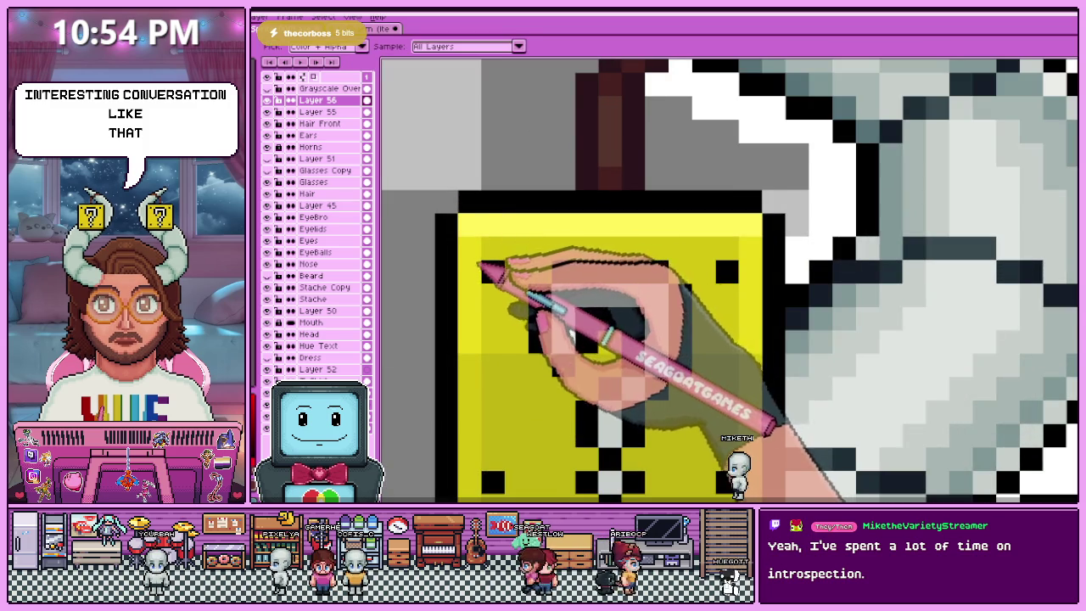
scroll(488, 270, down, 1)
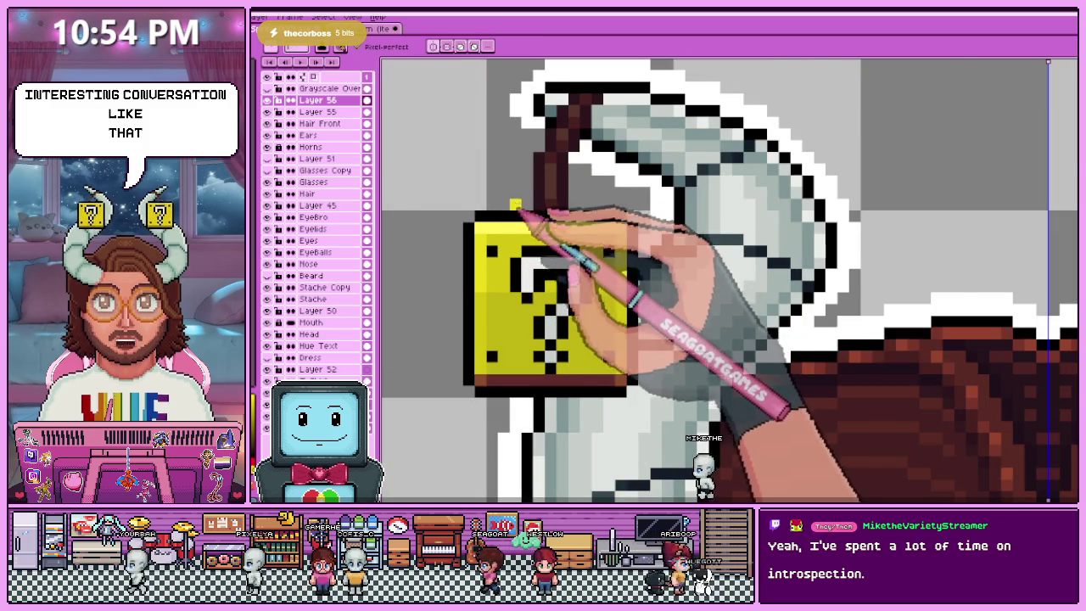
scroll(506, 235, up, 1)
scroll(520, 239, up, 1)
scroll(512, 242, up, 1)
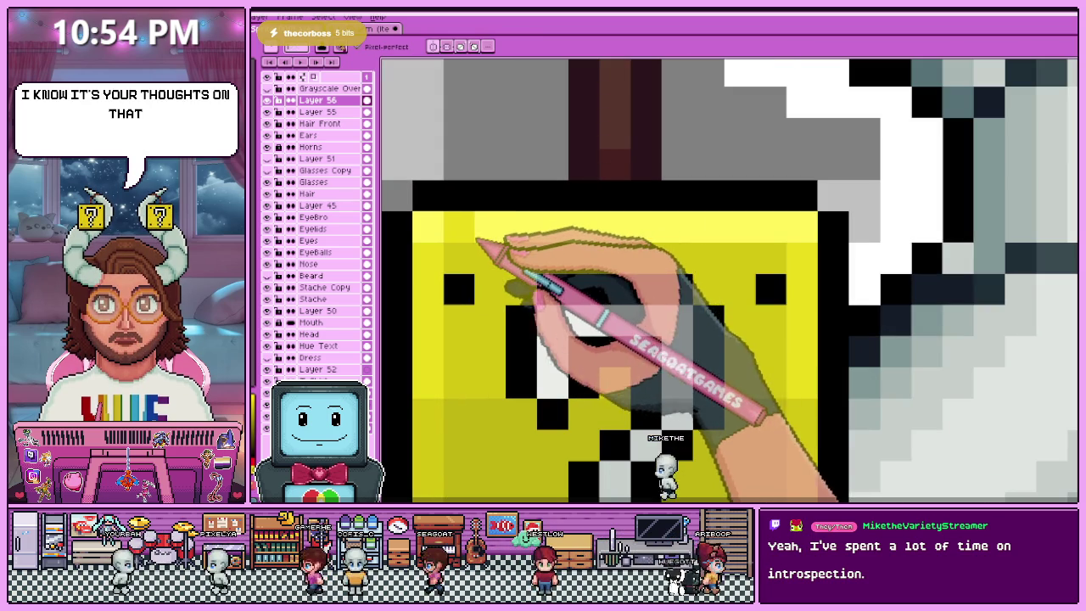
scroll(626, 284, down, 1)
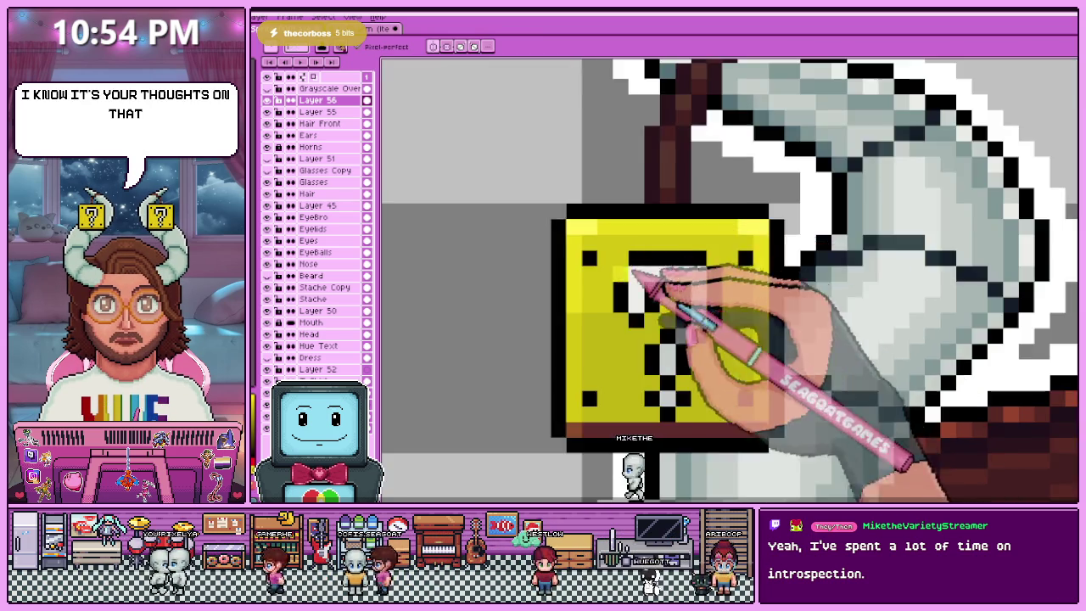
scroll(635, 291, down, 2)
scroll(631, 309, down, 2)
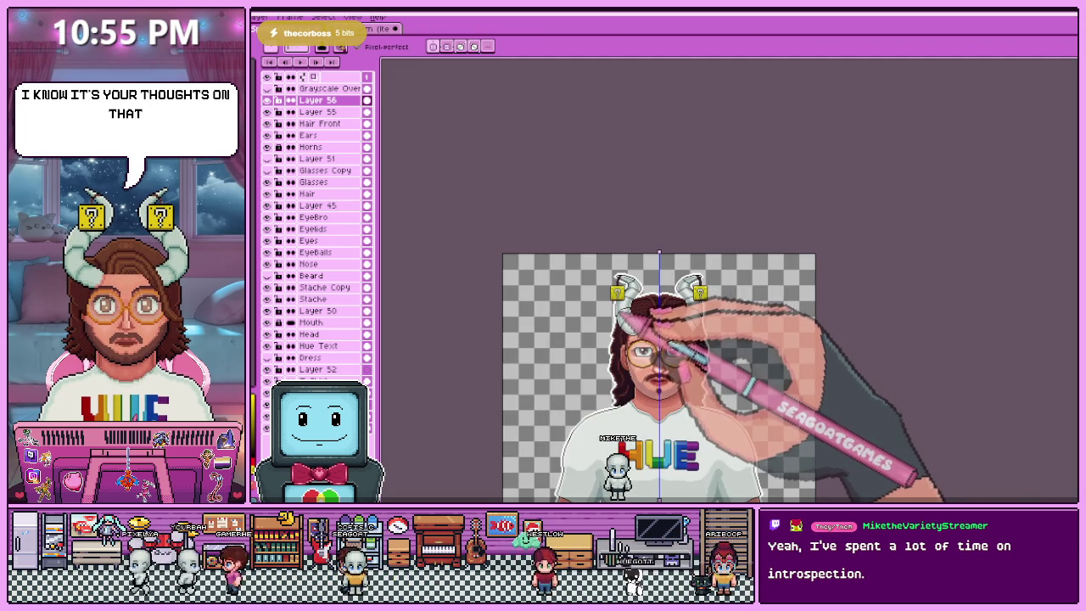
scroll(632, 309, up, 1)
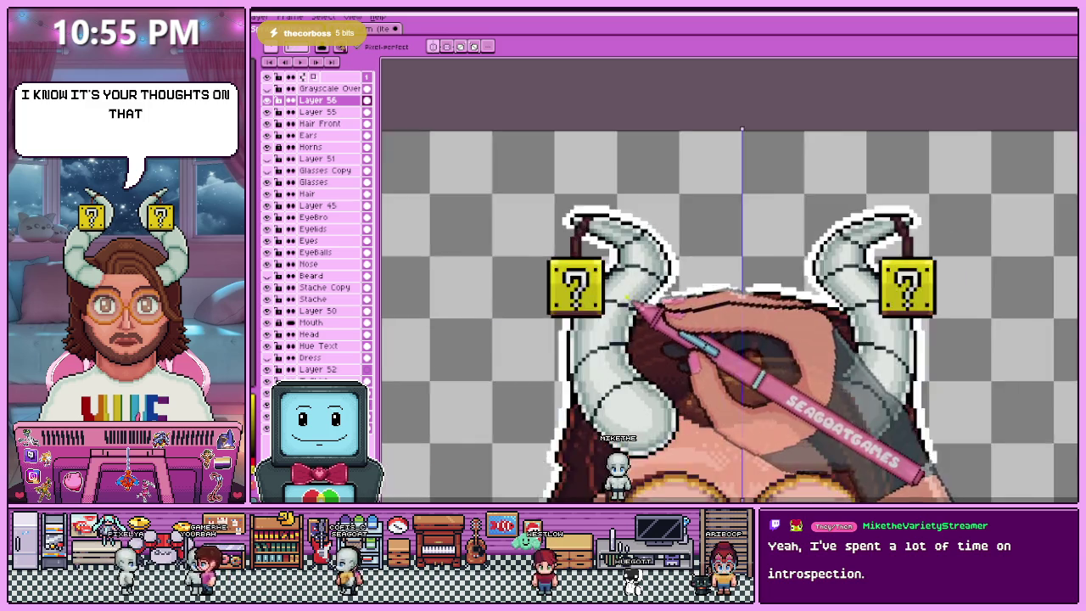
scroll(594, 266, up, 2)
scroll(562, 291, up, 1)
scroll(521, 286, up, 2)
scroll(491, 274, up, 2)
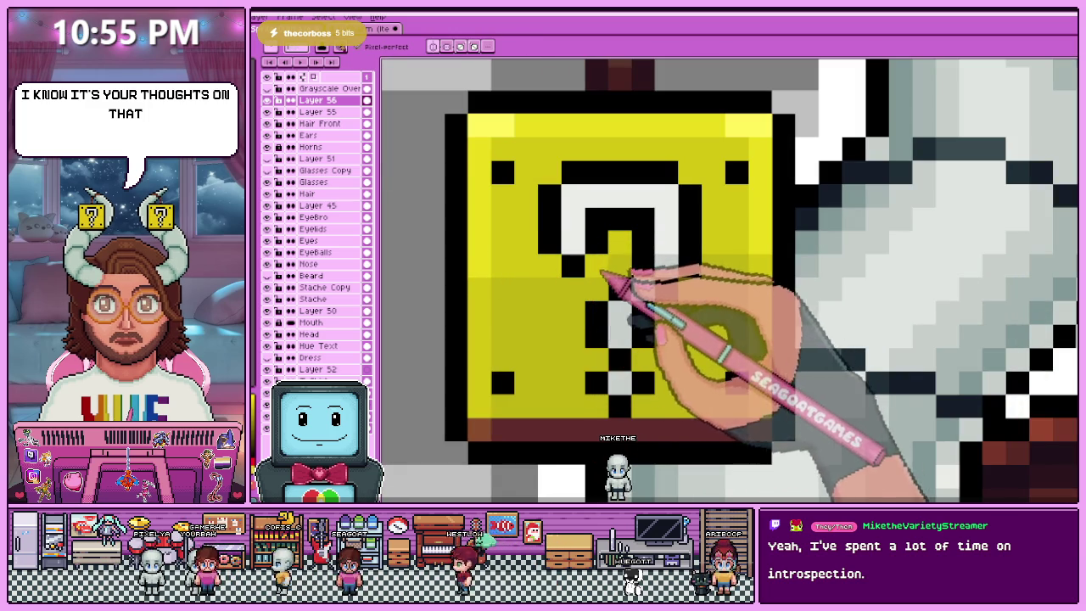
scroll(768, 255, down, 3)
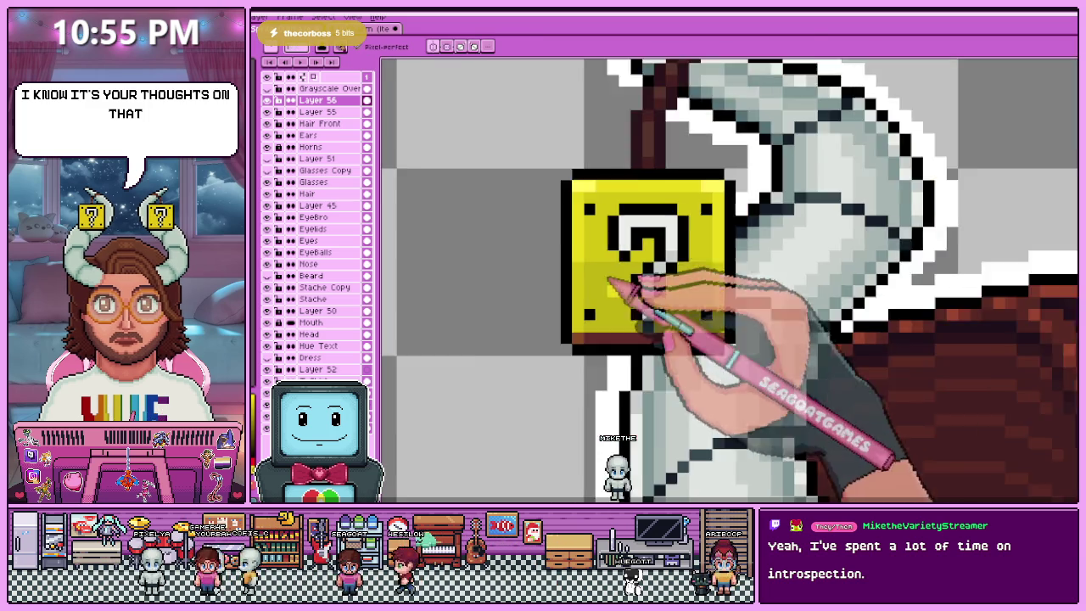
scroll(619, 292, down, 1)
scroll(679, 333, down, 1)
scroll(692, 340, down, 1)
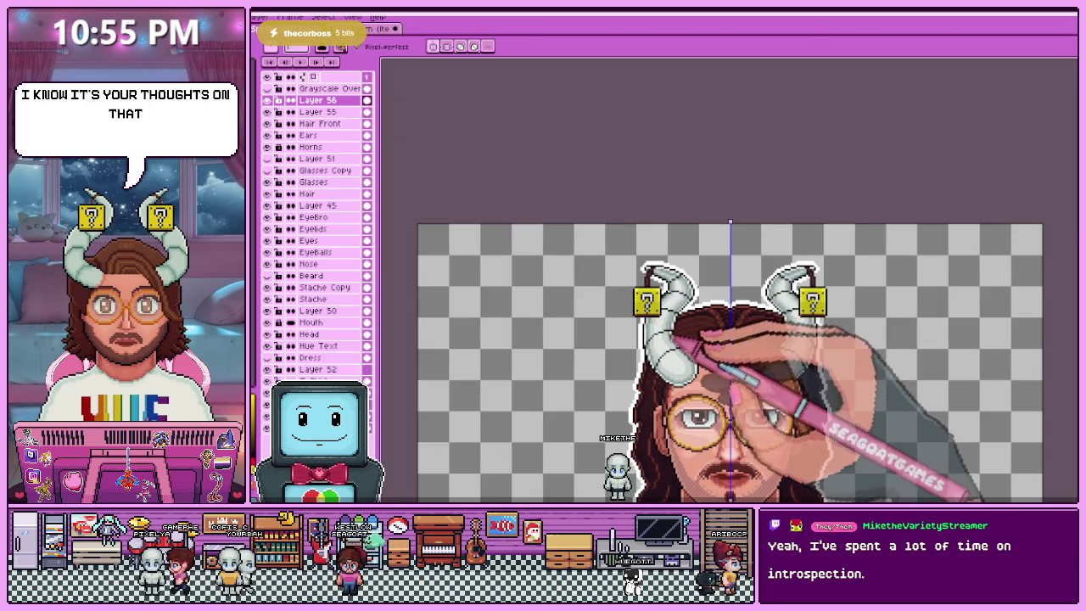
scroll(746, 327, up, 1)
scroll(768, 305, up, 1)
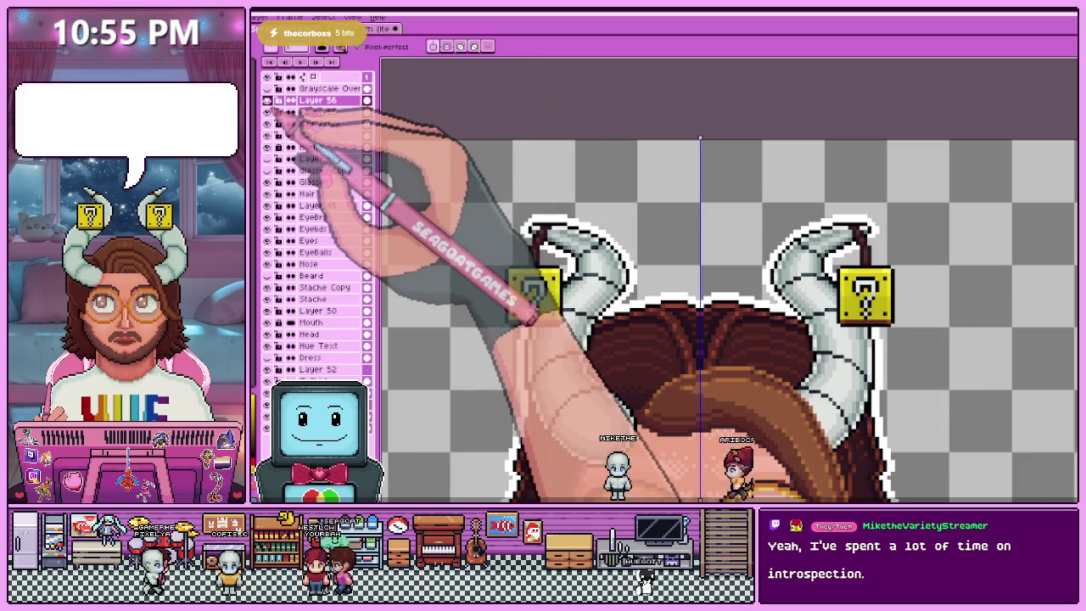
- Box-select the right question block, then switch to Layer 55 and grab the left block
key(m)
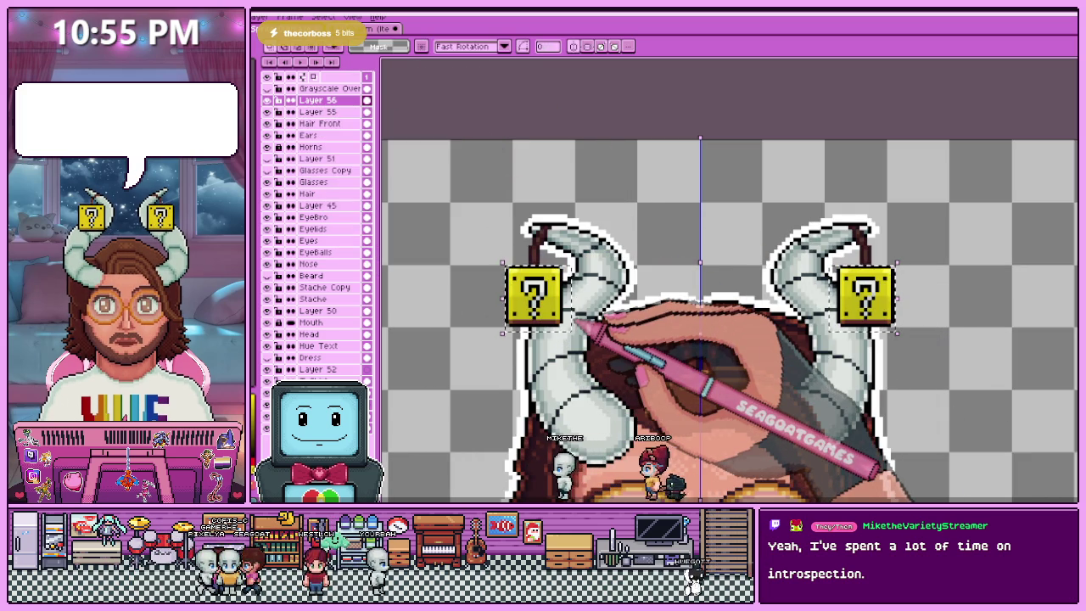
click(807, 170)
drag(803, 169, 928, 388)
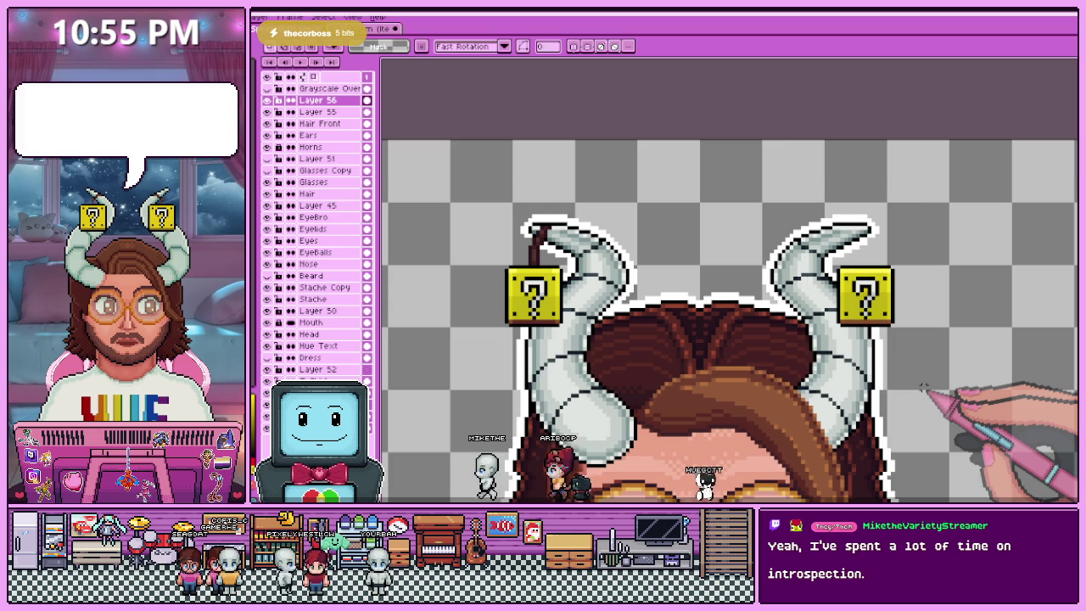
scroll(848, 302, down, 1)
scroll(842, 299, up, 2)
scroll(836, 298, down, 1)
scroll(796, 297, down, 1)
scroll(796, 296, up, 1)
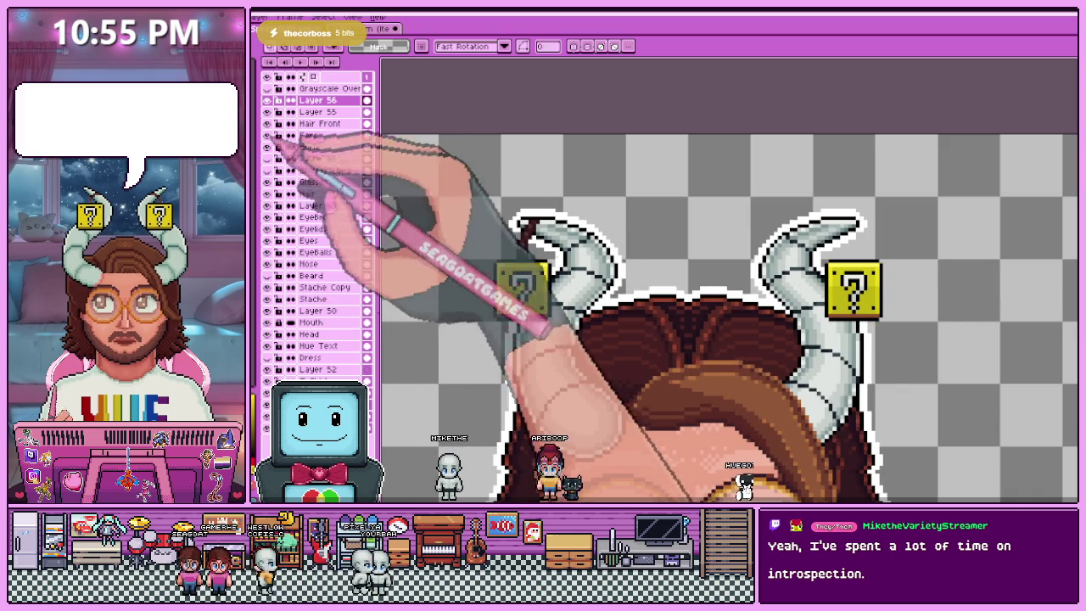
scroll(543, 297, up, 1)
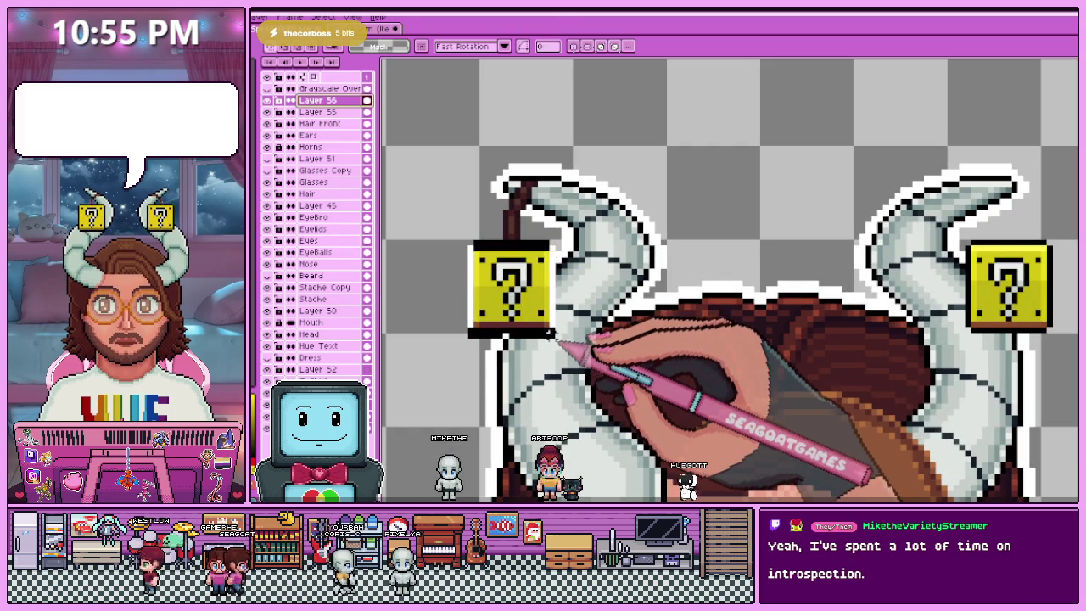
scroll(445, 336, down, 1)
click(317, 112)
click(505, 288)
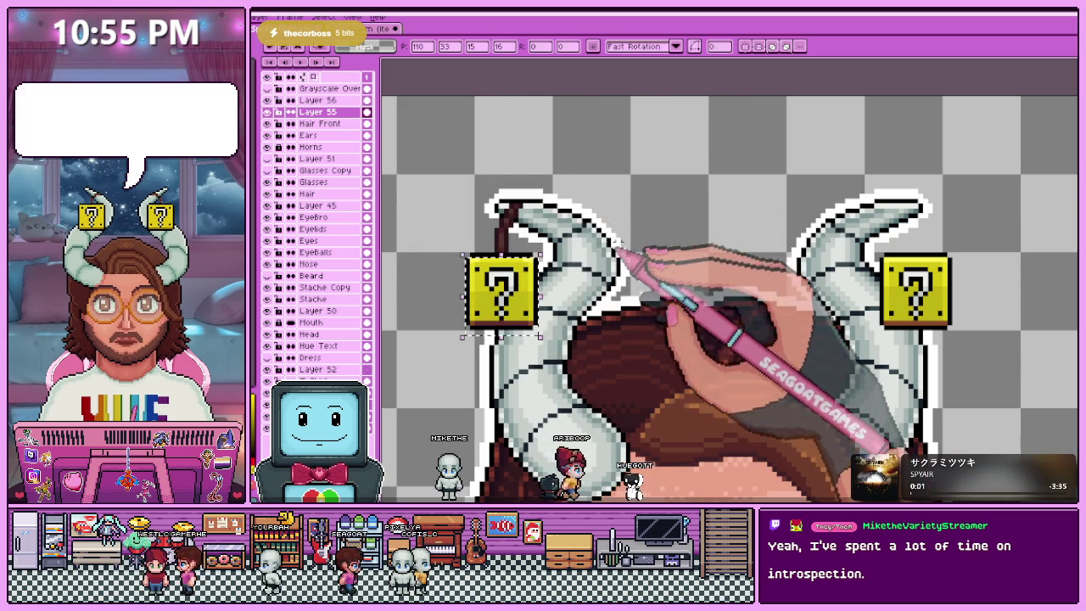
- Drag the left question block rightward and commit its new position
drag(505, 288, 917, 289)
scroll(849, 272, up, 3)
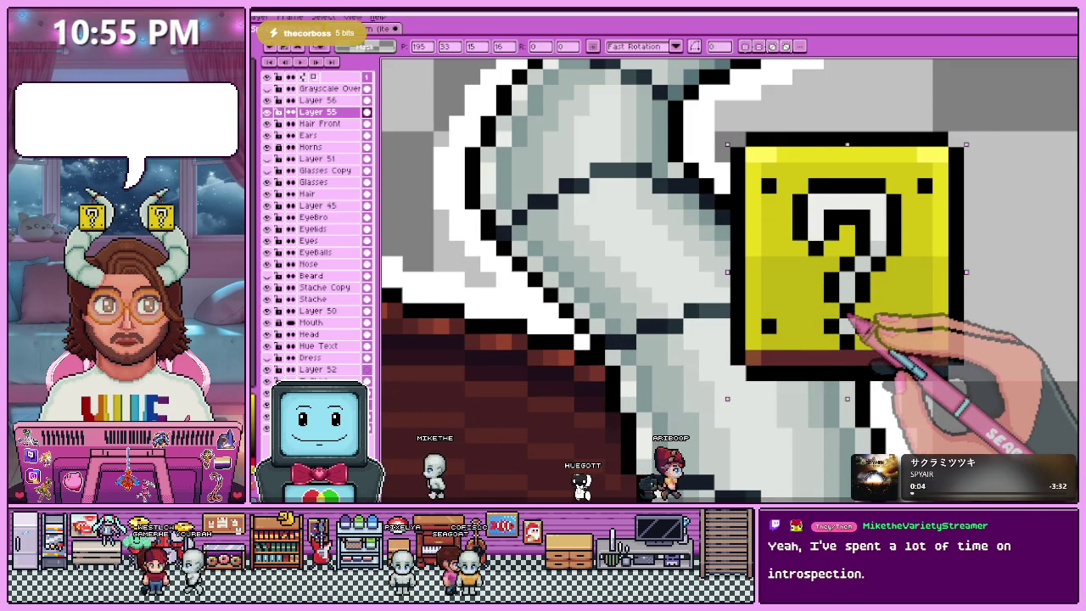
key(minus)
key(minus)
key(Return)
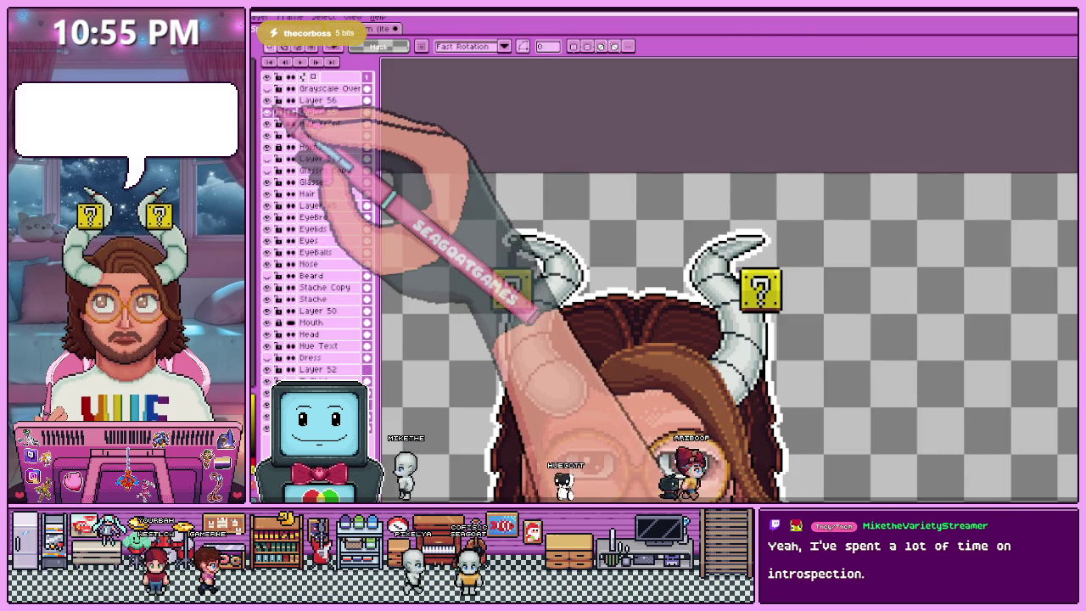
- Save the portrait and zoom around the head to check the blocks
key(minus)
key(minus)
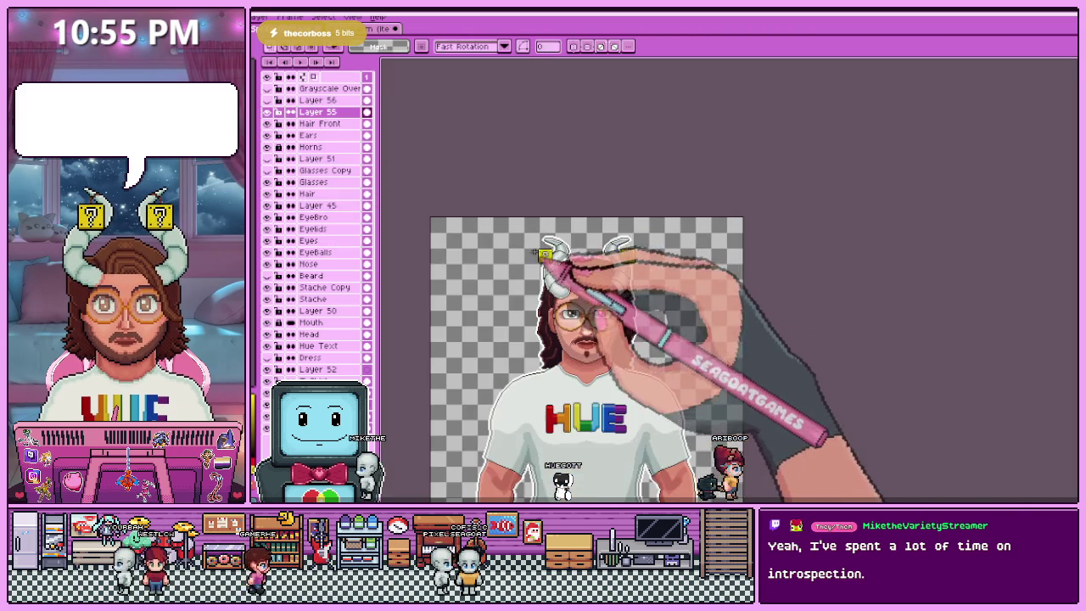
key(plus)
key(ctrl+s)
key(plus)
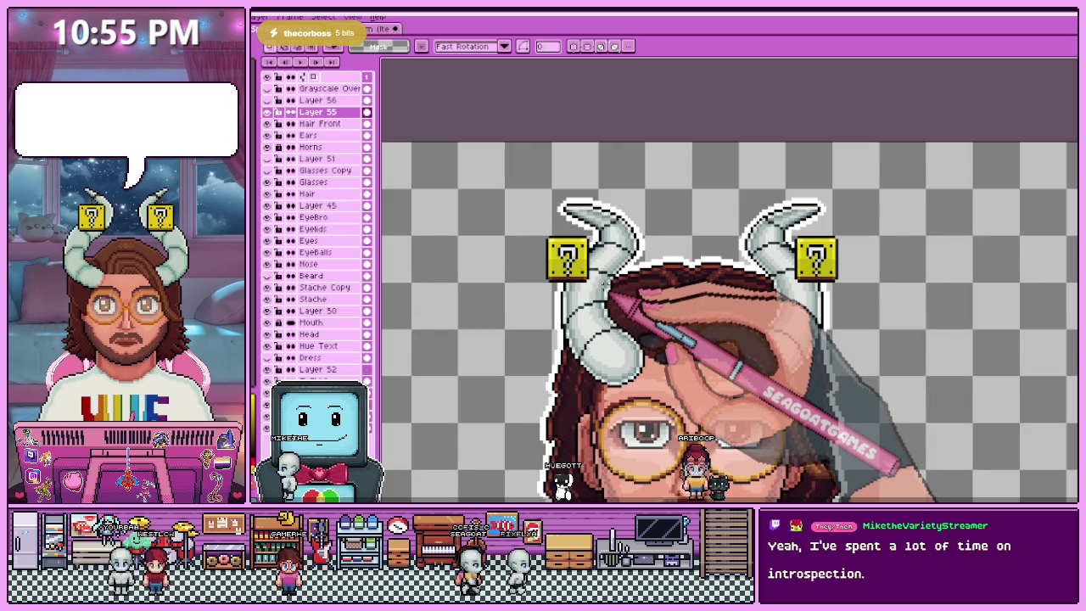
key(plus)
key(minus)
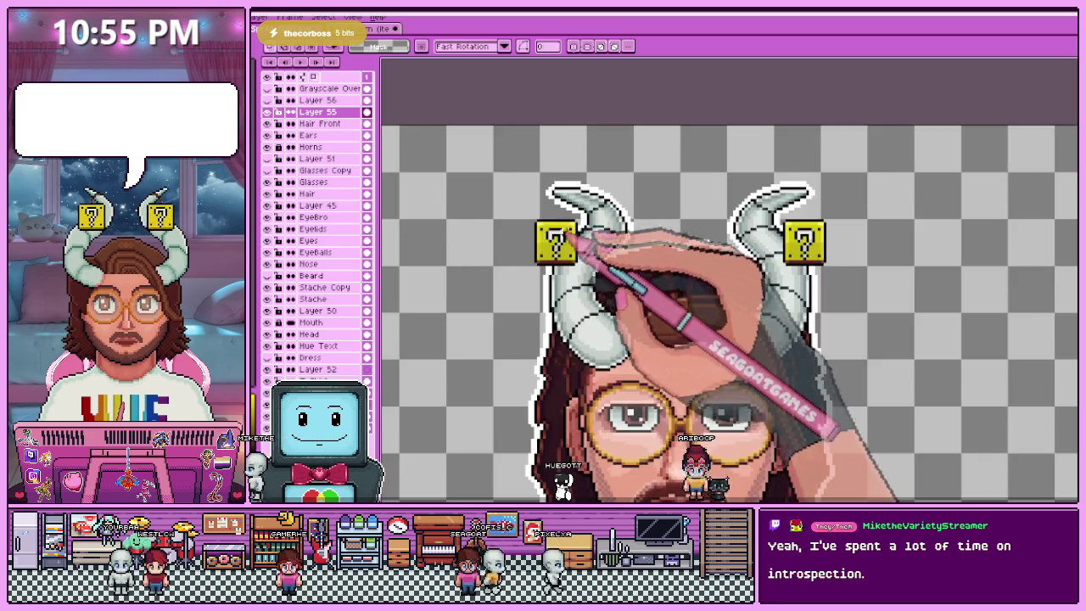
key(plus)
key(plus)
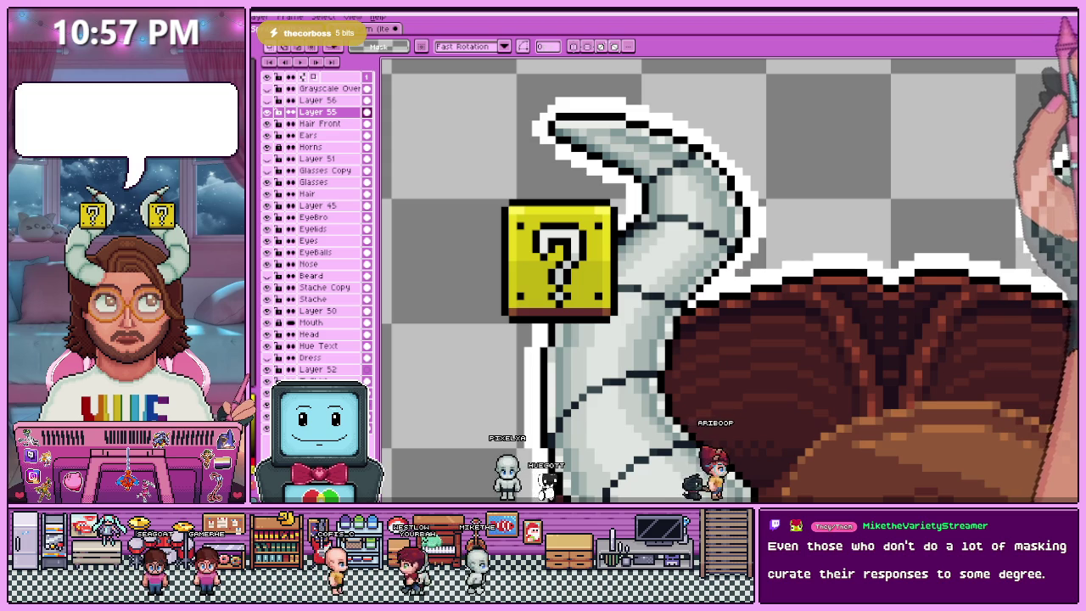
key(minus)
key(minus)
key(minus)
key(minus)
key(plus)
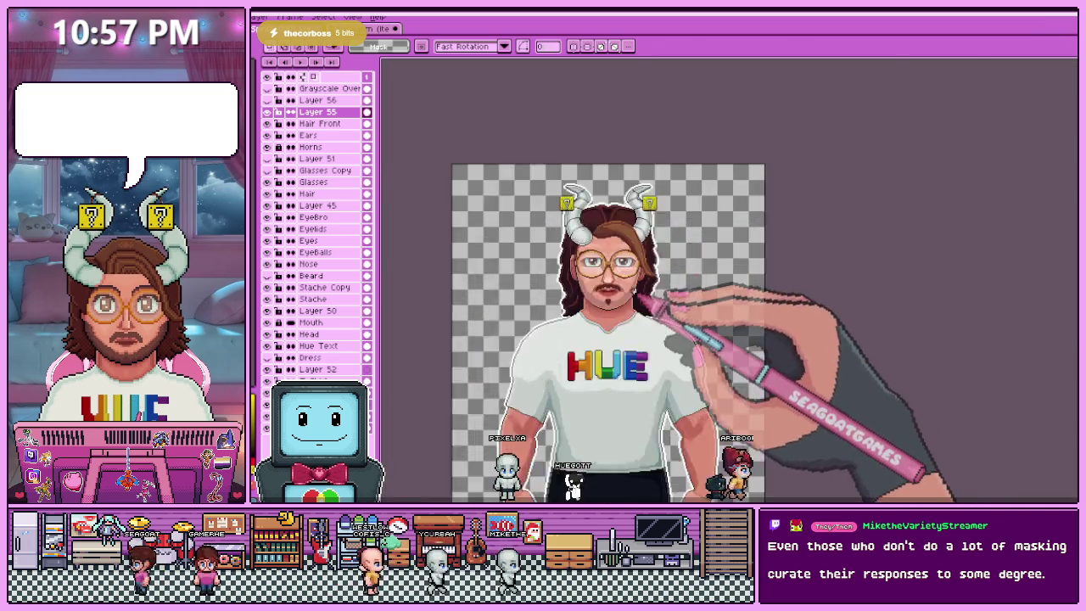
key(plus)
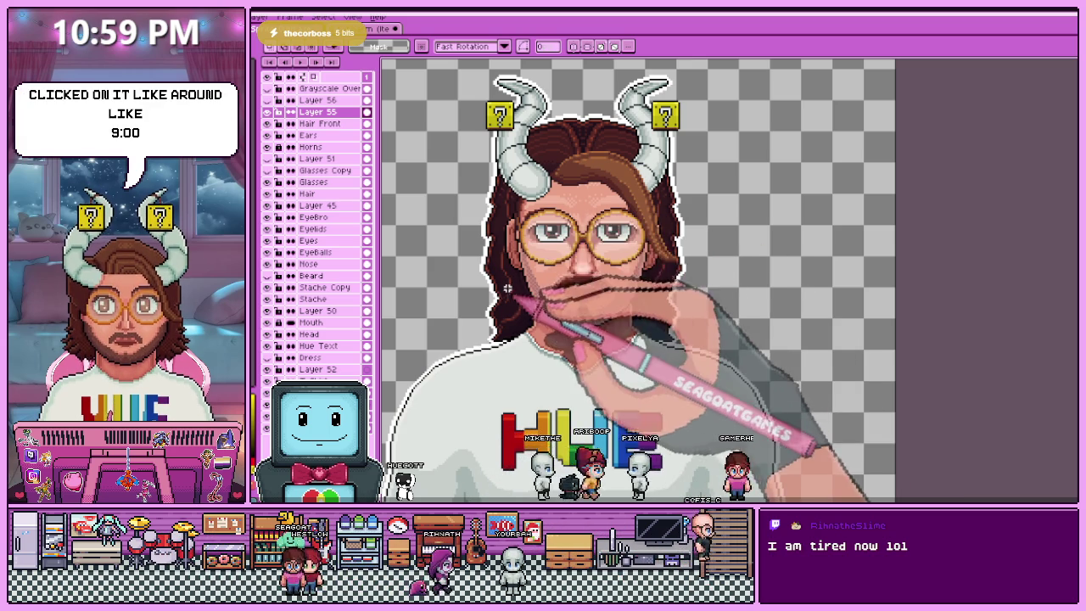
- With Layer 56 selected, add another new layer at the very top, above Grayscale Over
scroll(483, 359, down, 2)
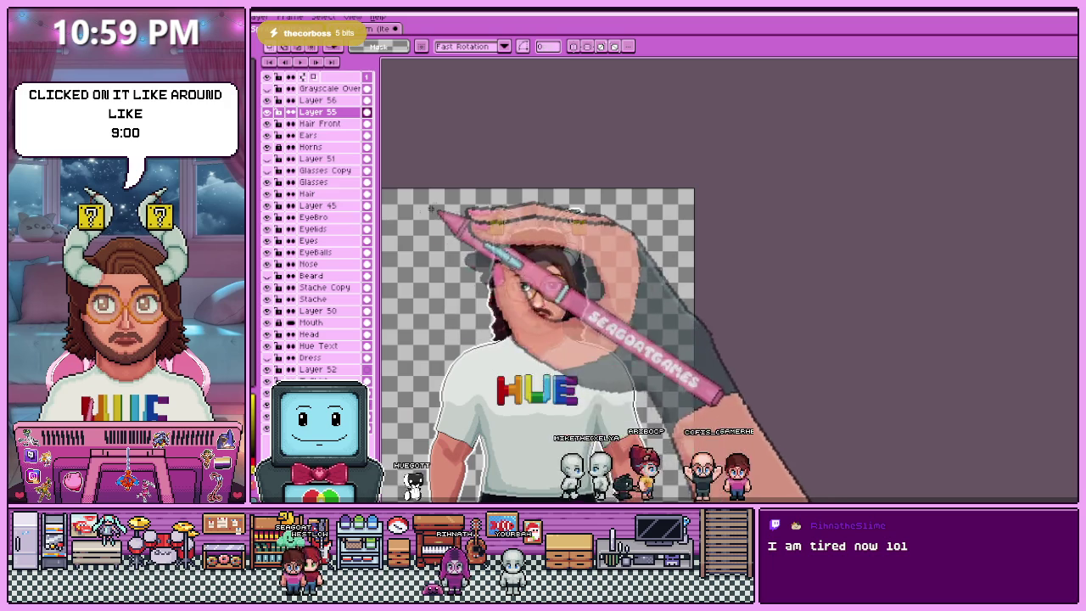
click(319, 100)
scroll(499, 238, up, 2)
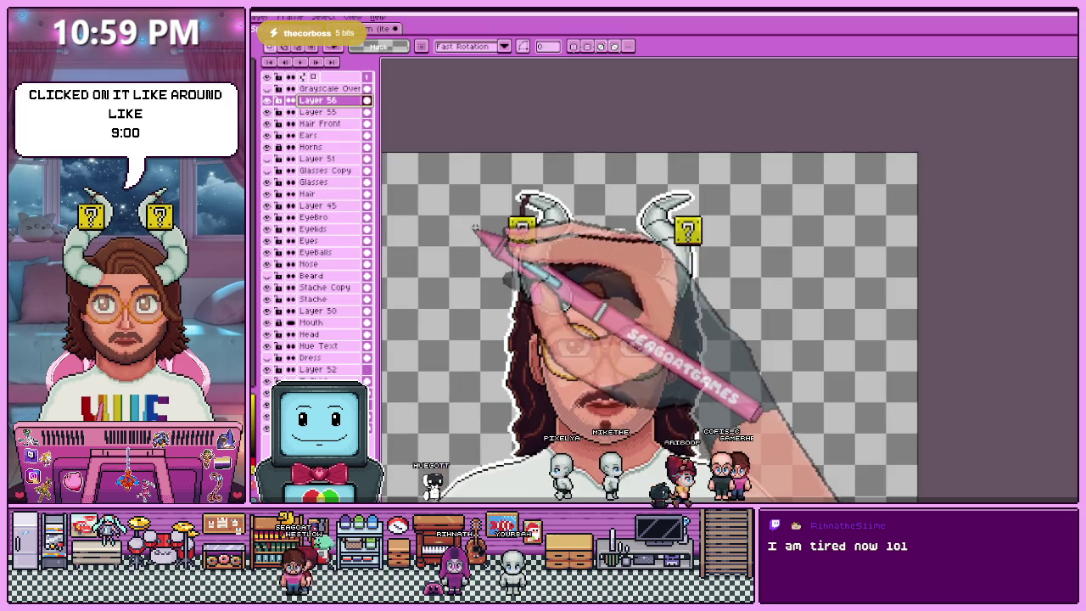
scroll(499, 238, up, 2)
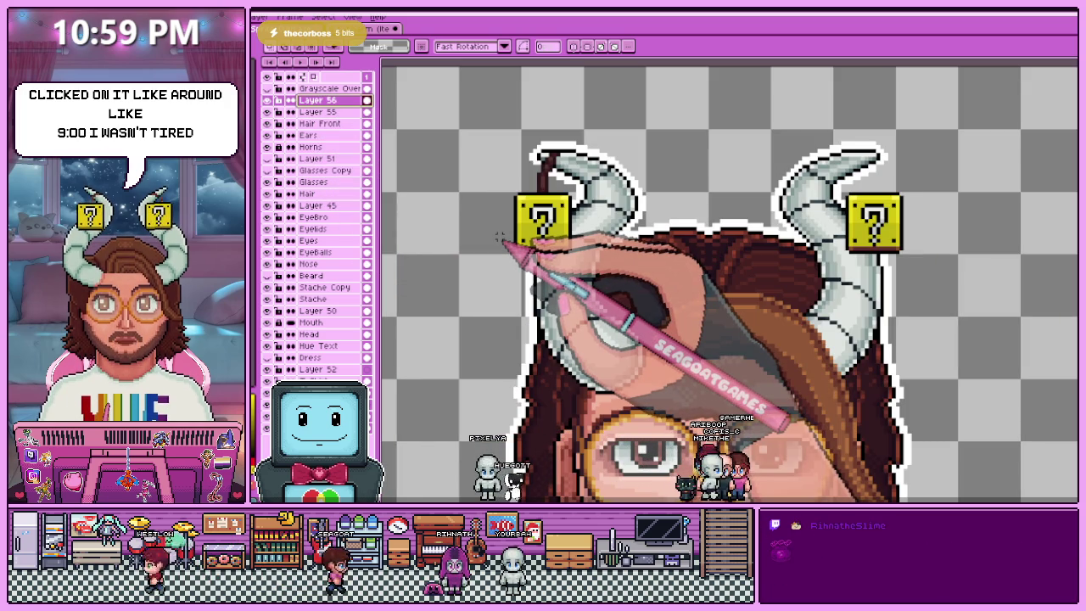
scroll(499, 238, down, 1)
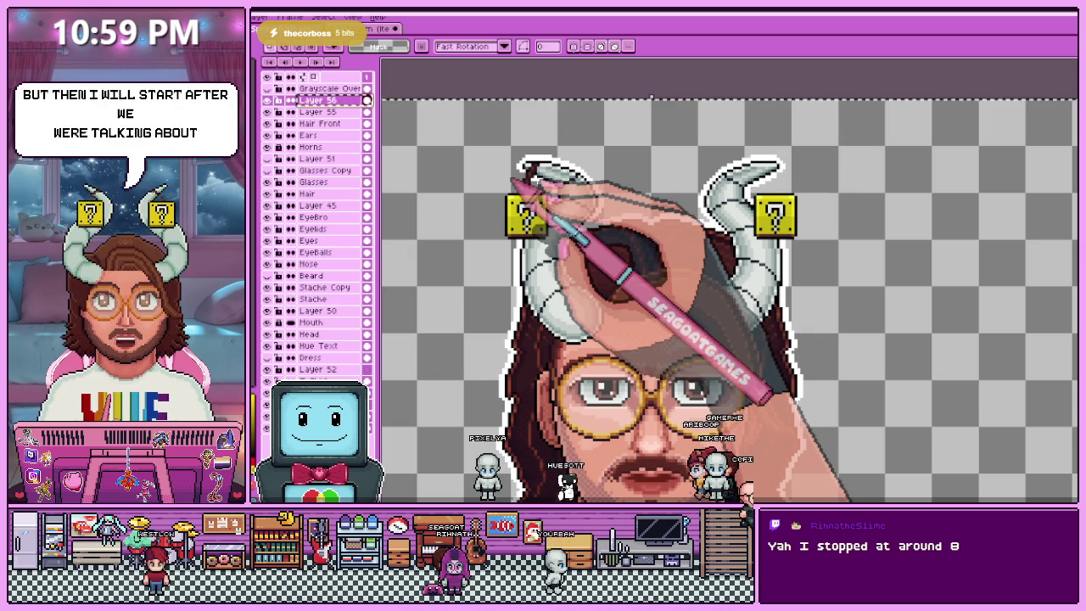
key(shift+n)
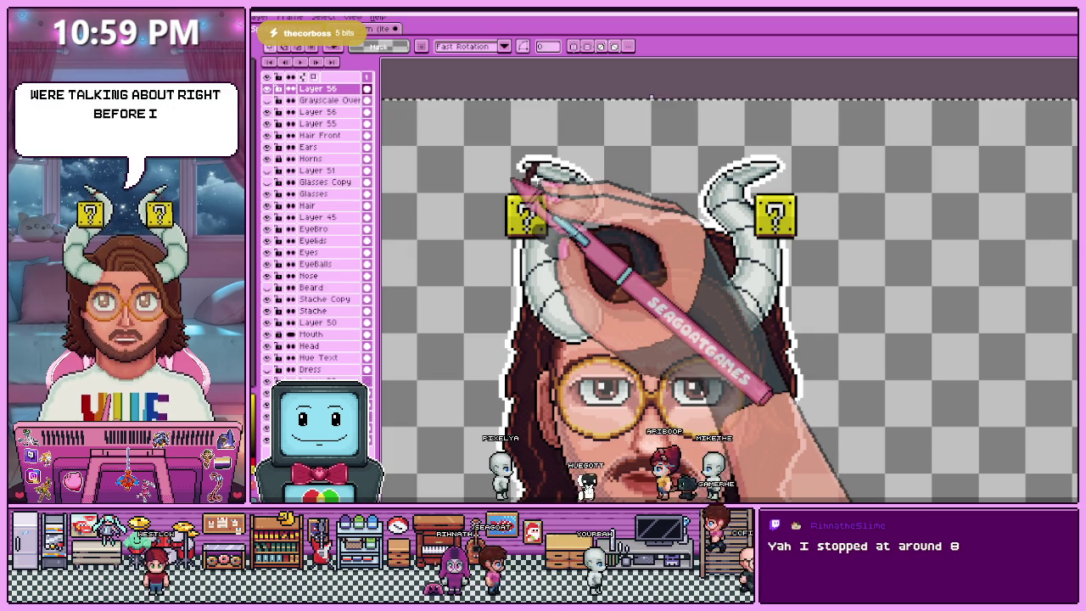
- Select the whole canvas and inspect Layer 56 and the Ears layer
key(ctrl+a)
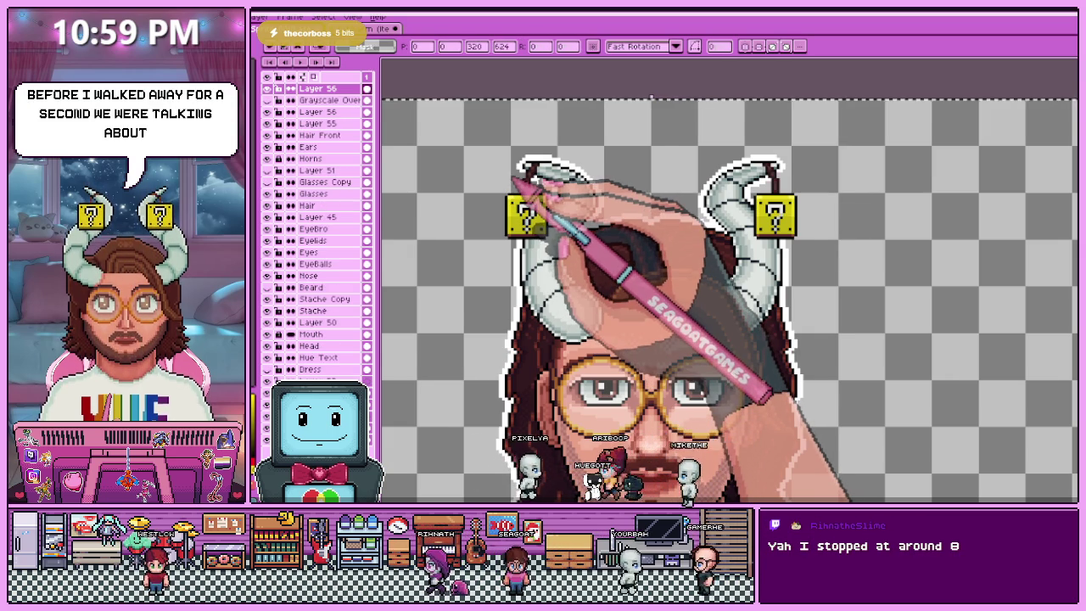
scroll(652, 96, down, 2)
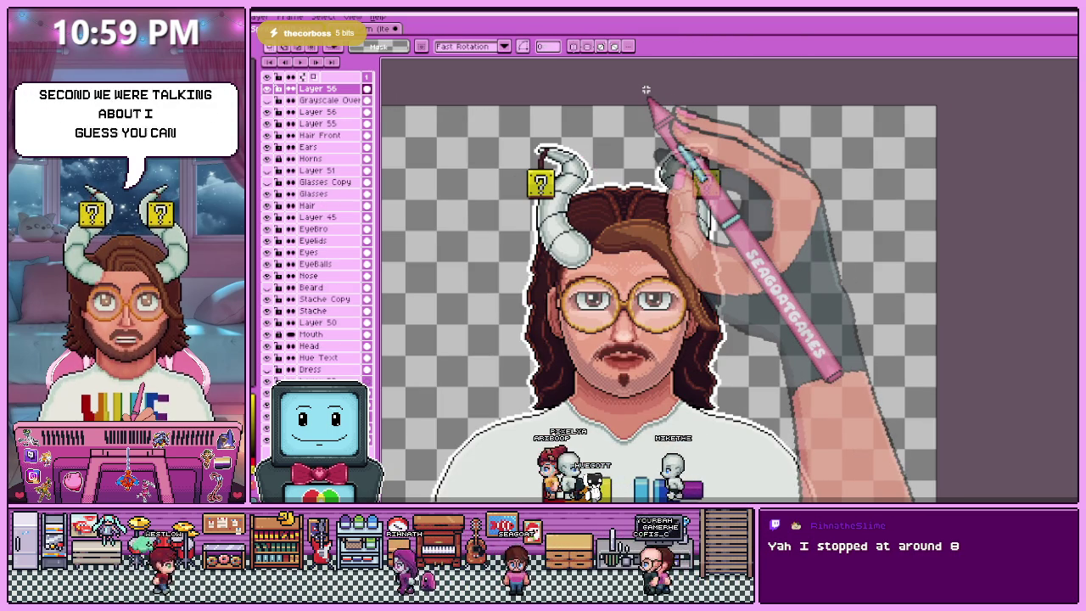
scroll(576, 147, up, 1)
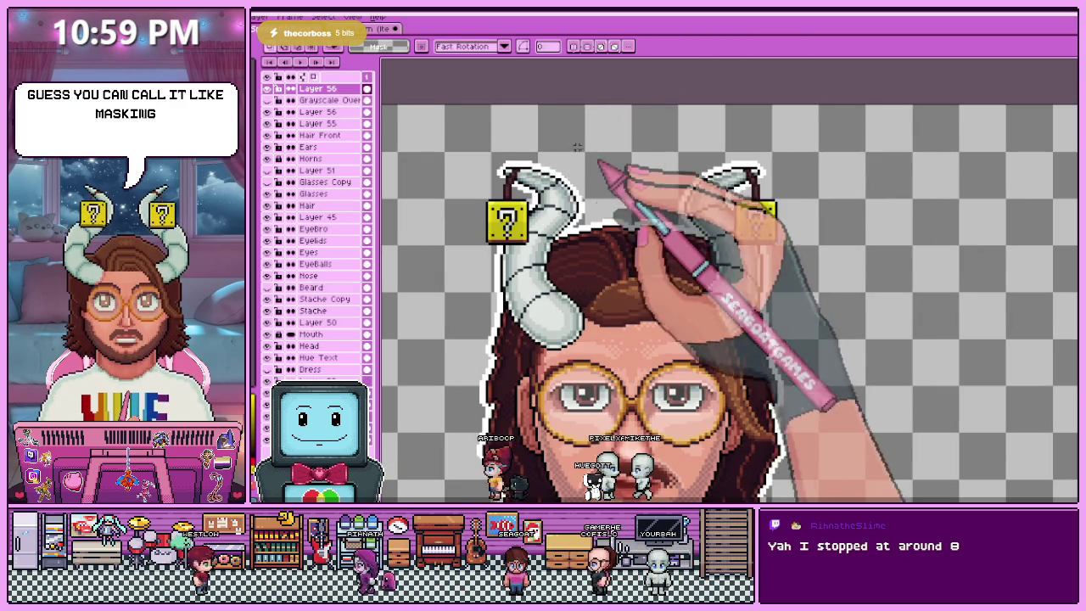
scroll(576, 146, up, 1)
scroll(508, 191, down, 2)
scroll(508, 191, down, 1)
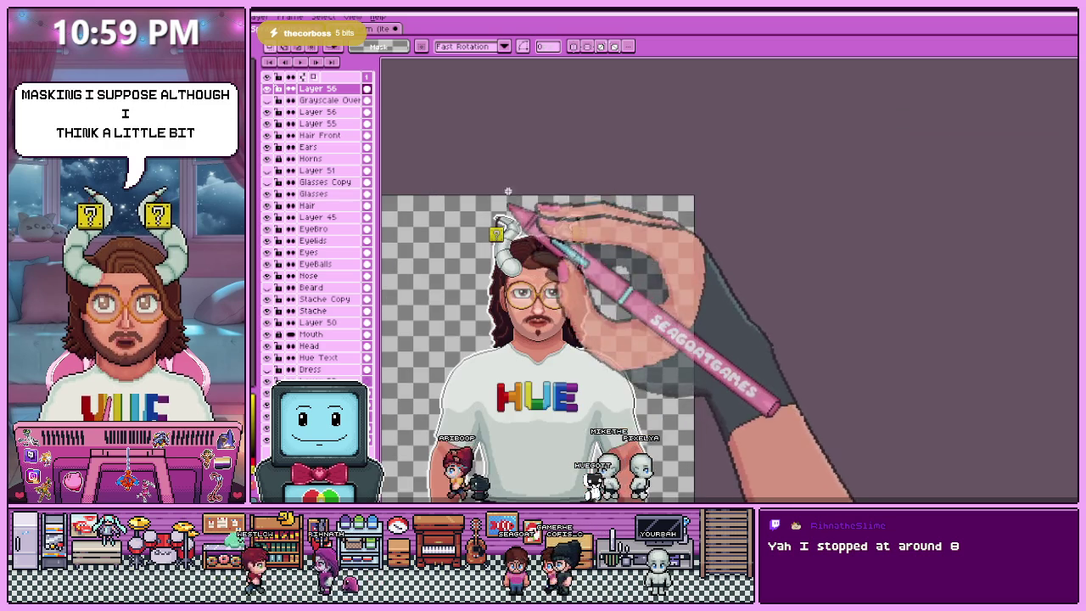
scroll(508, 191, up, 3)
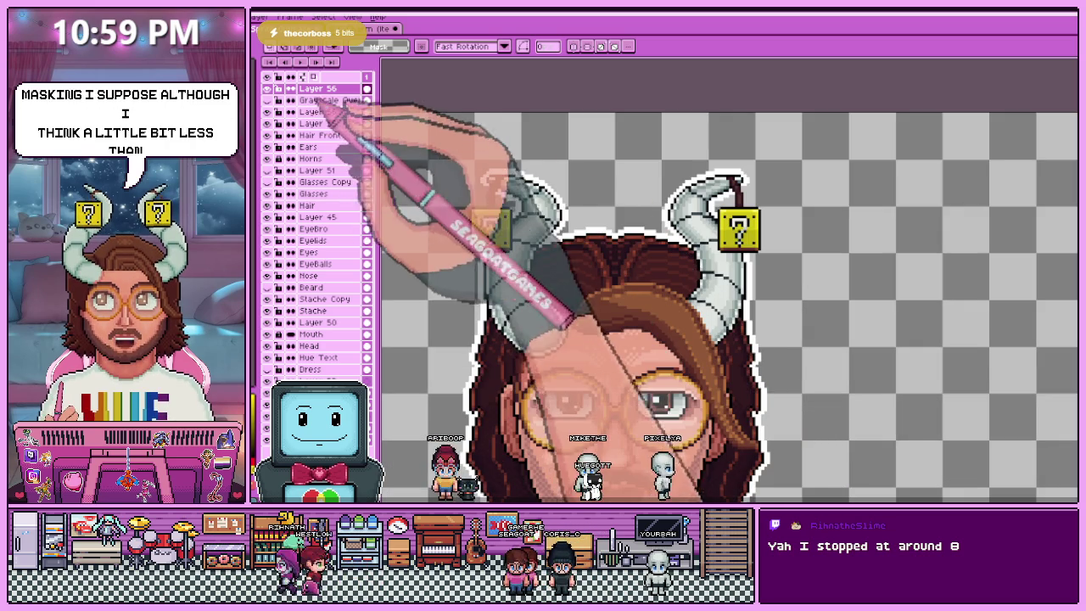
click(316, 111)
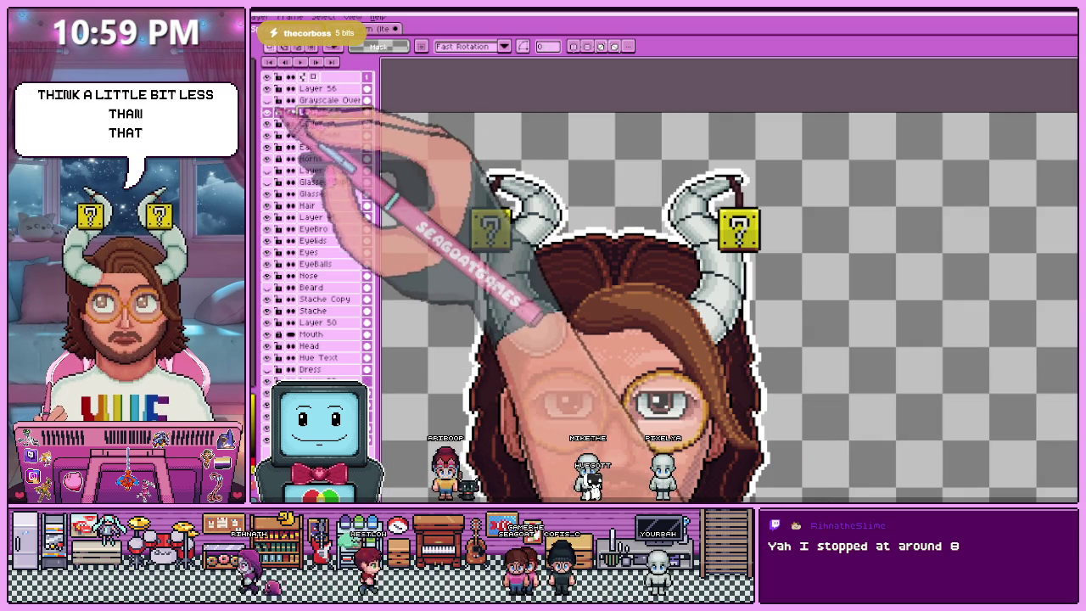
click(310, 147)
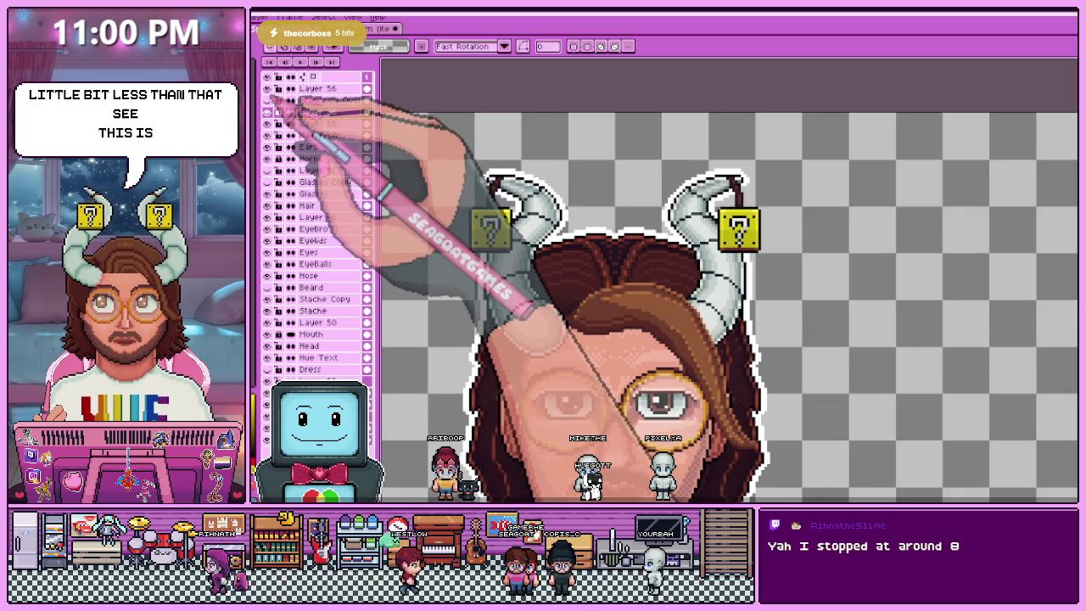
click(310, 111)
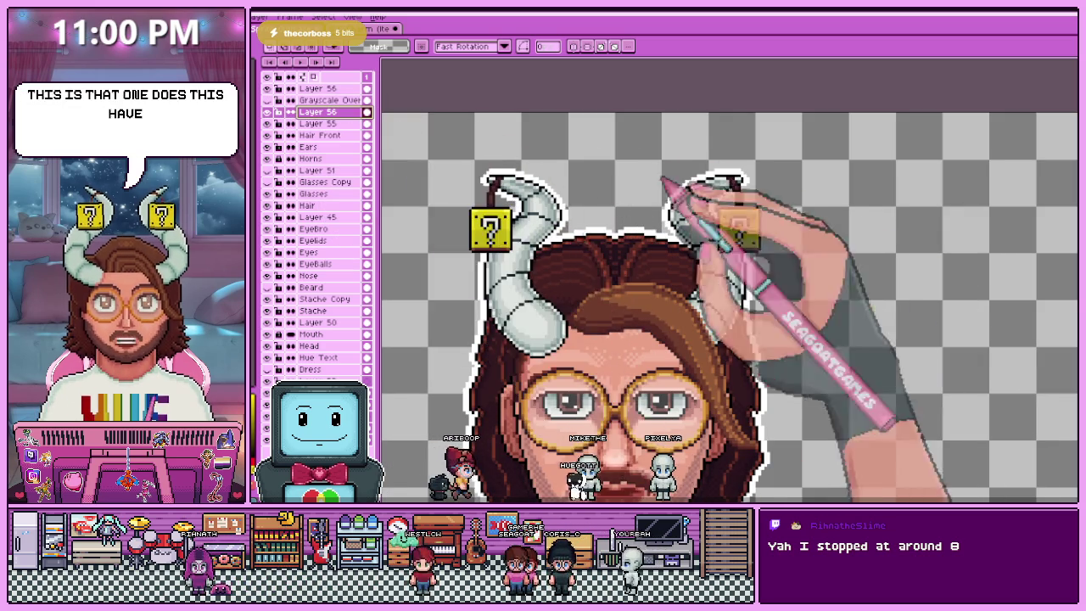
scroll(747, 230, up, 1)
scroll(706, 219, up, 2)
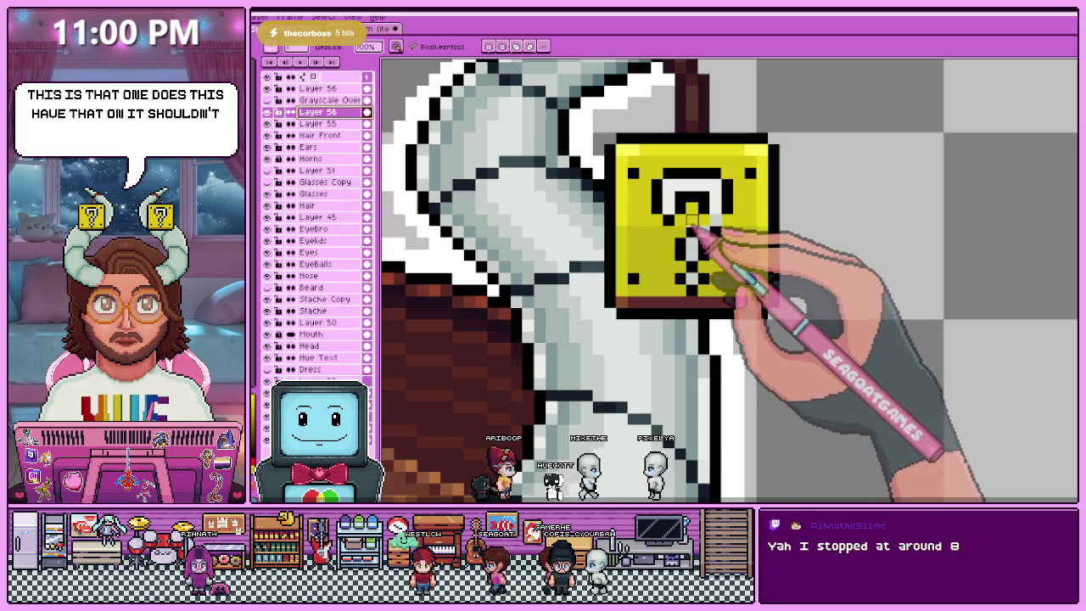
scroll(720, 226, down, 2)
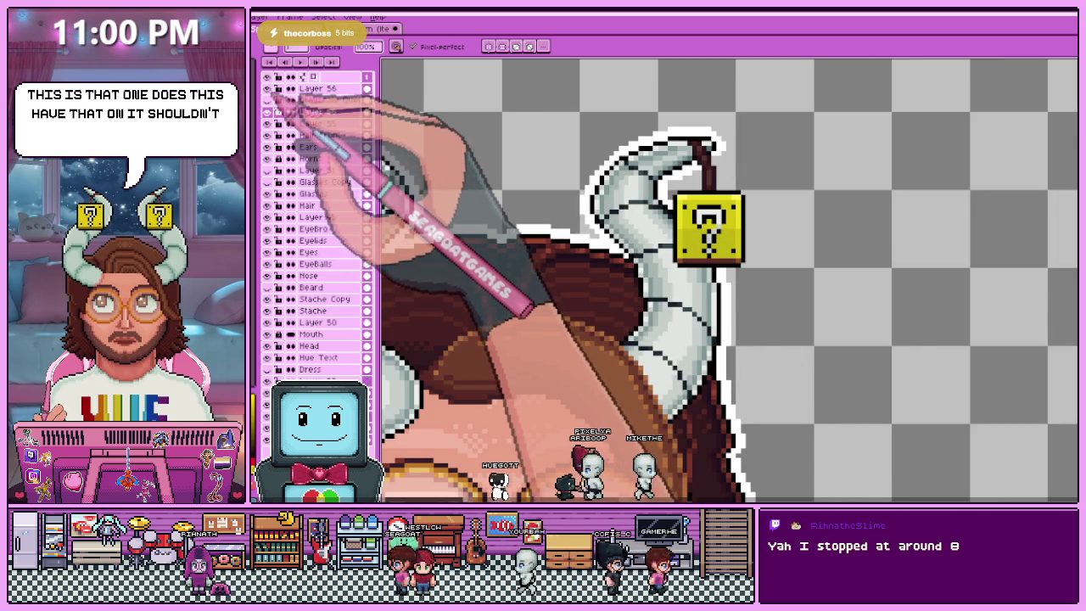
- Delete the extra empty top layer so Grayscale Over is on top again
click(318, 88)
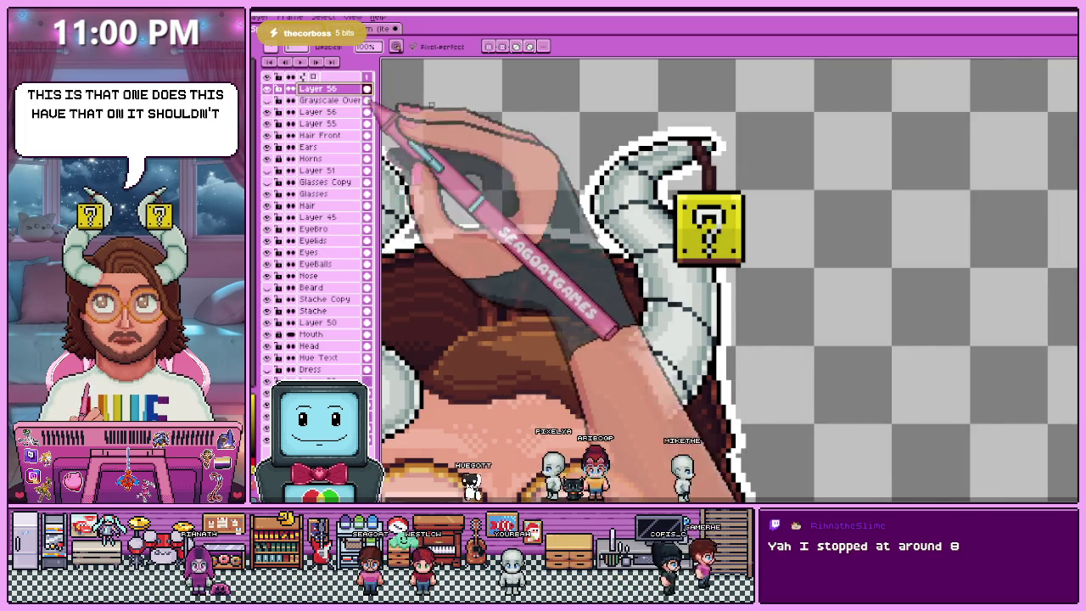
scroll(708, 227, up, 2)
scroll(709, 227, up, 1)
scroll(679, 213, down, 3)
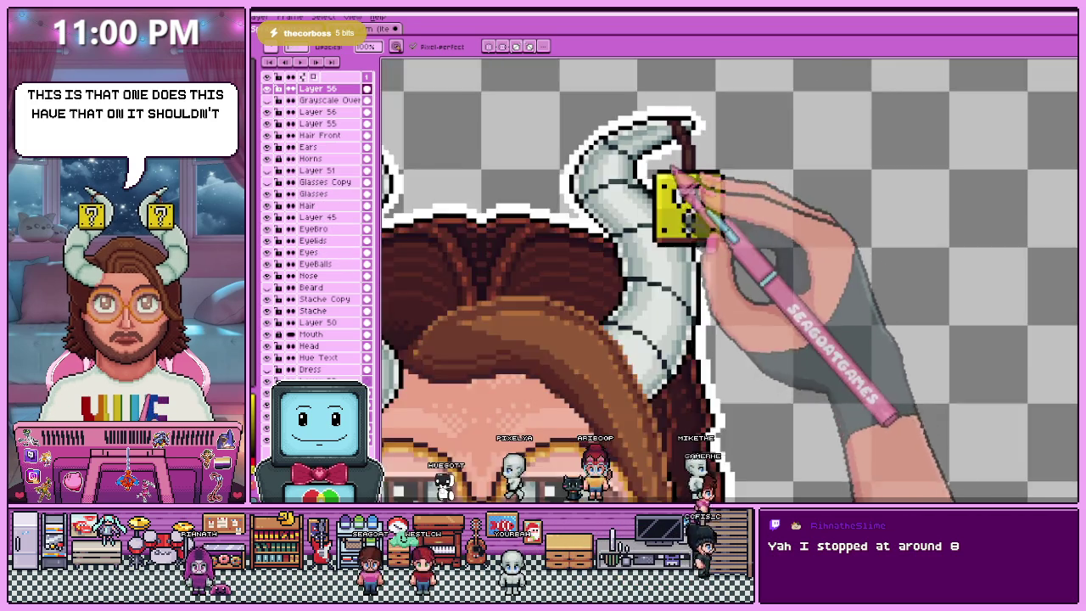
scroll(679, 178, down, 2)
scroll(679, 178, down, 2)
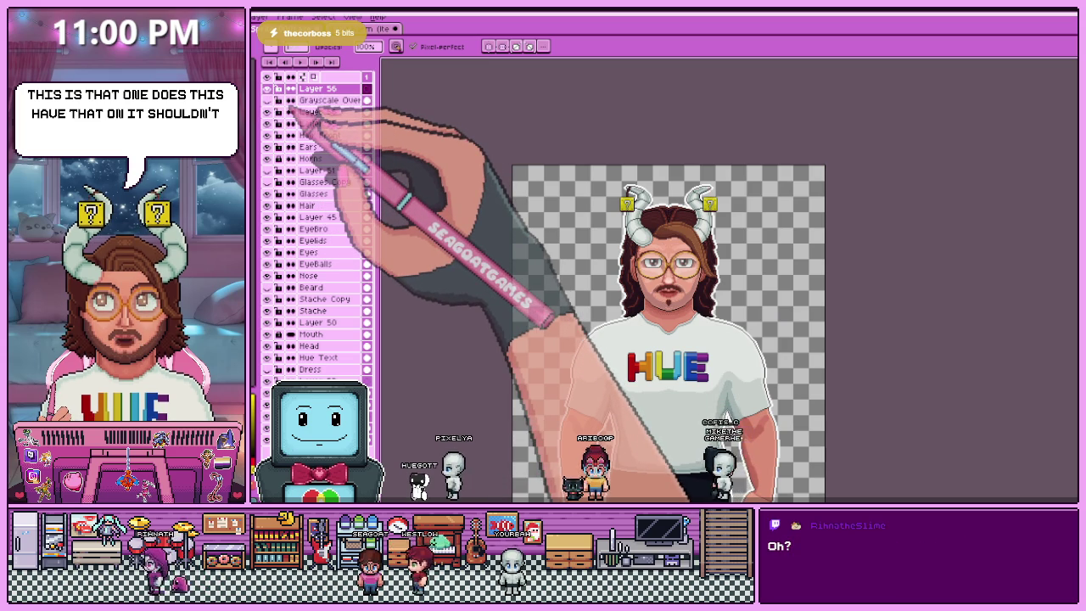
key(ctrl+e)
key(m)
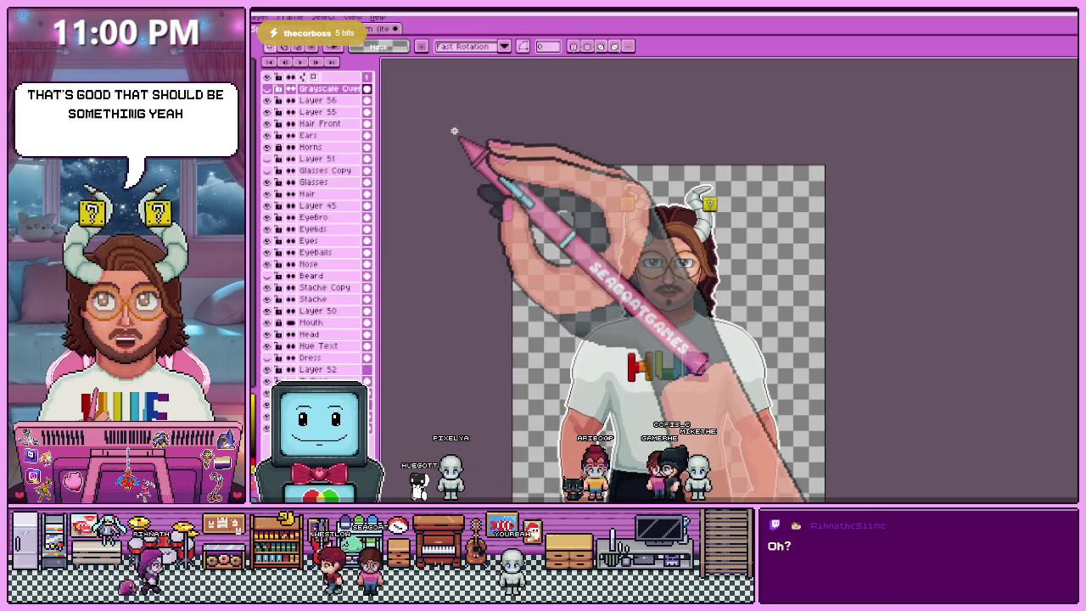
scroll(678, 186, up, 1)
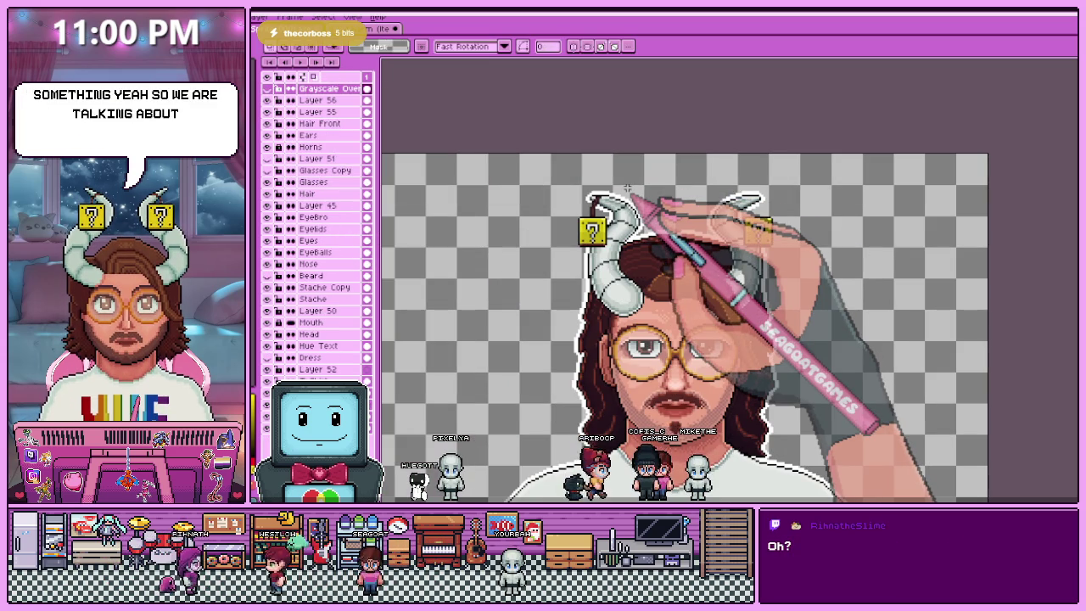
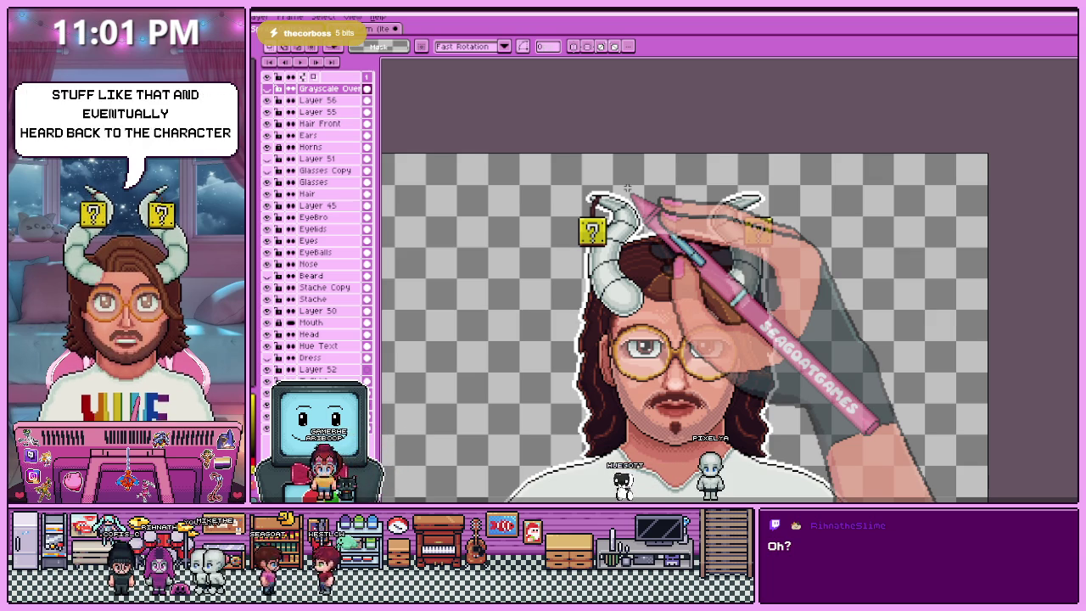
- Make Layer 56 active and zoom in on the left horn area
key(b)
scroll(628, 189, up, 2)
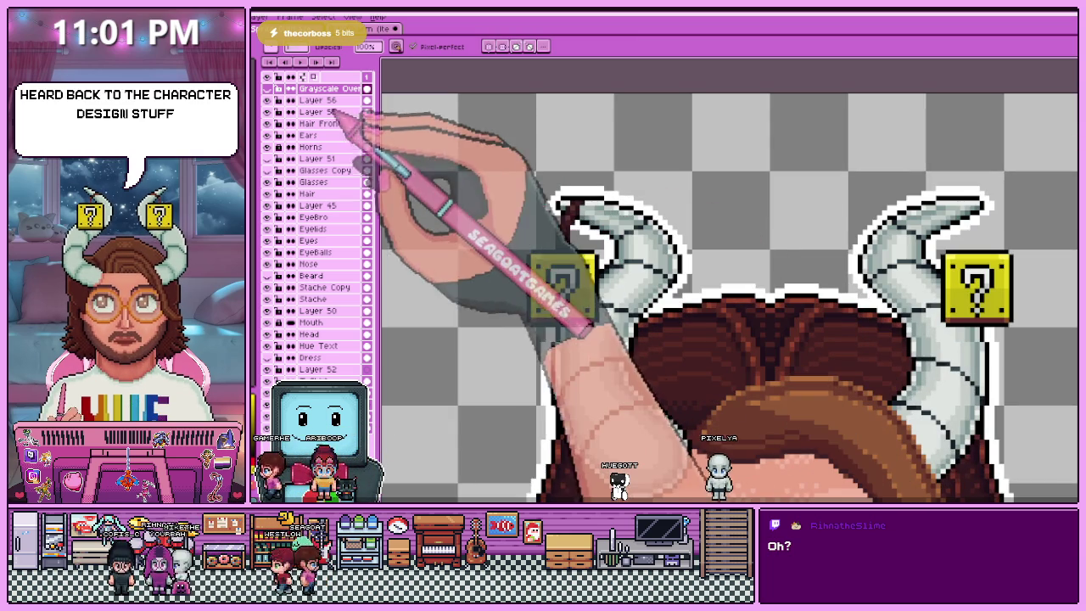
click(319, 100)
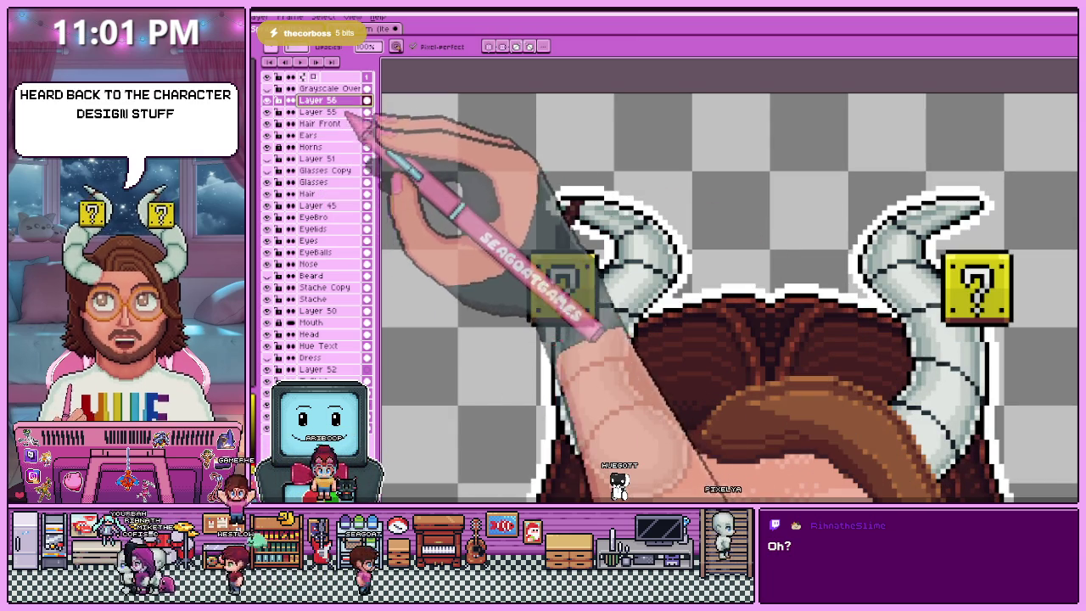
scroll(586, 210, up, 1)
scroll(585, 209, up, 1)
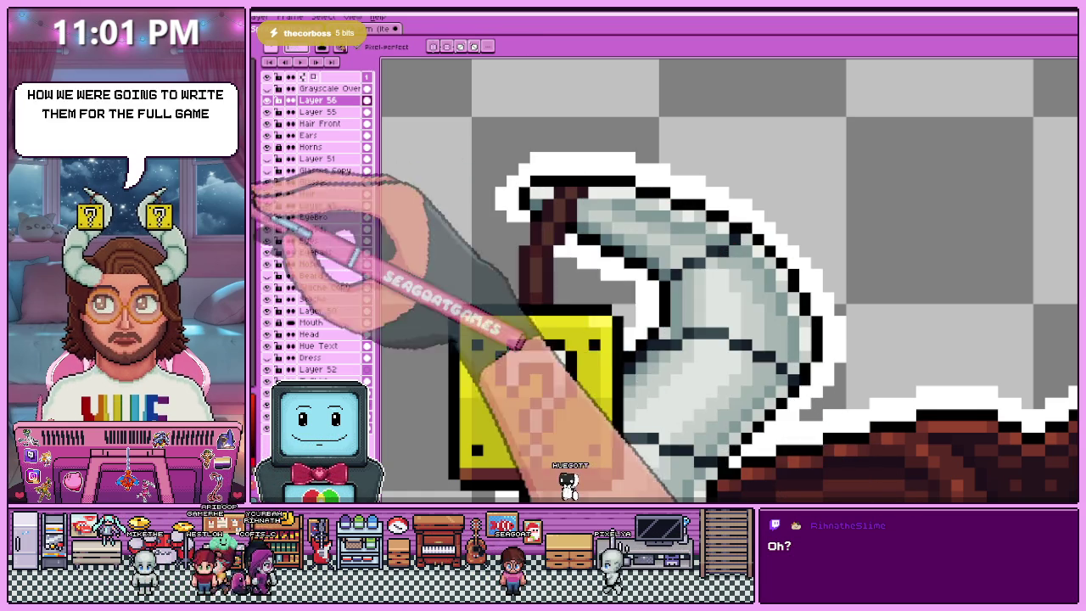
scroll(556, 253, down, 2)
scroll(547, 251, down, 1)
scroll(530, 250, up, 2)
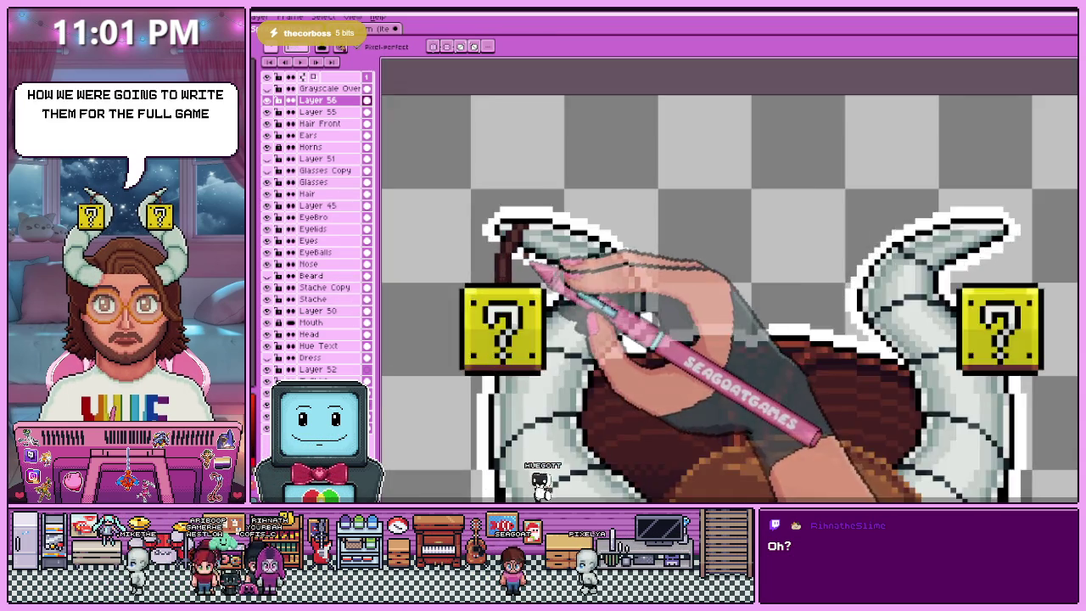
scroll(513, 246, up, 2)
key(b)
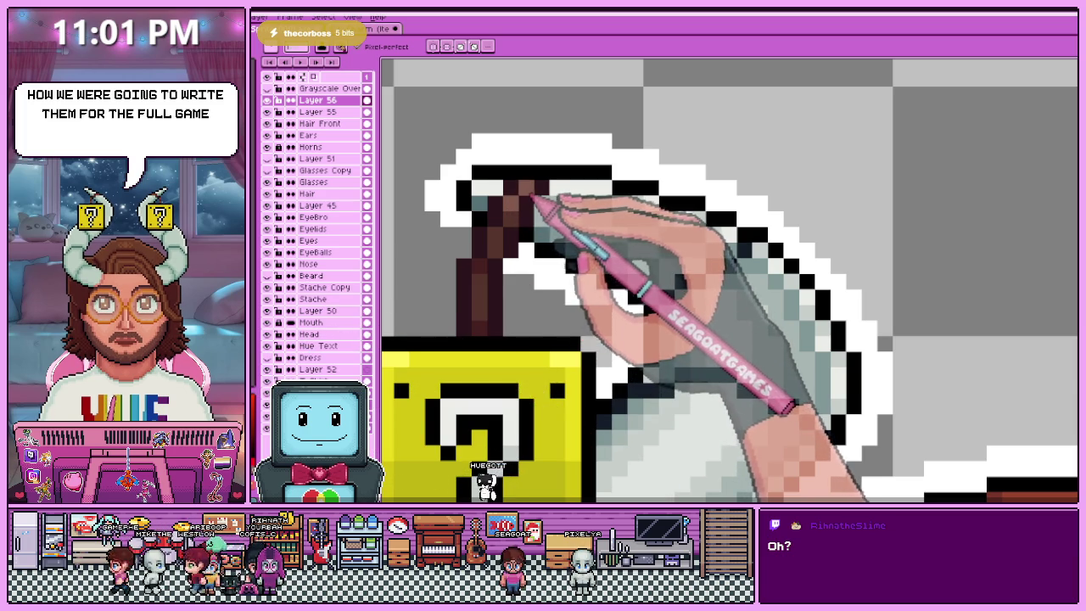
scroll(530, 197, down, 2)
scroll(528, 243, down, 1)
scroll(545, 283, down, 1)
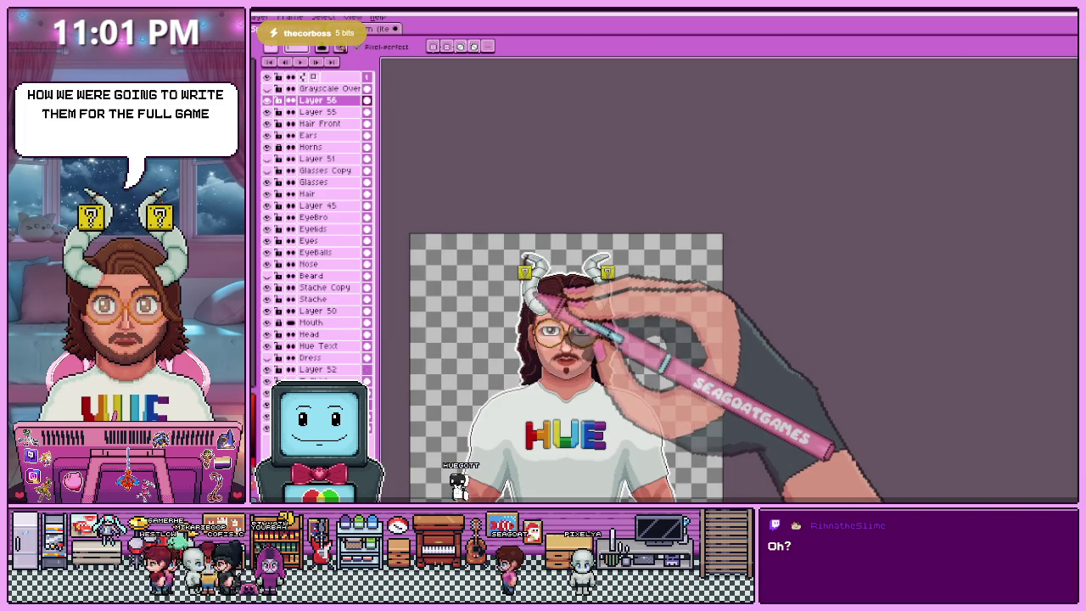
scroll(525, 256, up, 1)
scroll(523, 255, up, 1)
scroll(519, 255, up, 1)
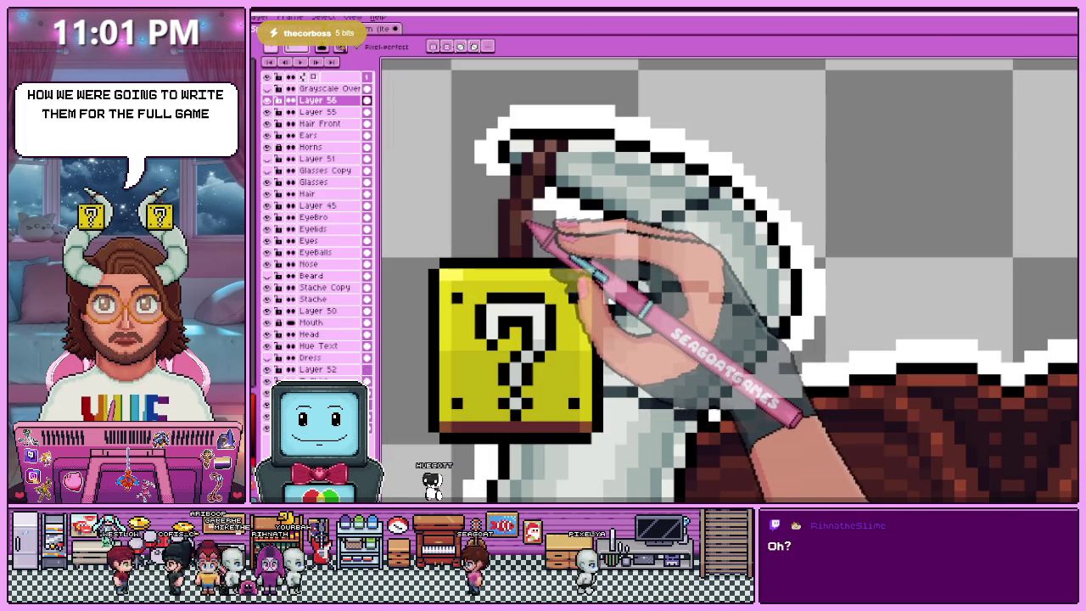
- Marquee-select the dark brown string column above the left question block
key(m)
scroll(516, 243, down, 2)
scroll(514, 243, up, 2)
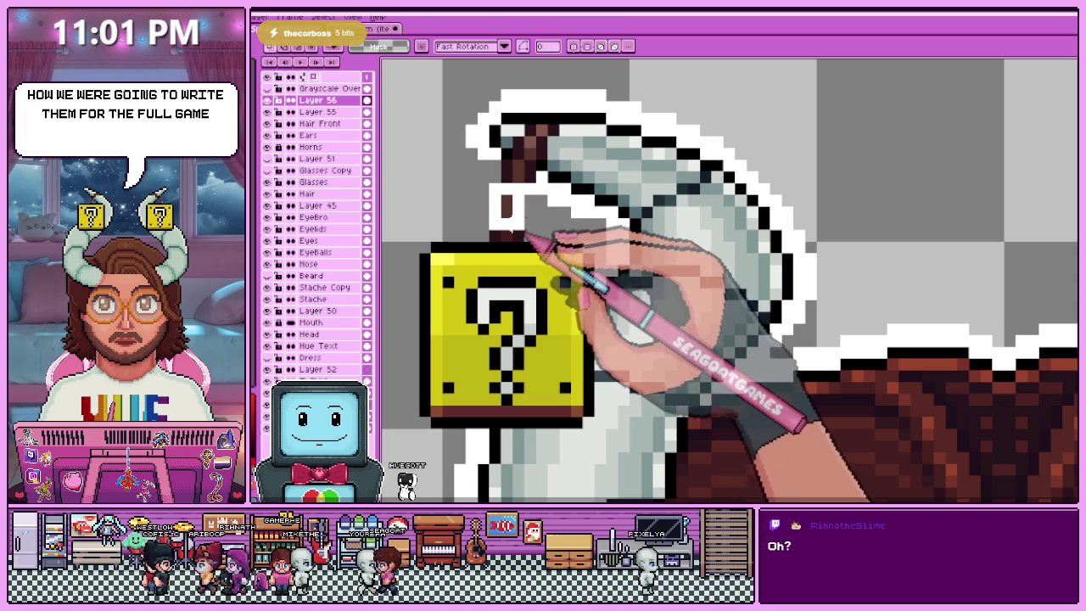
scroll(522, 229, down, 2)
scroll(527, 225, down, 1)
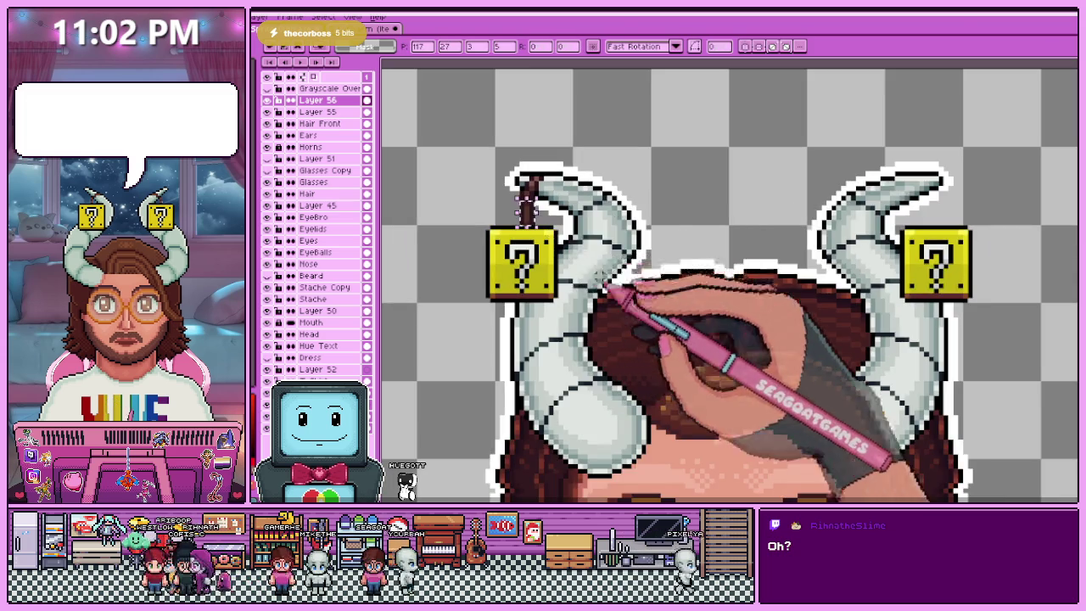
scroll(560, 255, down, 2)
scroll(578, 267, up, 2)
scroll(560, 255, up, 2)
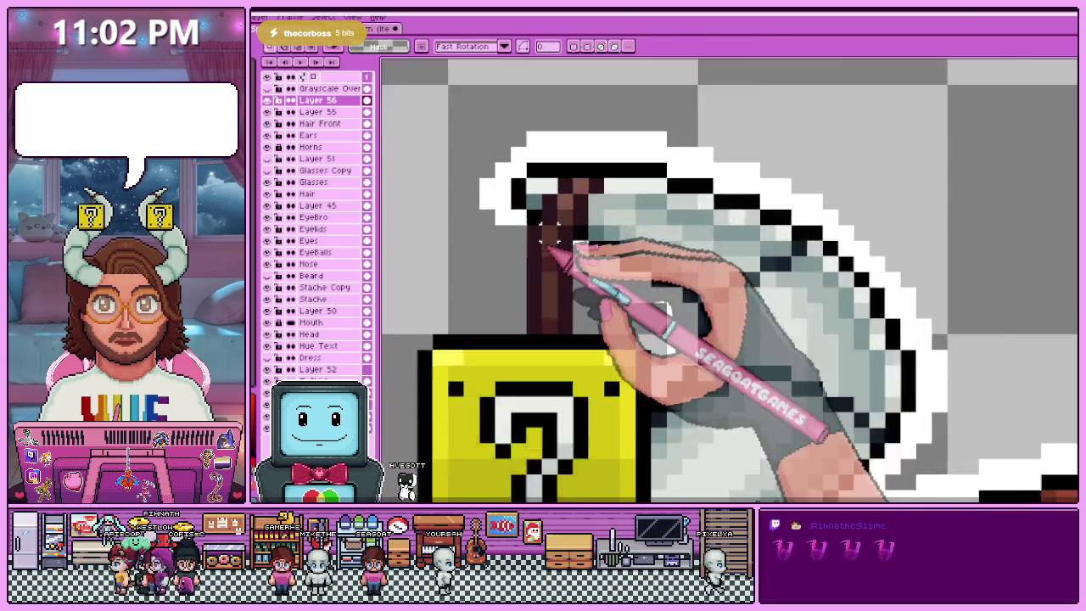
scroll(543, 242, up, 1)
mouse_move(541, 222)
mouse_down()
mouse_move(539, 359)
mouse_move(551, 222)
mouse_up()
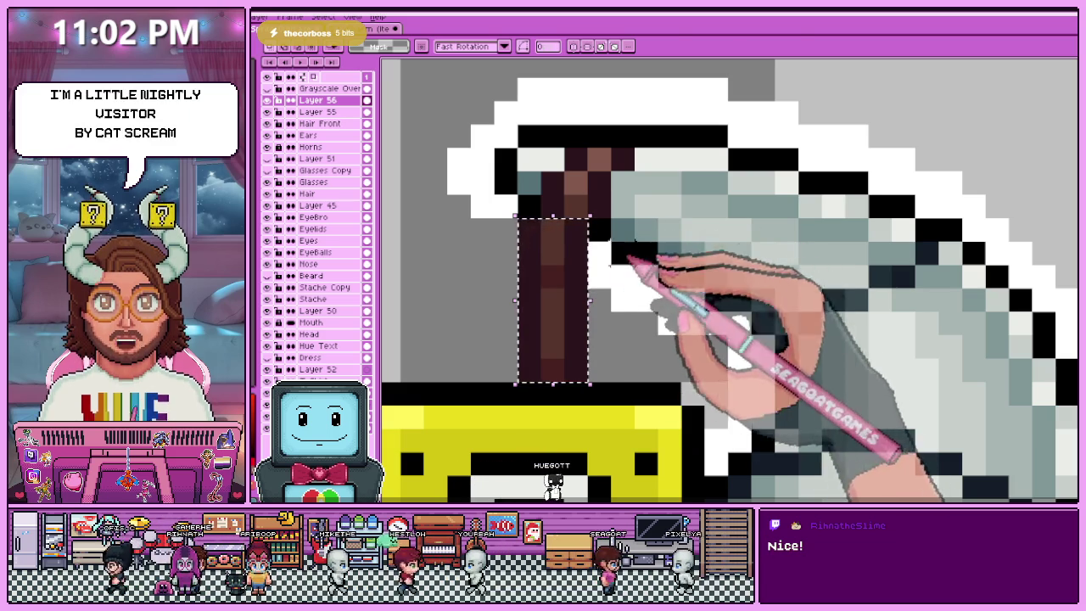
key(Right)
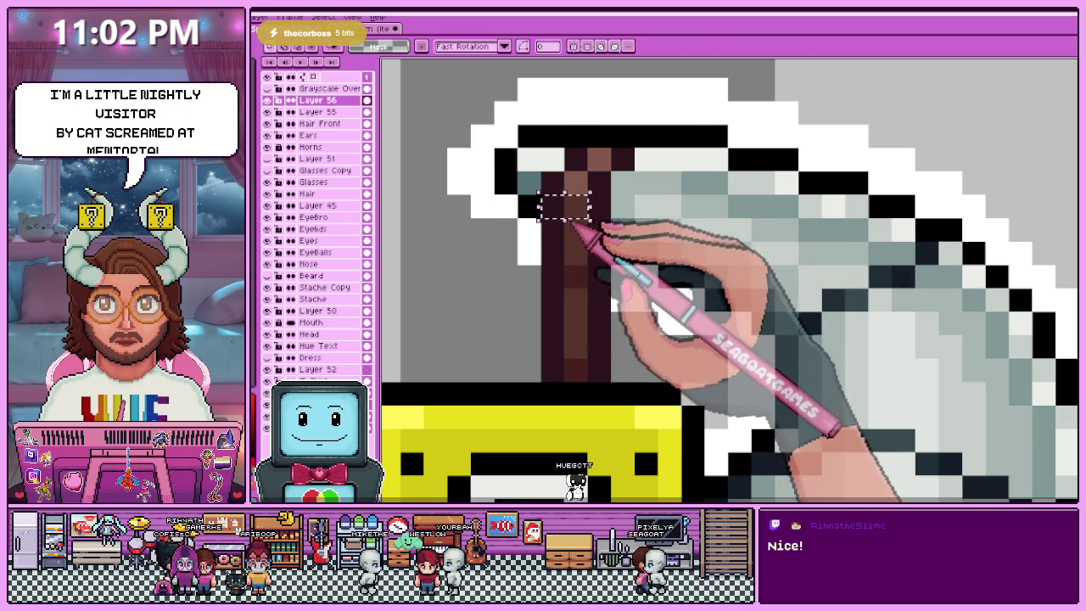
drag(538, 170, 613, 193)
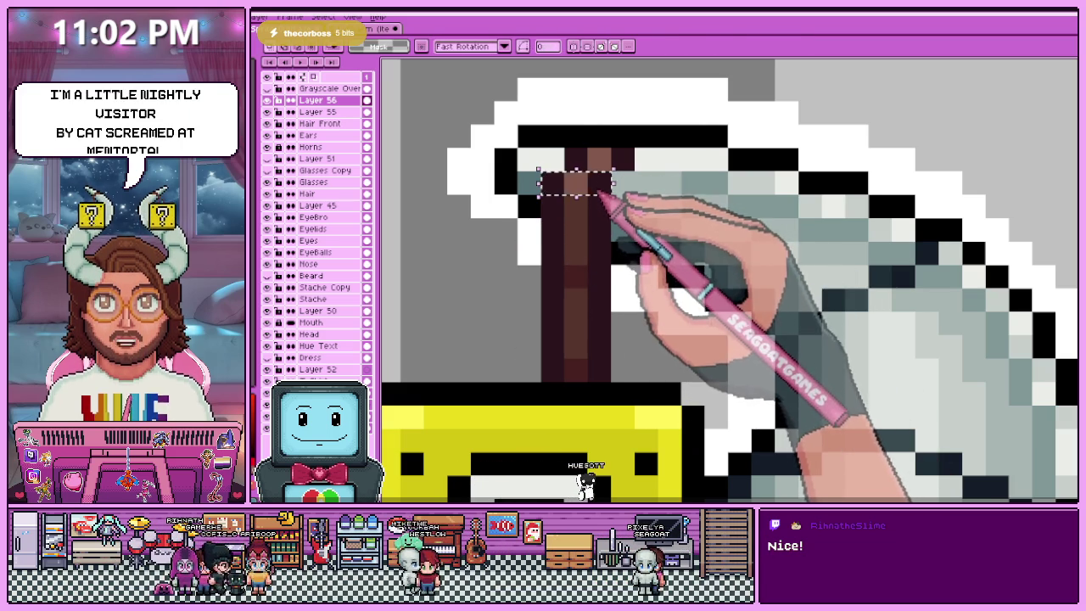
click(601, 195)
key(Return)
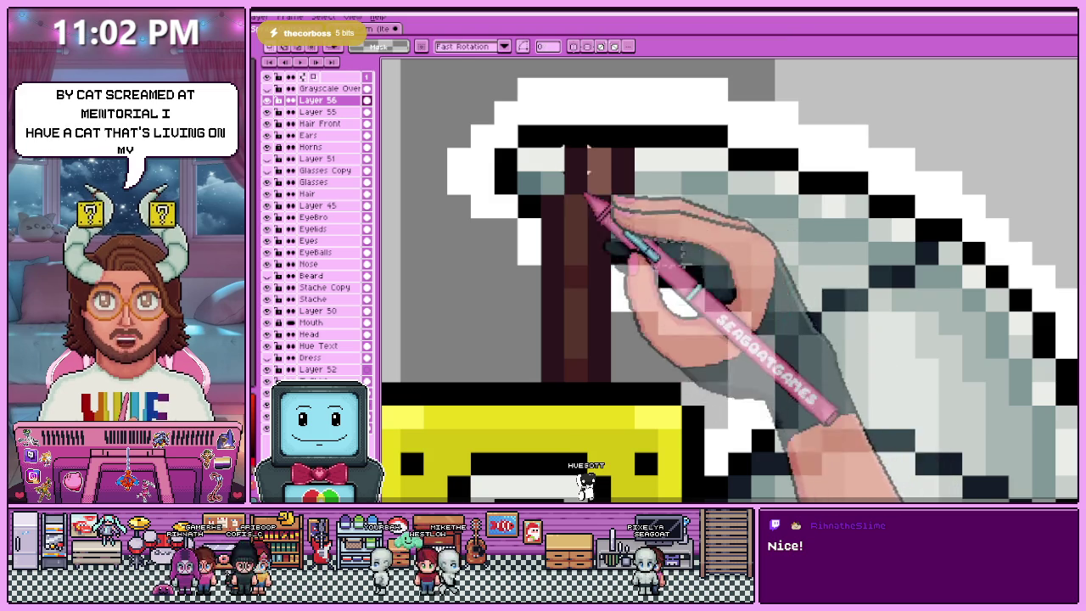
scroll(626, 194, down, 5)
scroll(599, 181, up, 5)
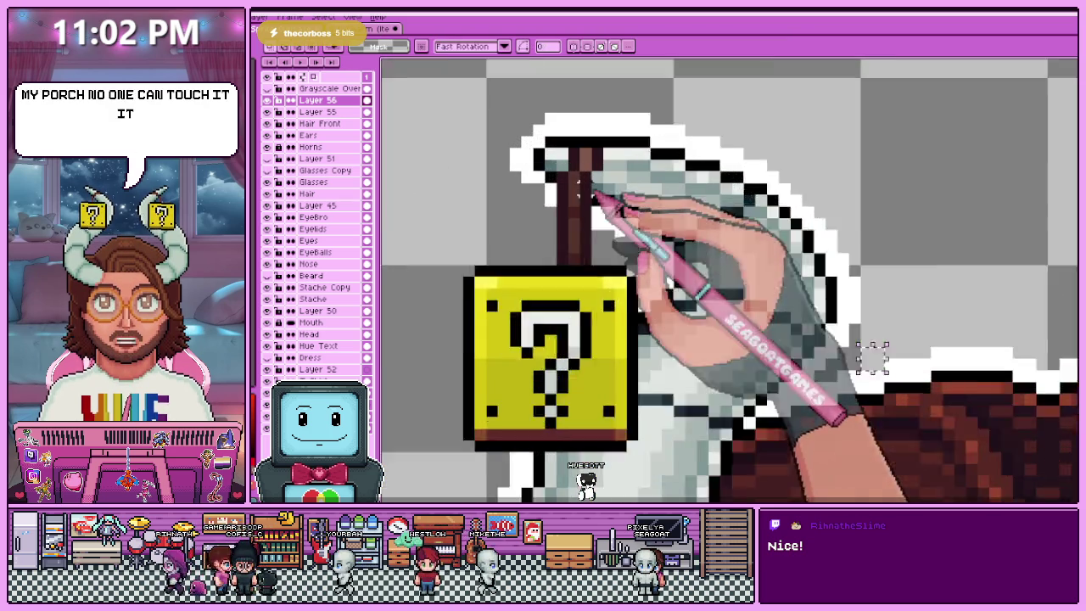
key(w)
key(b)
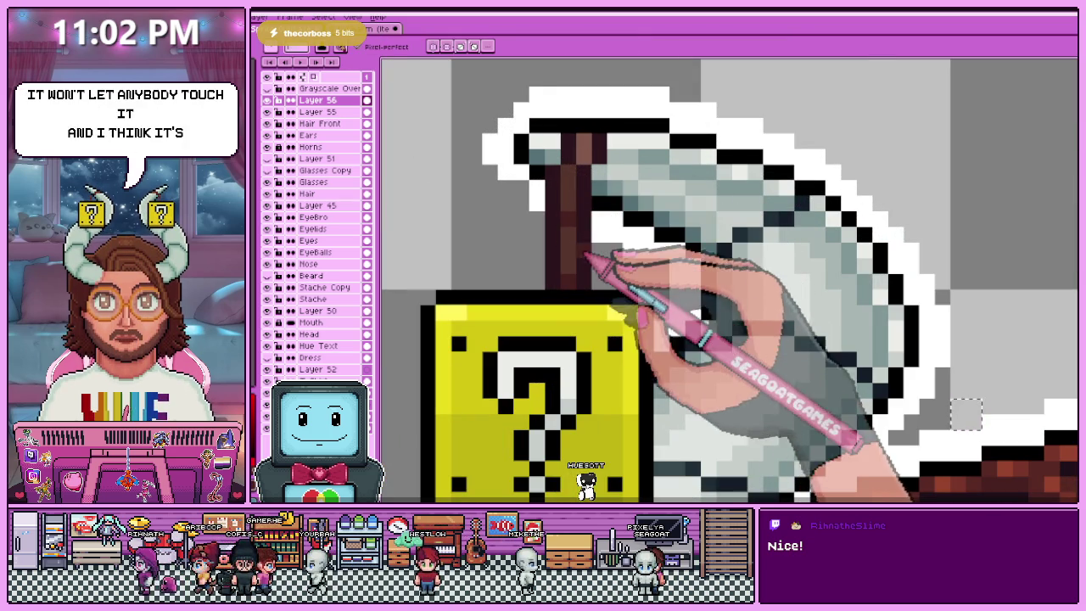
scroll(581, 208, down, 2)
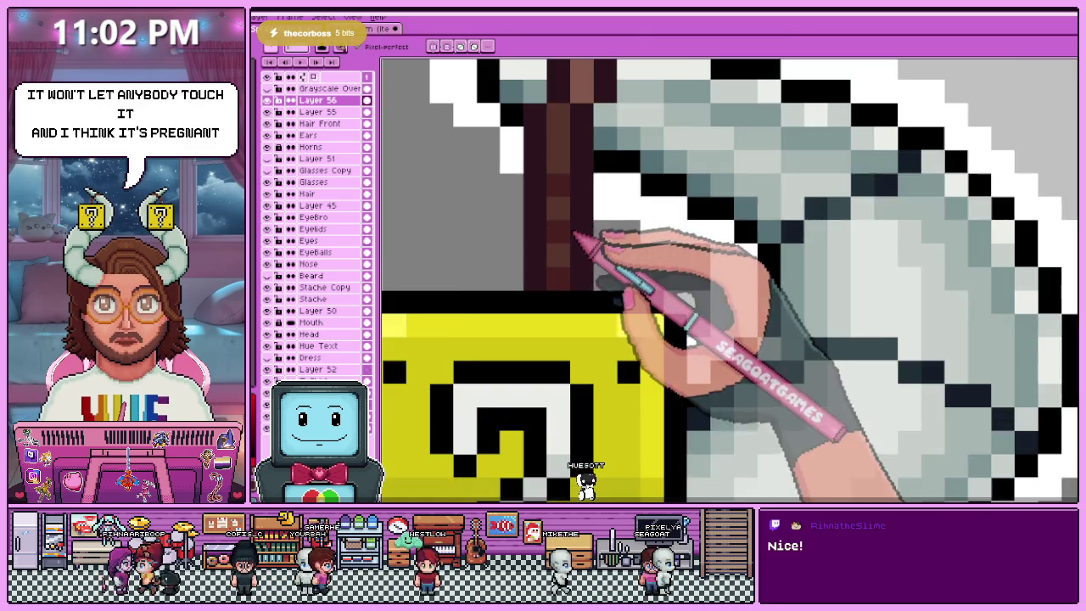
scroll(586, 221, down, 1)
scroll(594, 246, down, 1)
key(m)
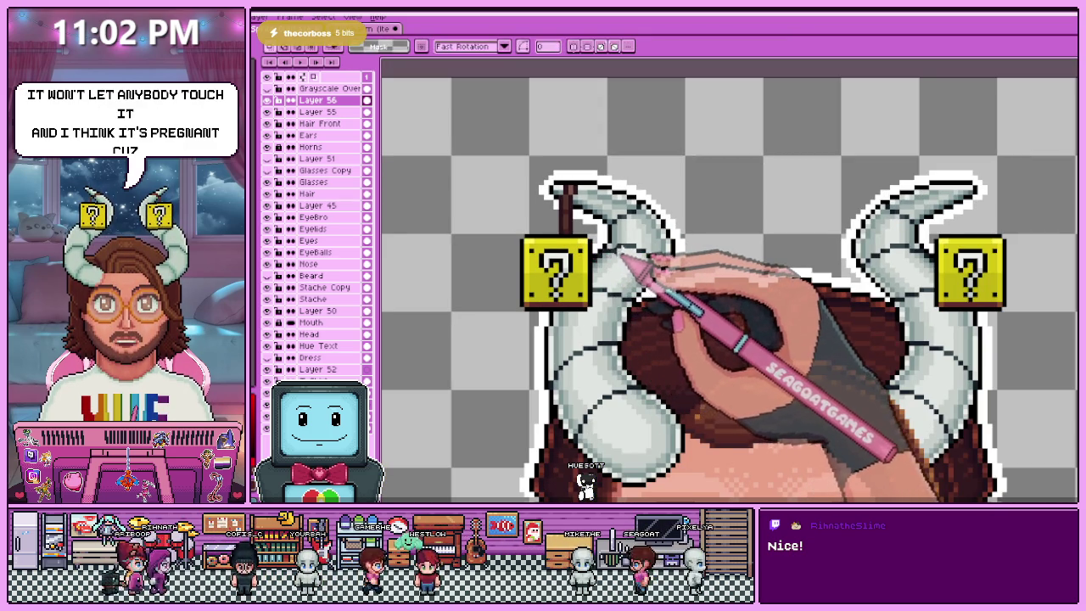
key(b)
scroll(609, 248, up, 2)
scroll(590, 241, up, 2)
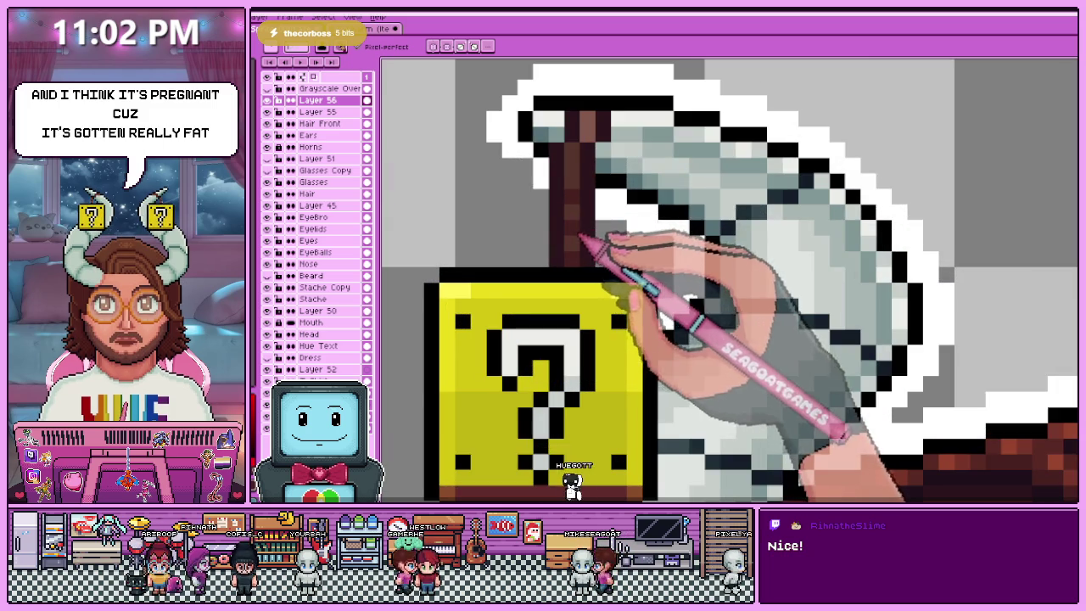
scroll(580, 238, down, 2)
scroll(577, 263, down, 2)
scroll(577, 293, down, 1)
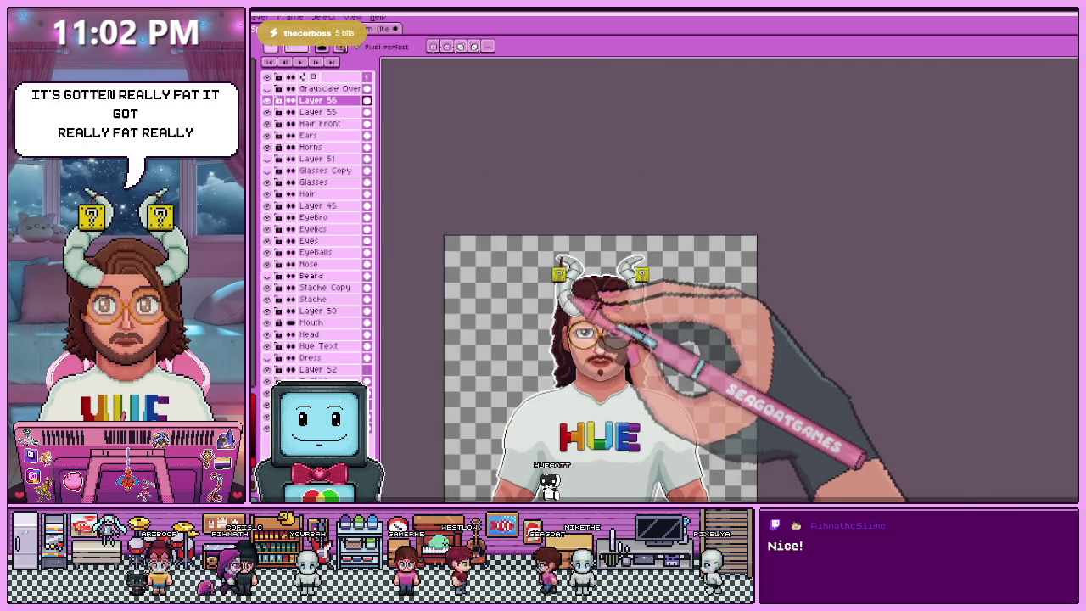
scroll(570, 297, up, 2)
scroll(561, 301, up, 2)
scroll(547, 306, up, 1)
key(i)
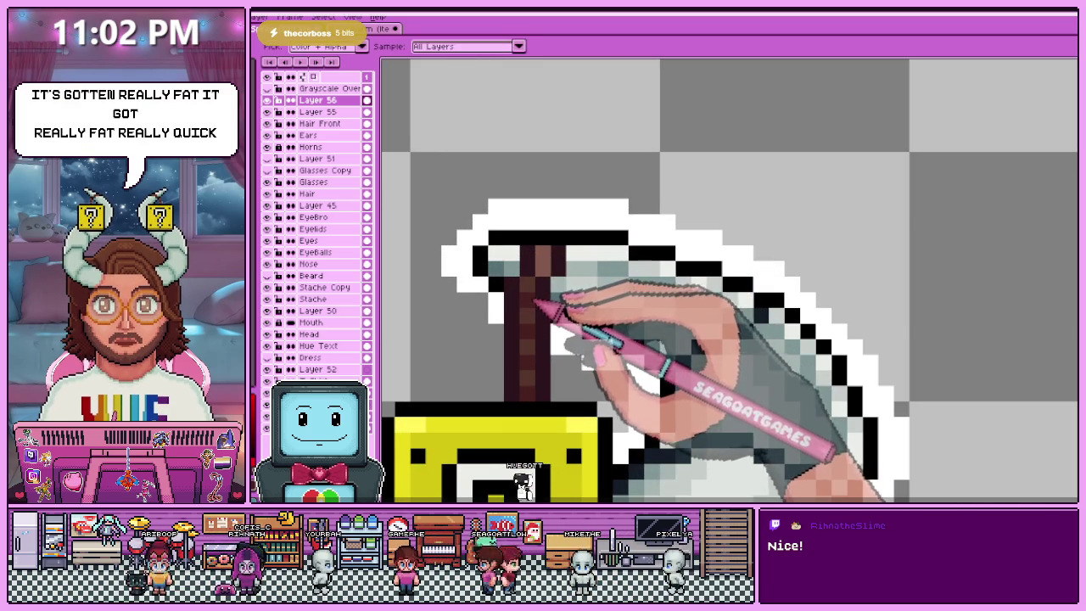
scroll(552, 238, down, 2)
scroll(565, 246, down, 2)
scroll(567, 270, down, 1)
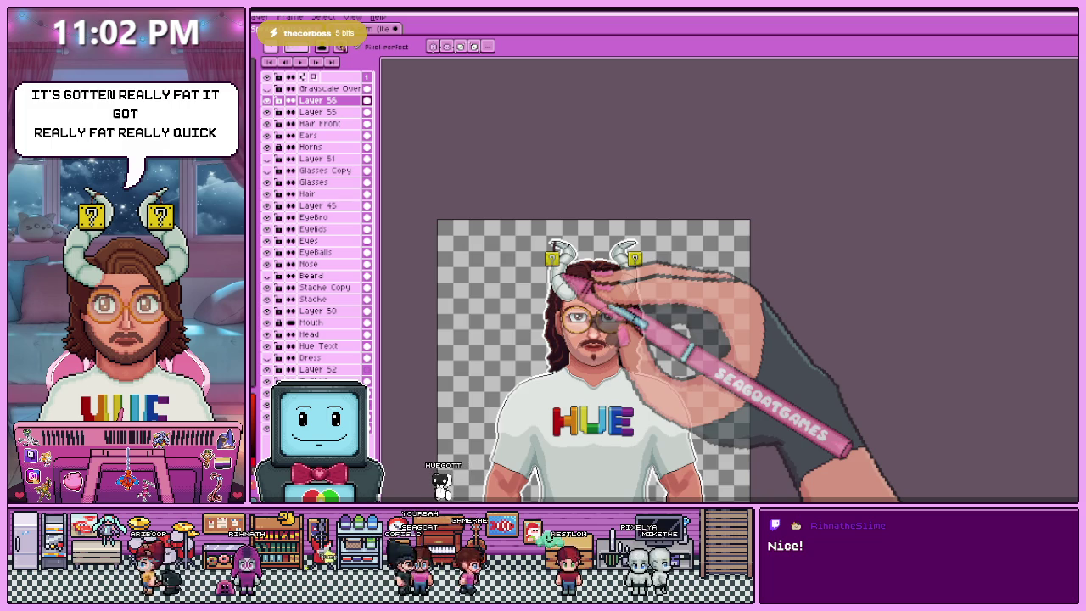
scroll(573, 254, up, 1)
scroll(564, 280, up, 2)
scroll(570, 284, up, 2)
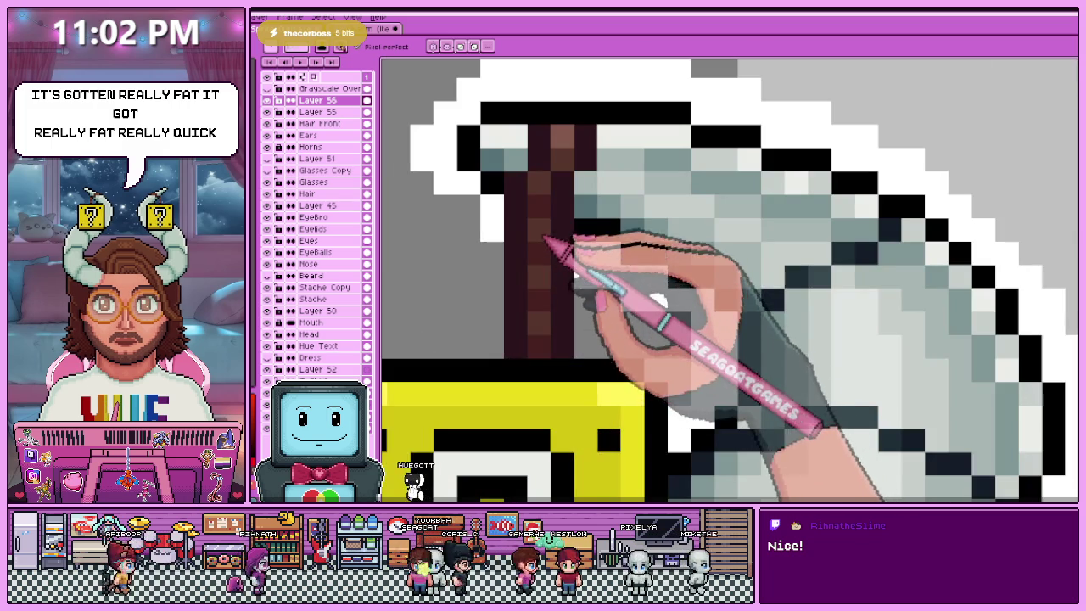
key(alt)
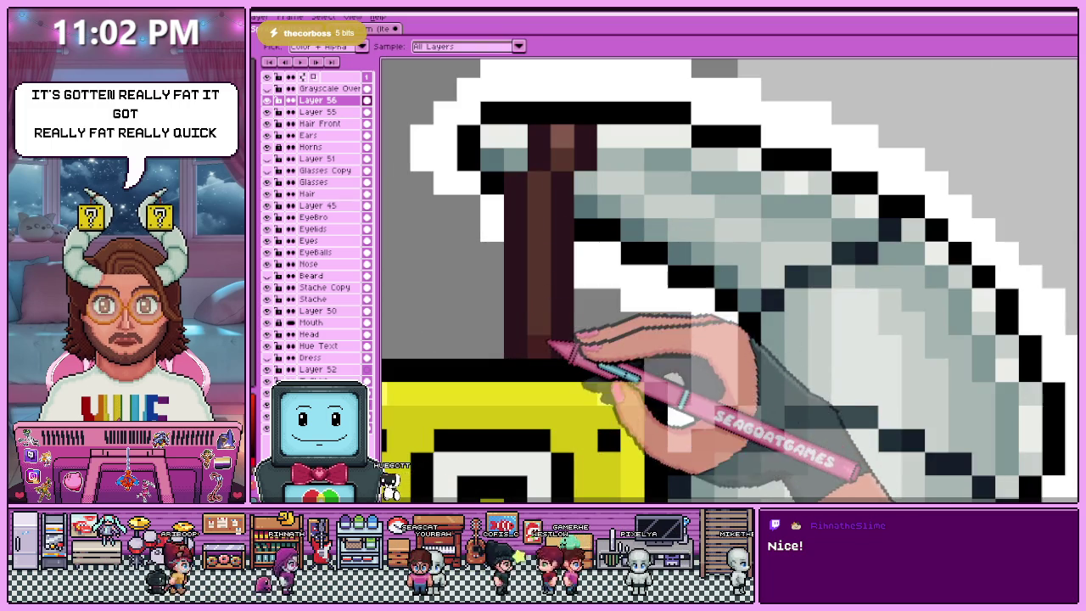
scroll(552, 280, down, 1)
scroll(560, 254, down, 2)
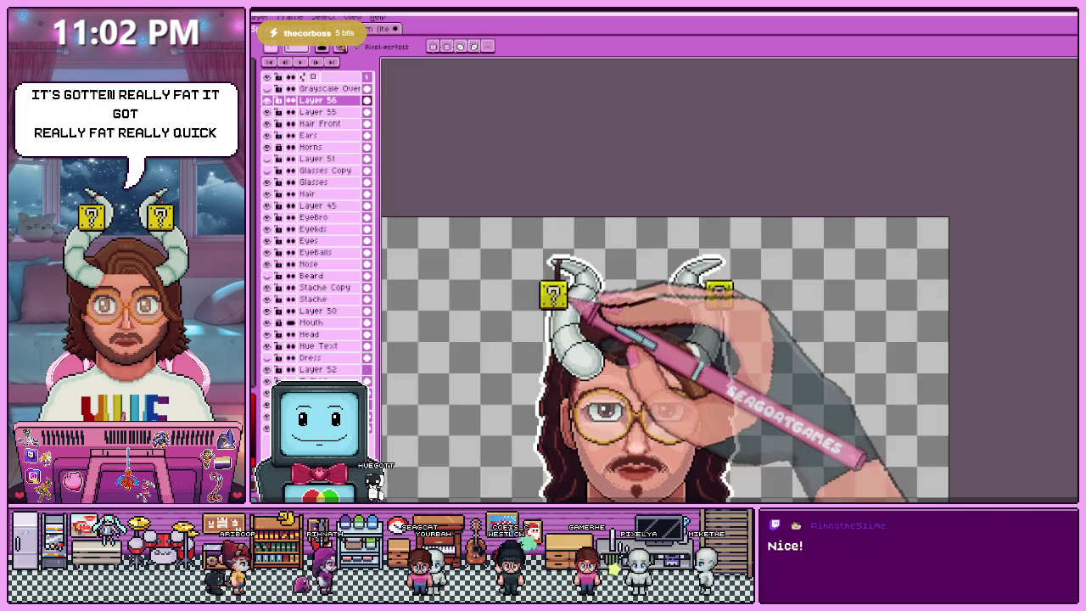
scroll(570, 293, down, 2)
scroll(569, 297, up, 1)
scroll(563, 286, up, 2)
scroll(553, 246, down, 1)
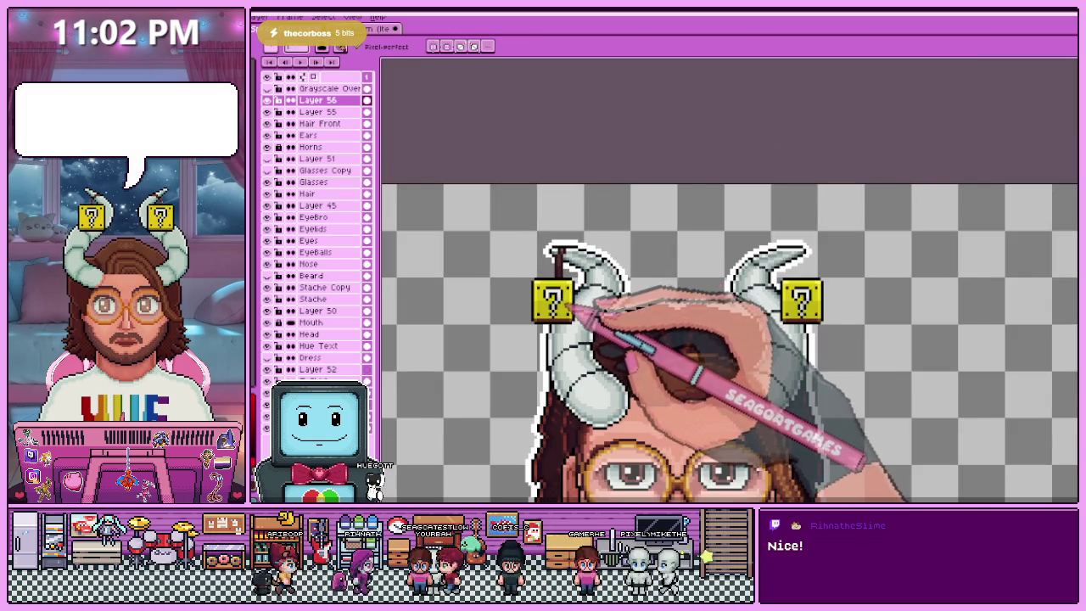
scroll(562, 260, up, 1)
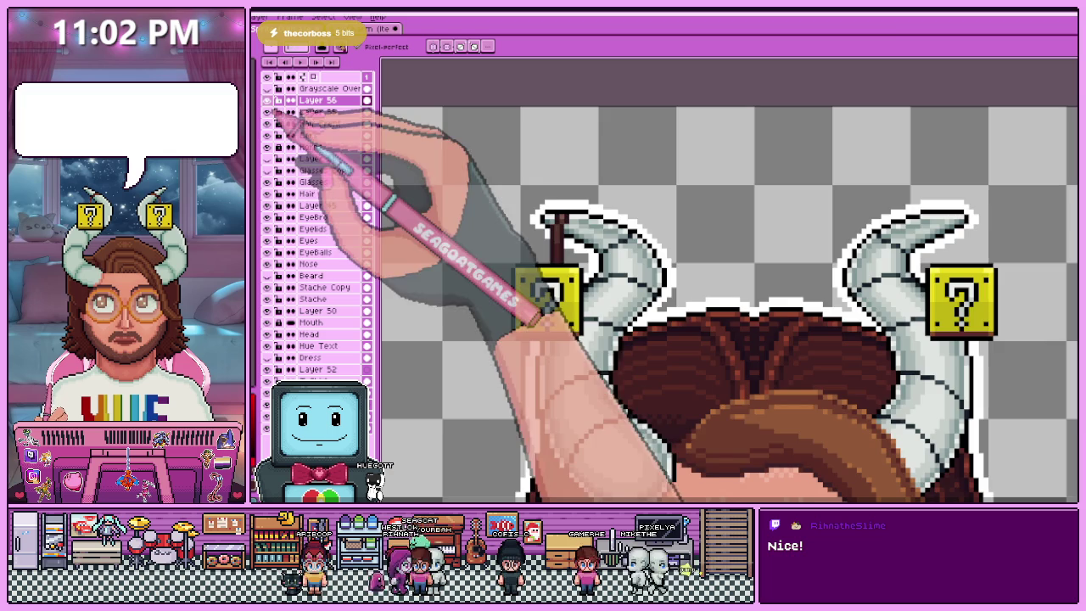
scroll(565, 280, down, 2)
scroll(552, 255, up, 1)
scroll(543, 233, up, 1)
scroll(533, 242, up, 2)
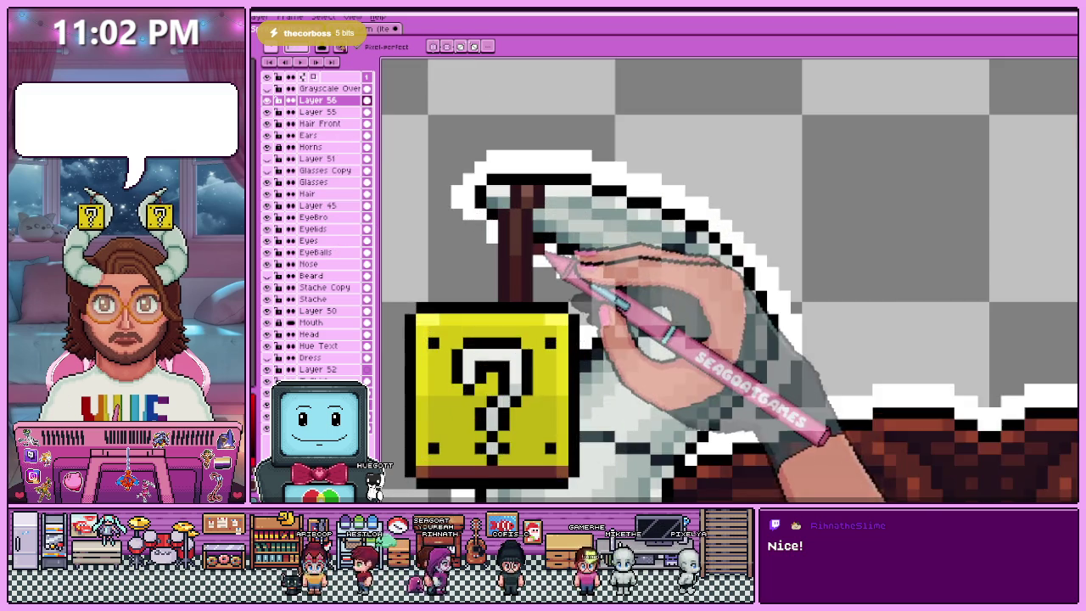
scroll(526, 254, up, 1)
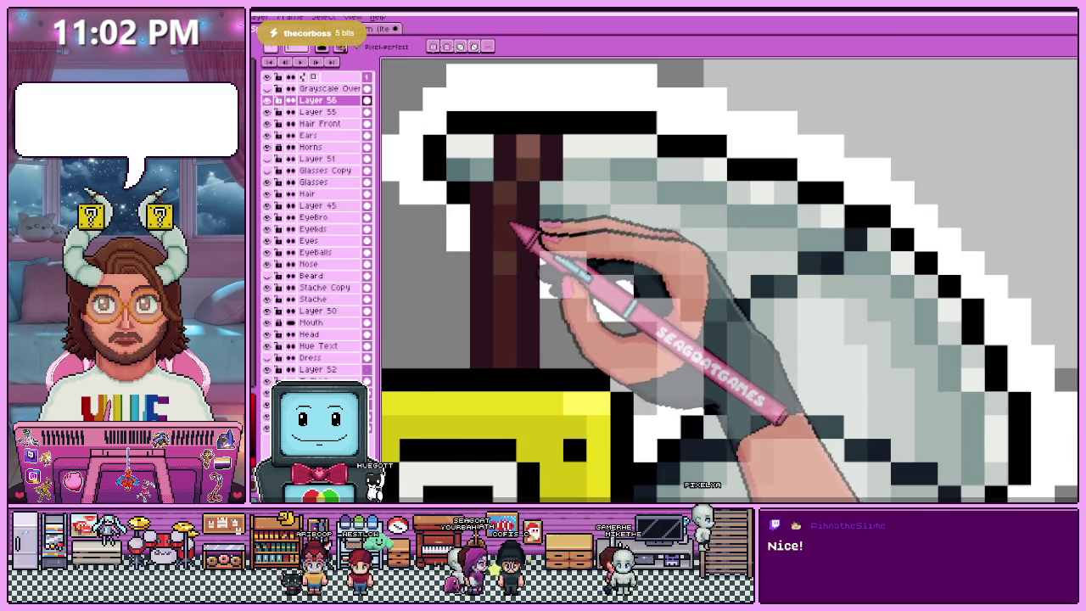
scroll(519, 316, down, 3)
scroll(520, 315, down, 2)
scroll(518, 316, up, 3)
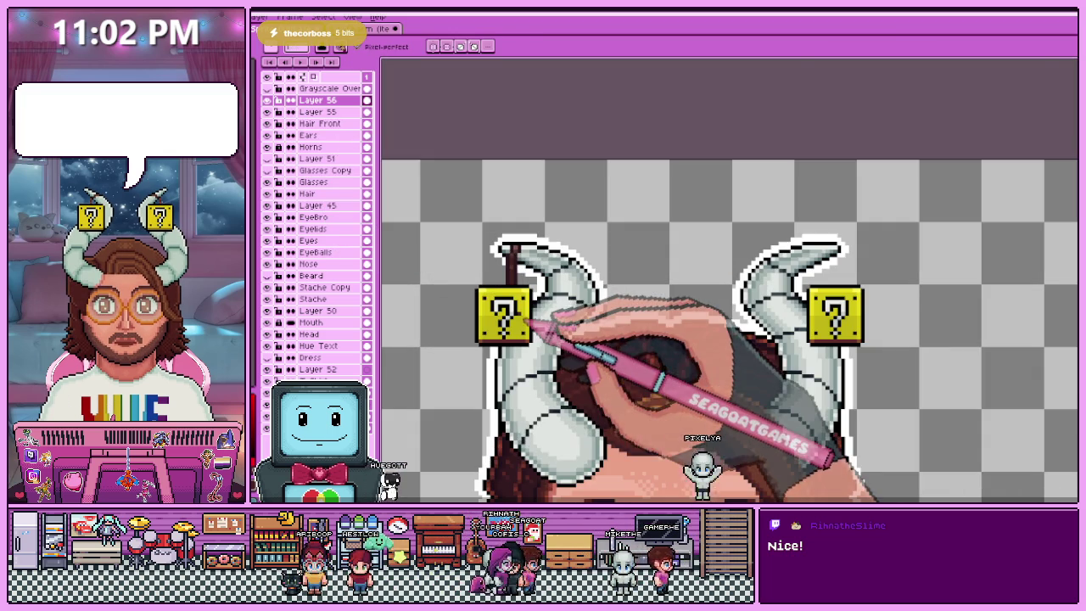
scroll(519, 315, up, 1)
scroll(510, 305, up, 1)
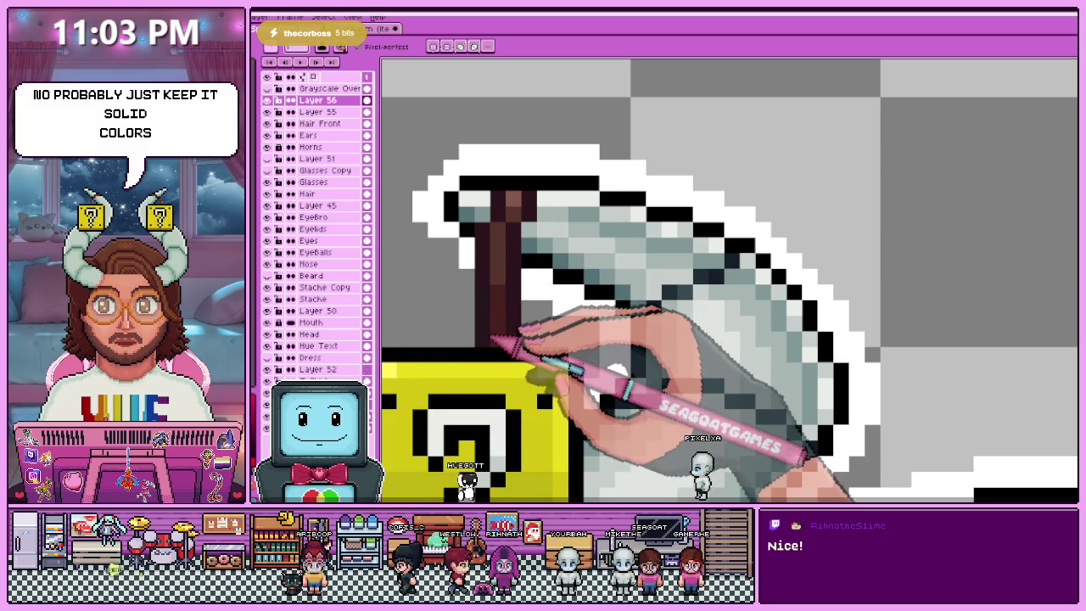
scroll(509, 305, down, 1)
scroll(518, 306, down, 1)
scroll(543, 305, up, 2)
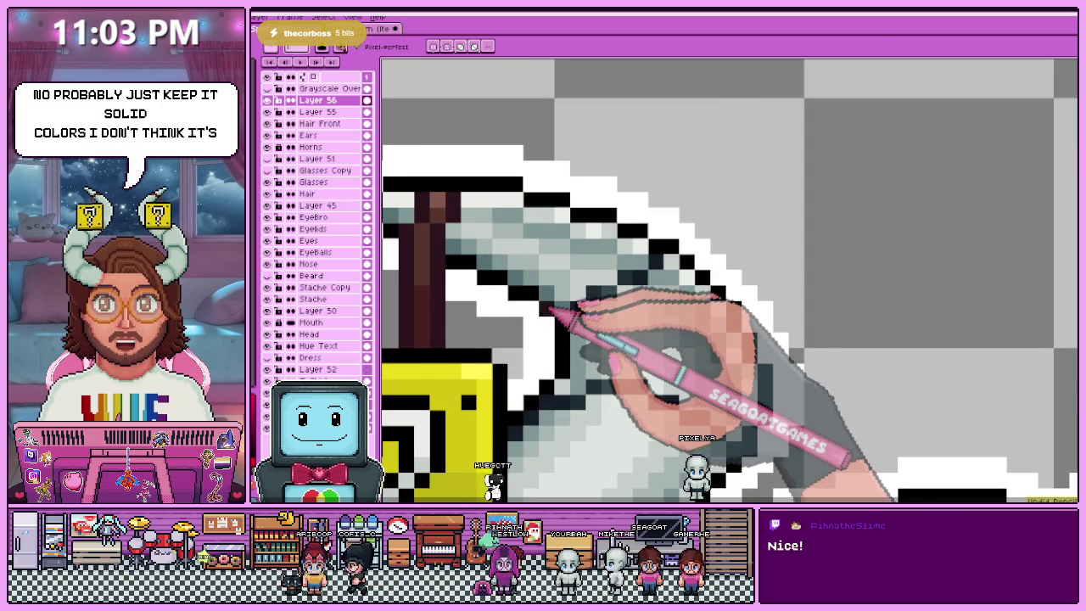
scroll(543, 306, down, 2)
scroll(543, 306, down, 1)
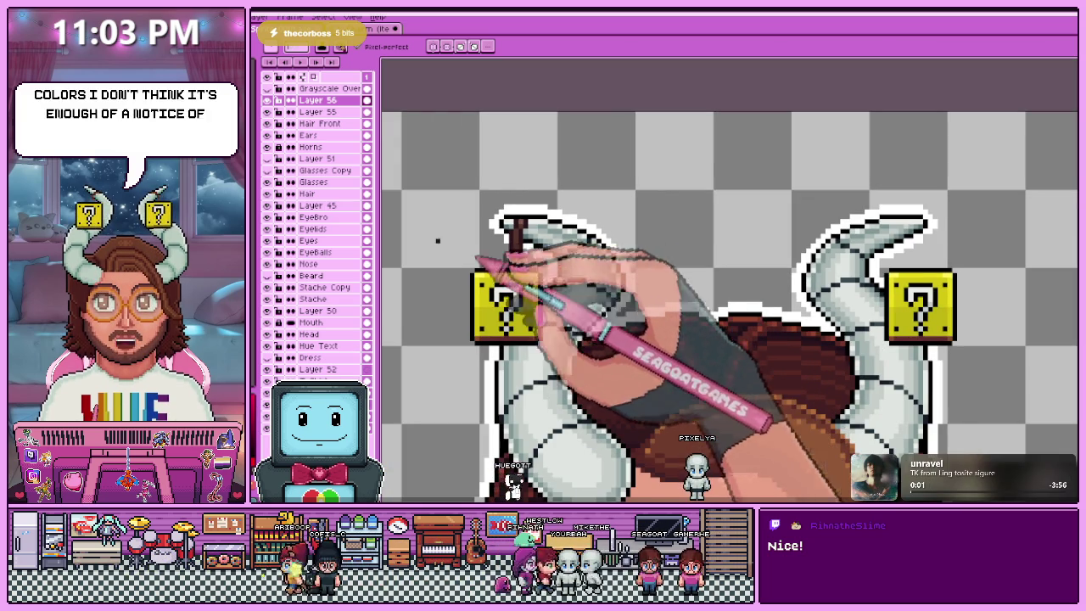
click(267, 112)
- Hide the question blocks and delete the yellow and dark-red strokes beside the left horn
click(267, 111)
click(267, 111)
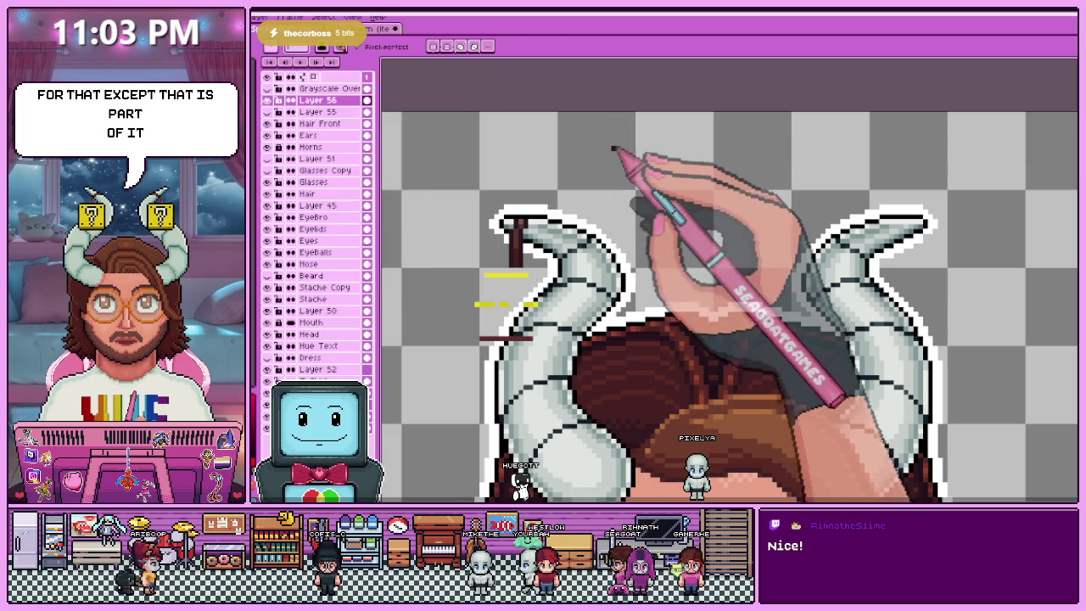
key(m)
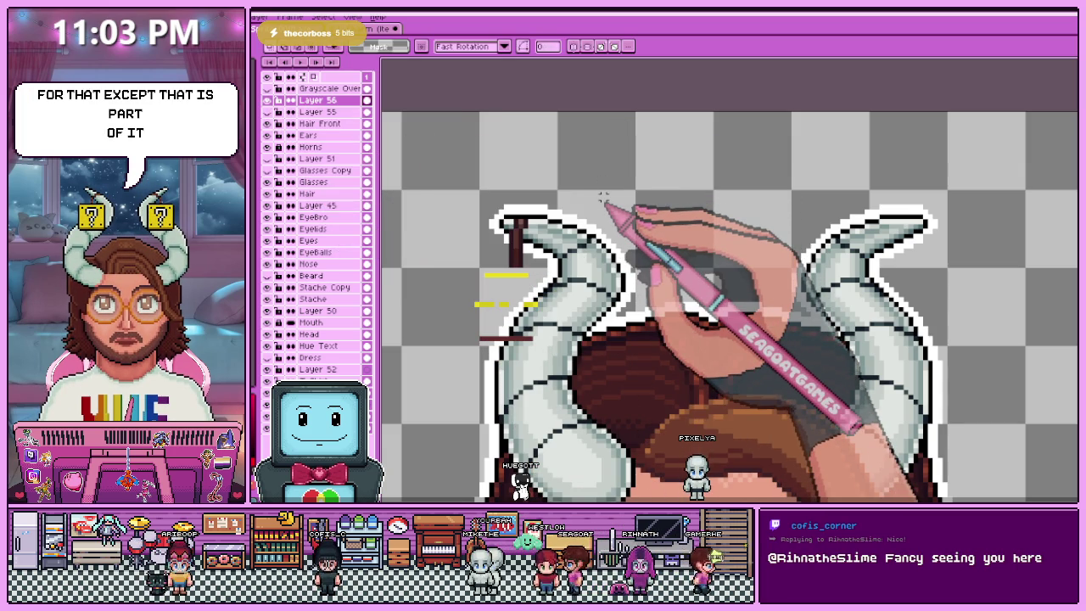
scroll(606, 206, up, 2)
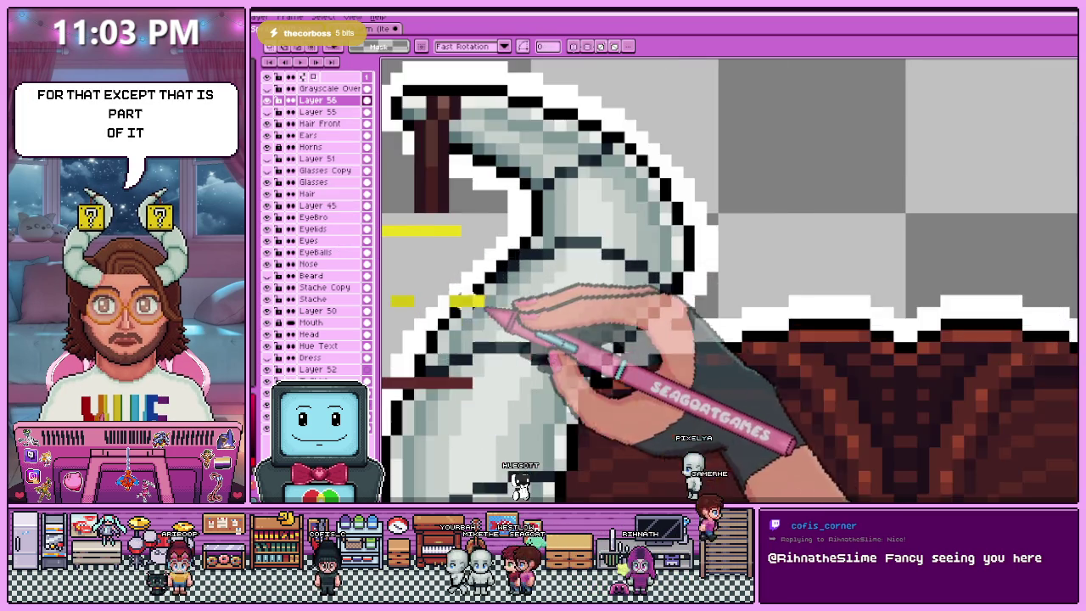
scroll(552, 247, down, 2)
scroll(553, 250, up, 1)
scroll(449, 243, up, 1)
drag(419, 227, 608, 392)
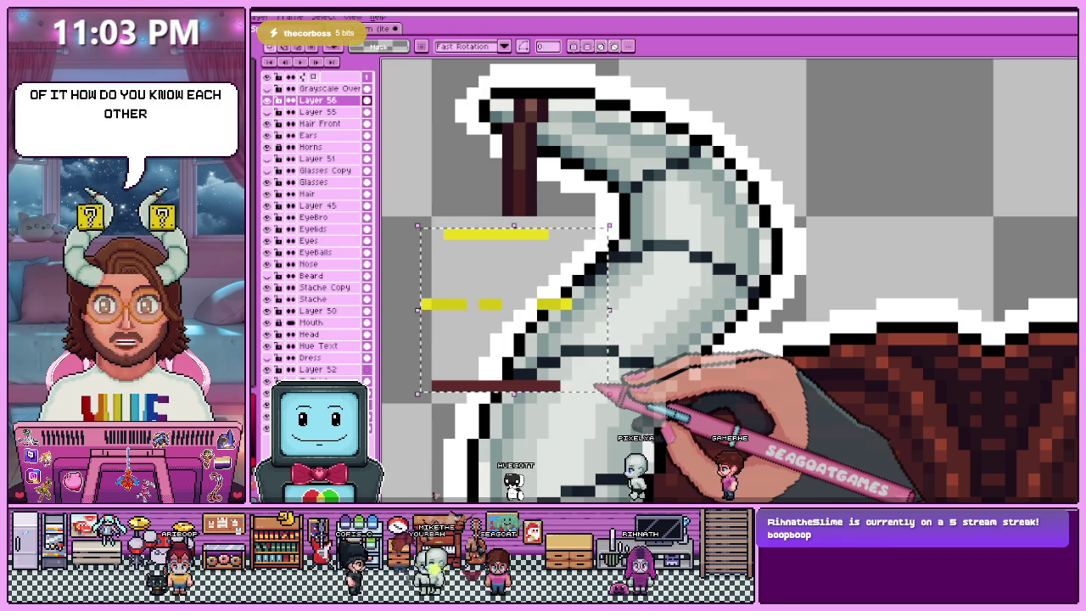
key(Delete)
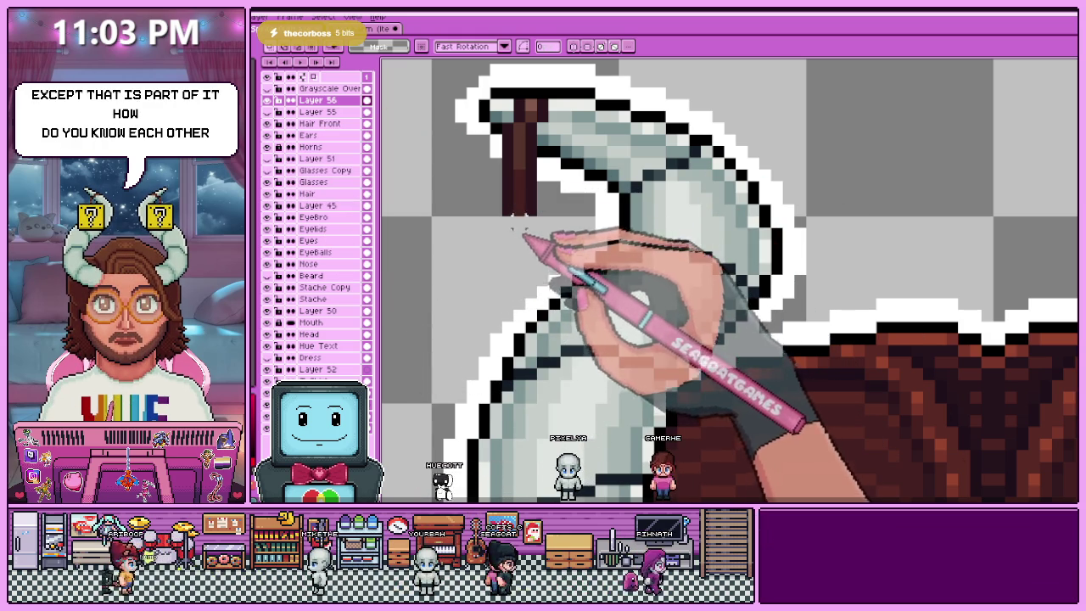
- Zoom back out and make Layer 55 the working layer
scroll(730, 280, down, 3)
scroll(730, 280, down, 2)
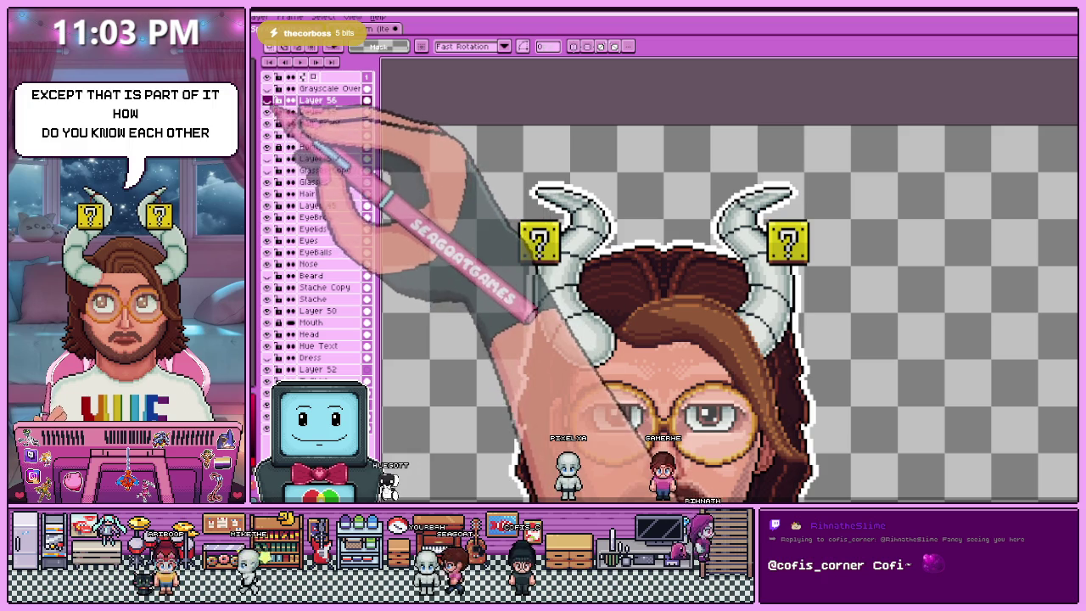
scroll(579, 196, up, 2)
scroll(578, 196, up, 2)
scroll(579, 197, down, 3)
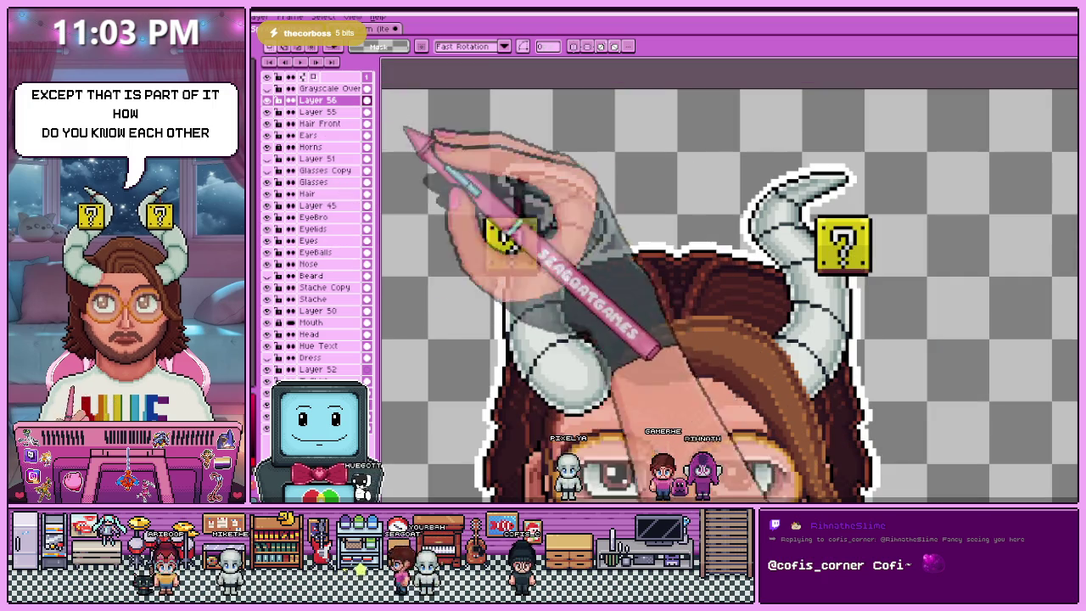
click(318, 112)
- Shift the left question block right, then nudge it one pixel right and up
scroll(491, 228, up, 2)
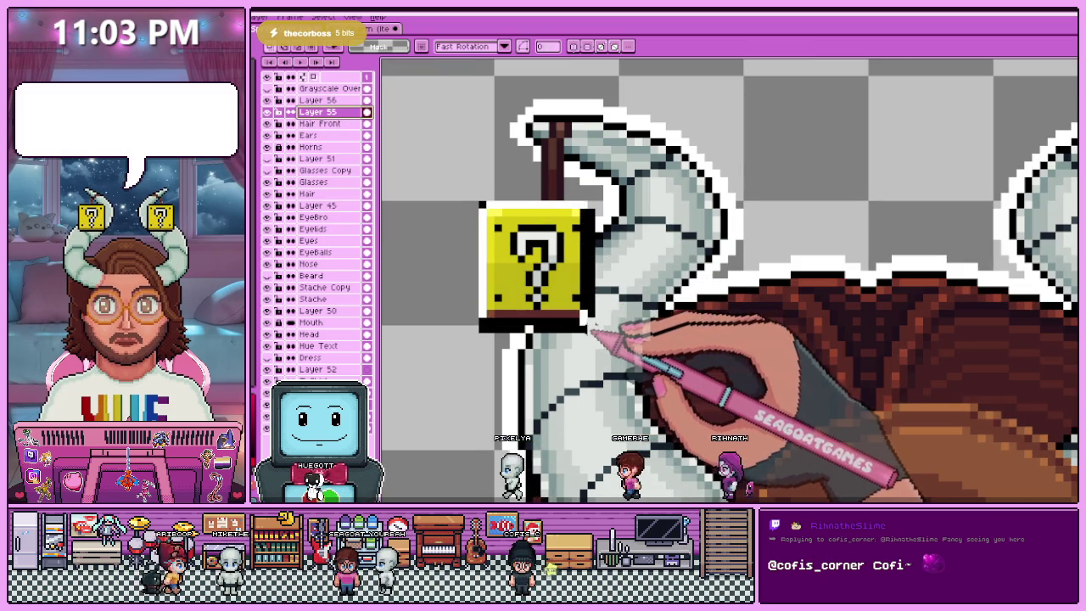
drag(595, 317, 612, 316)
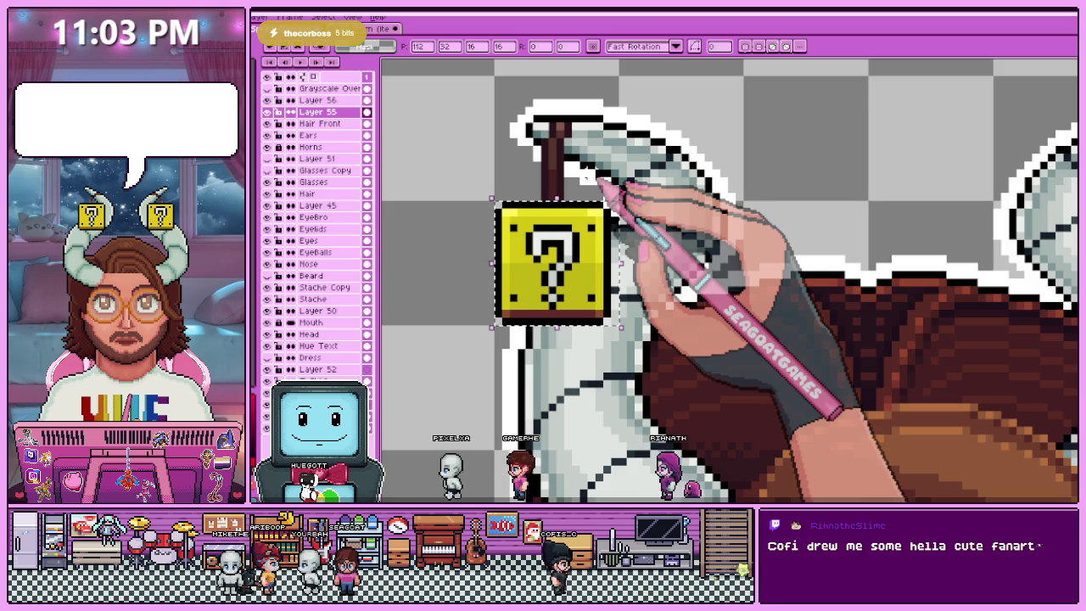
key(minus)
key(minus)
key(plus)
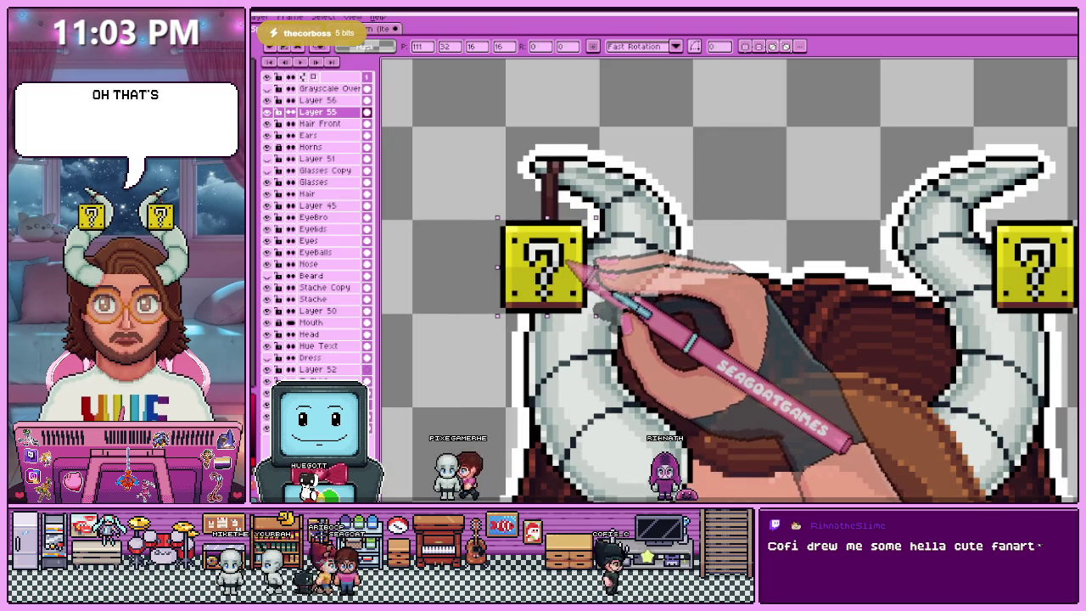
key(Right)
key(Up)
- Check the block's placement and return to Layer 56
scroll(558, 261, up, 3)
scroll(754, 272, down, 2)
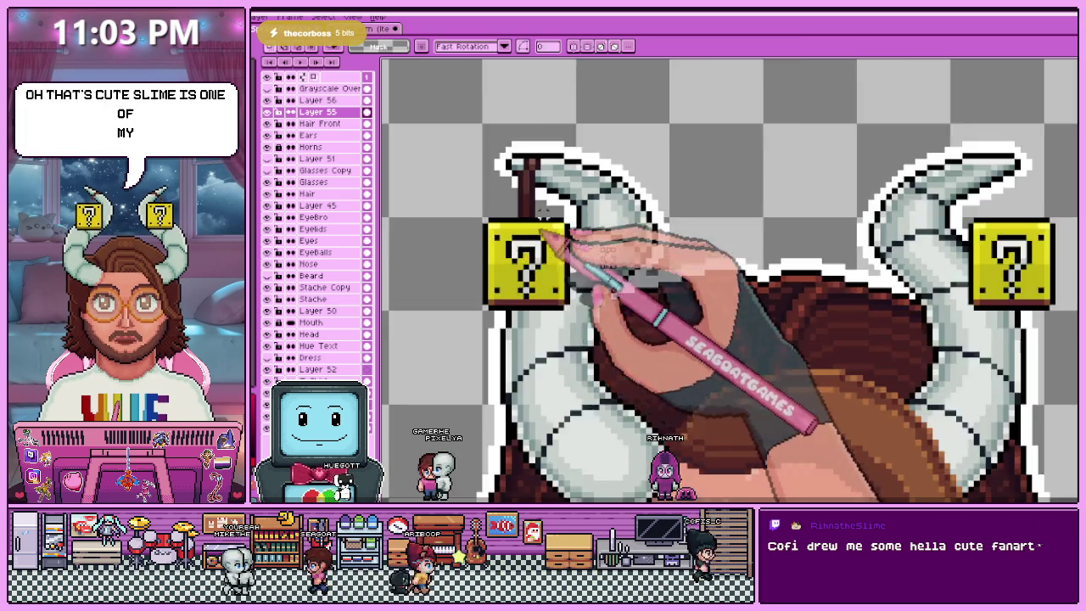
scroll(754, 272, down, 1)
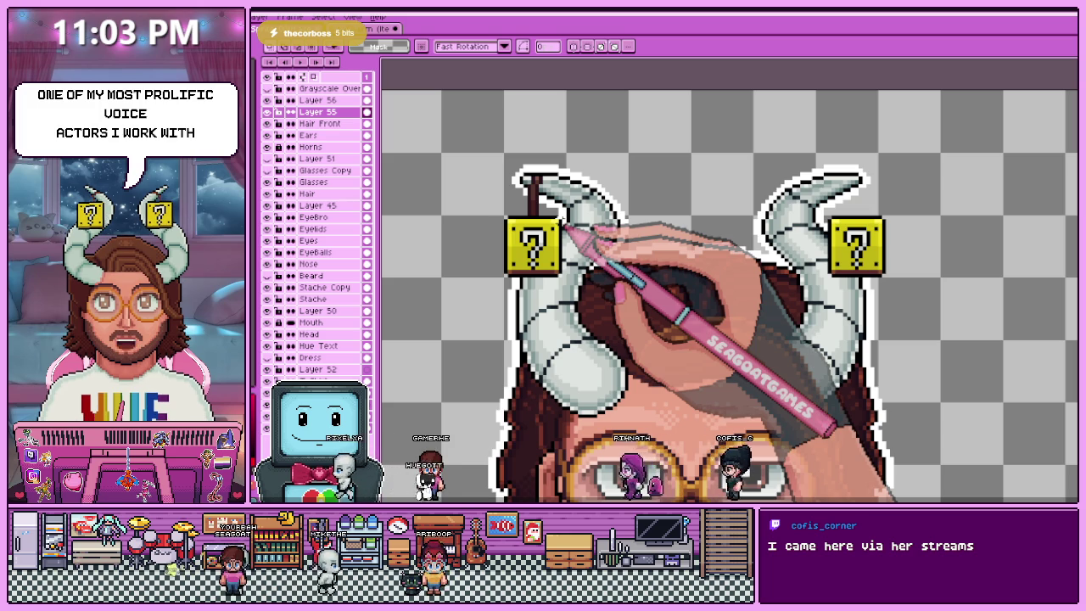
scroll(518, 251, up, 1)
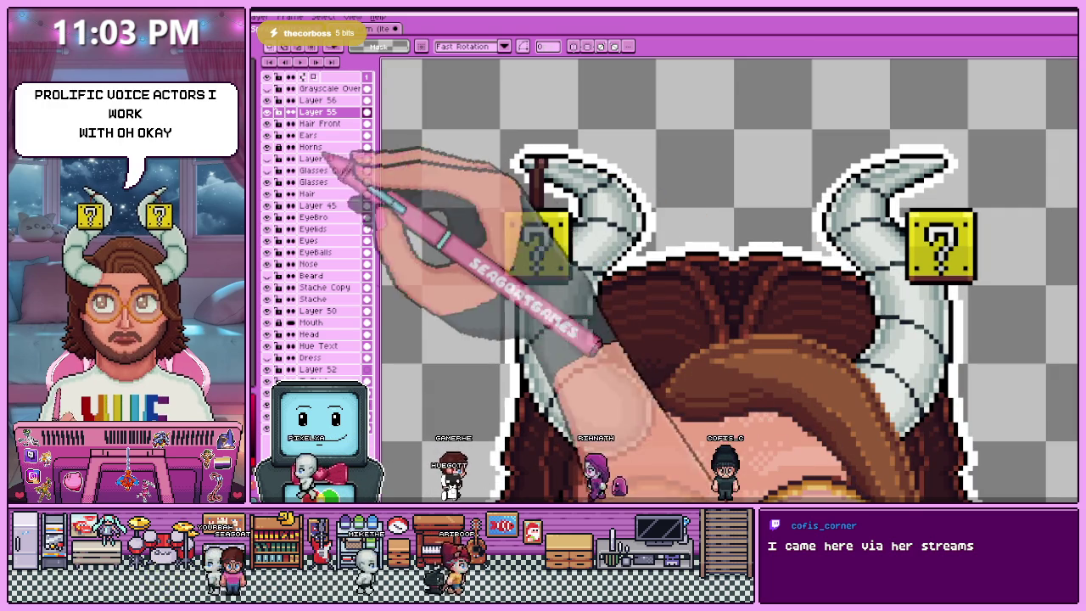
click(318, 100)
scroll(472, 144, down, 1)
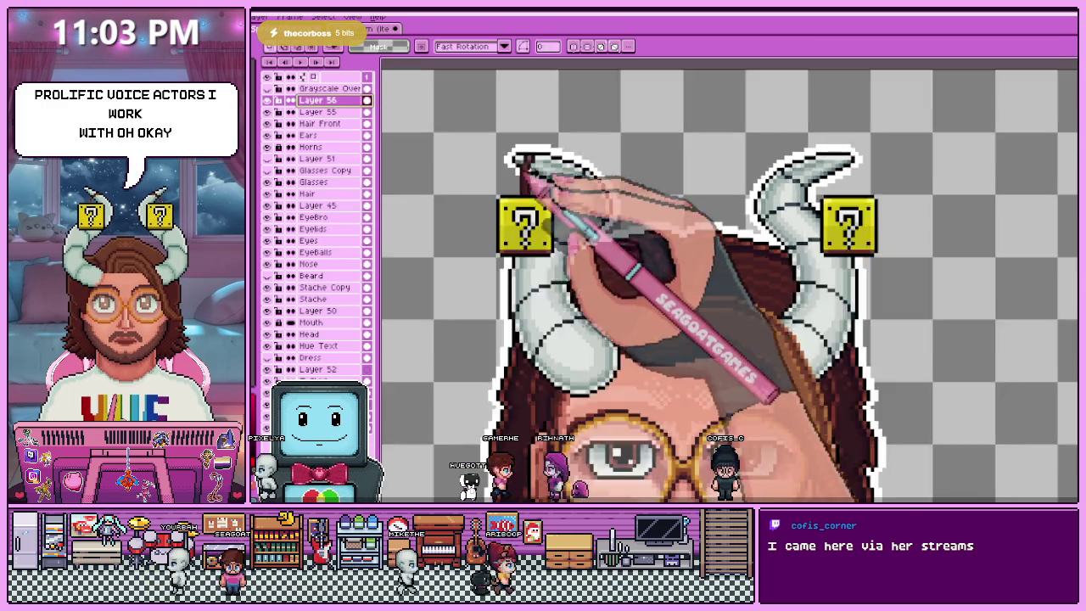
- Draw a short brown stick above the left horn and paste a copy over the right horn
scroll(512, 161, up, 4)
drag(529, 136, 528, 93)
scroll(524, 243, down, 4)
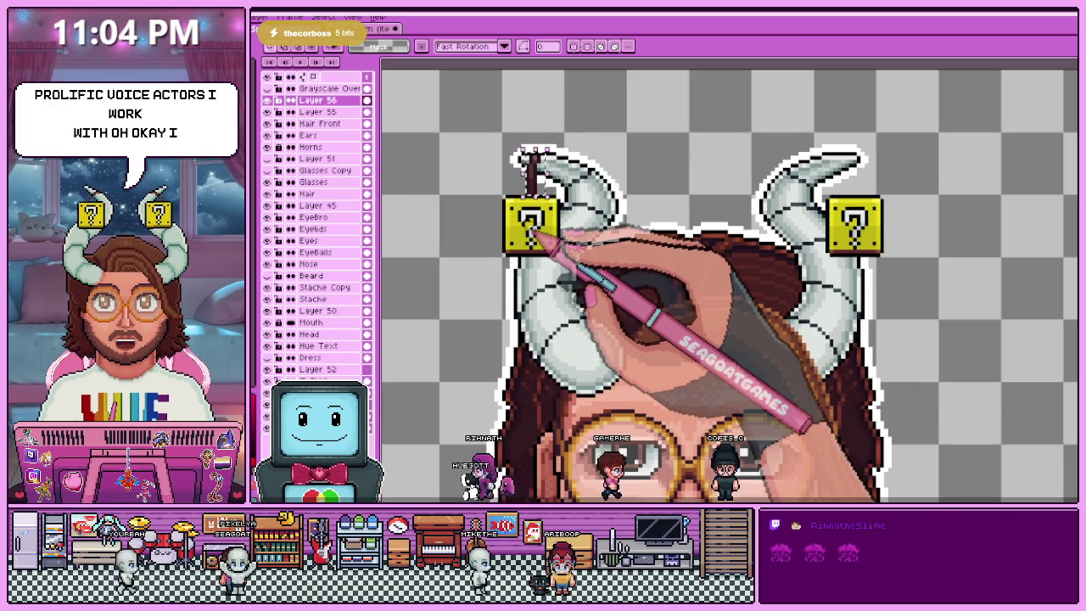
key(ctrl+v)
mouse_move(514, 195)
mouse_down()
mouse_move(849, 182)
mouse_move(815, 219)
mouse_up()
- Draw a brown post linking the right horn to its block and commit its placement
scroll(849, 182, up, 2)
scroll(849, 183, up, 2)
scroll(845, 202, up, 1)
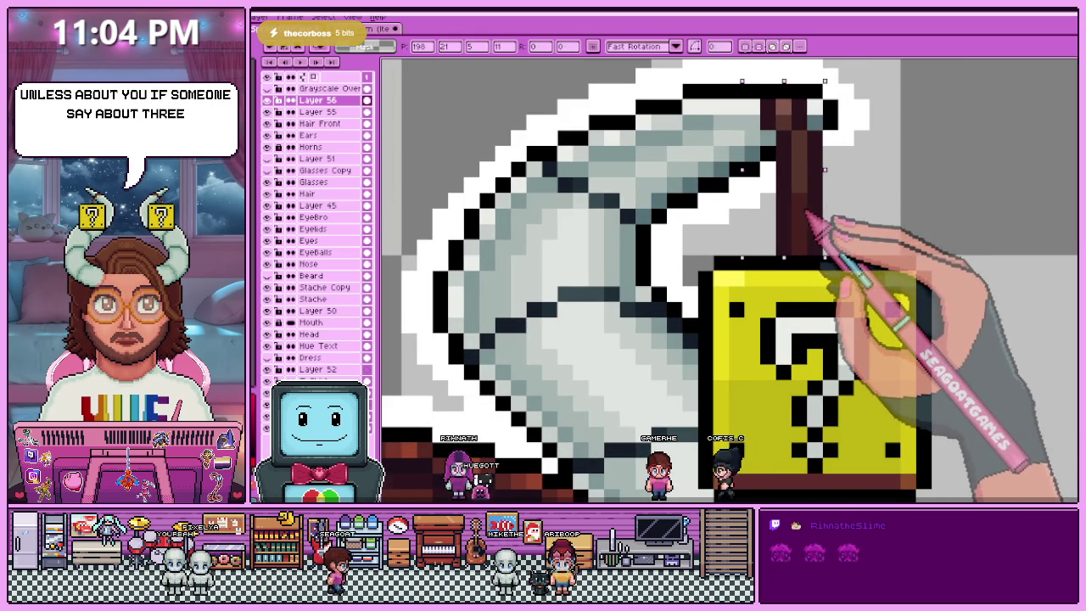
scroll(815, 219, down, 4)
scroll(774, 269, down, 1)
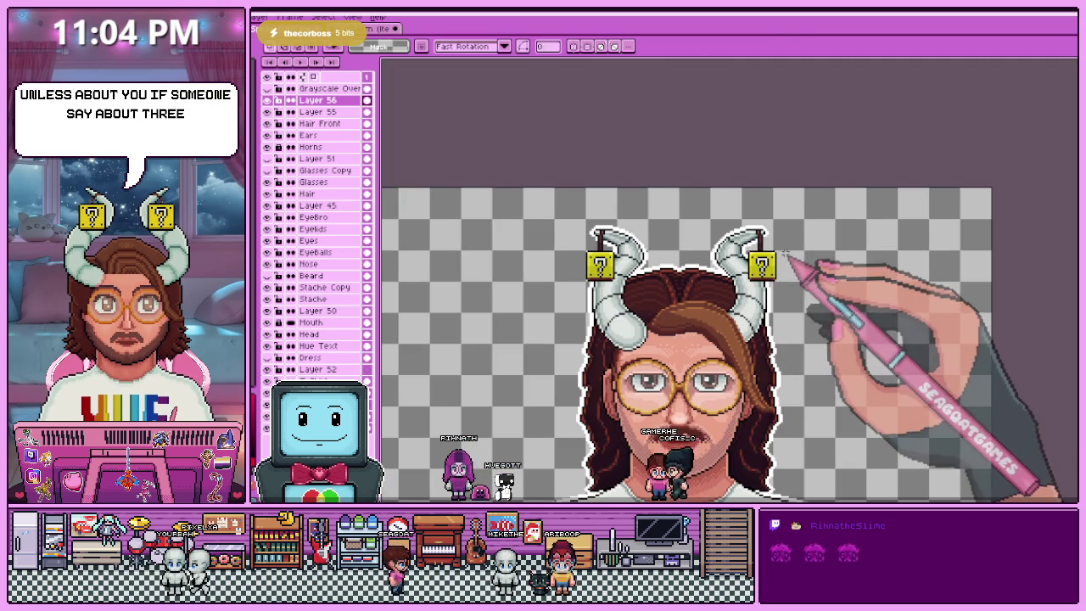
scroll(783, 256, up, 1)
scroll(728, 225, up, 2)
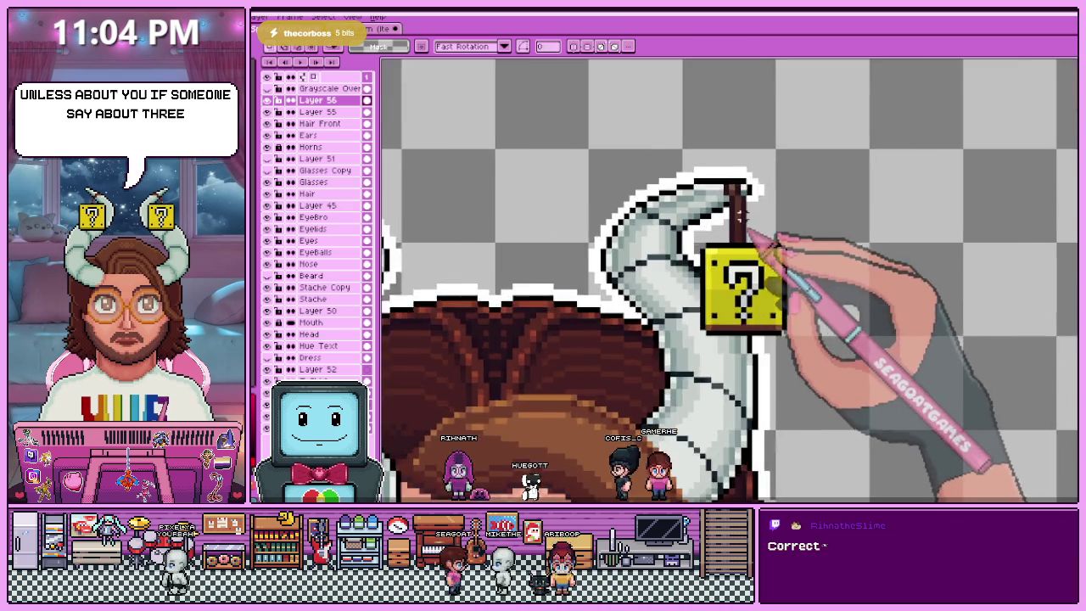
scroll(704, 187, up, 1)
drag(689, 155, 771, 258)
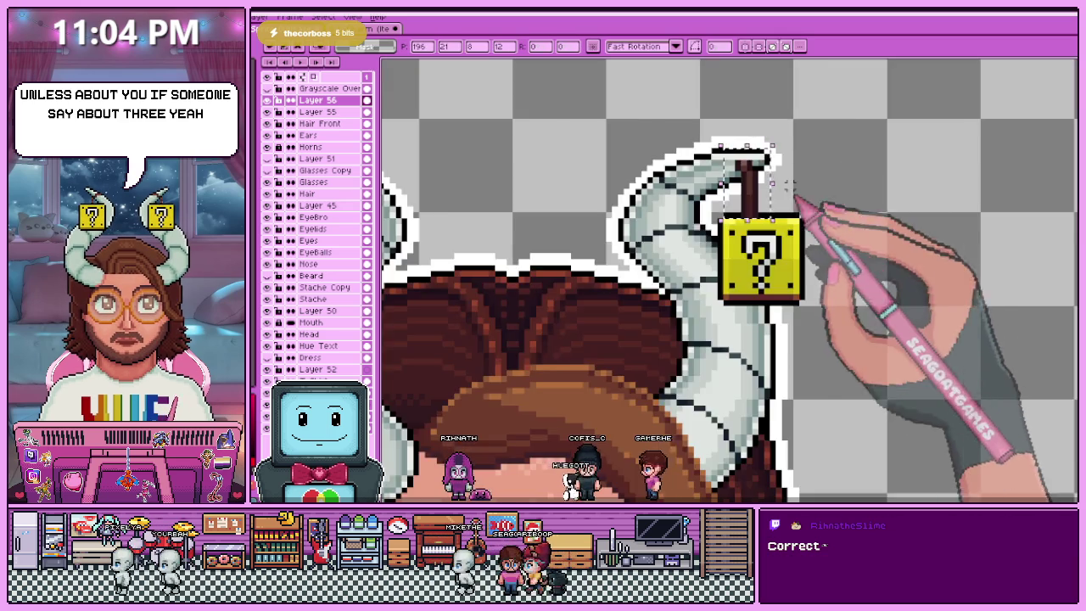
drag(662, 113, 760, 259)
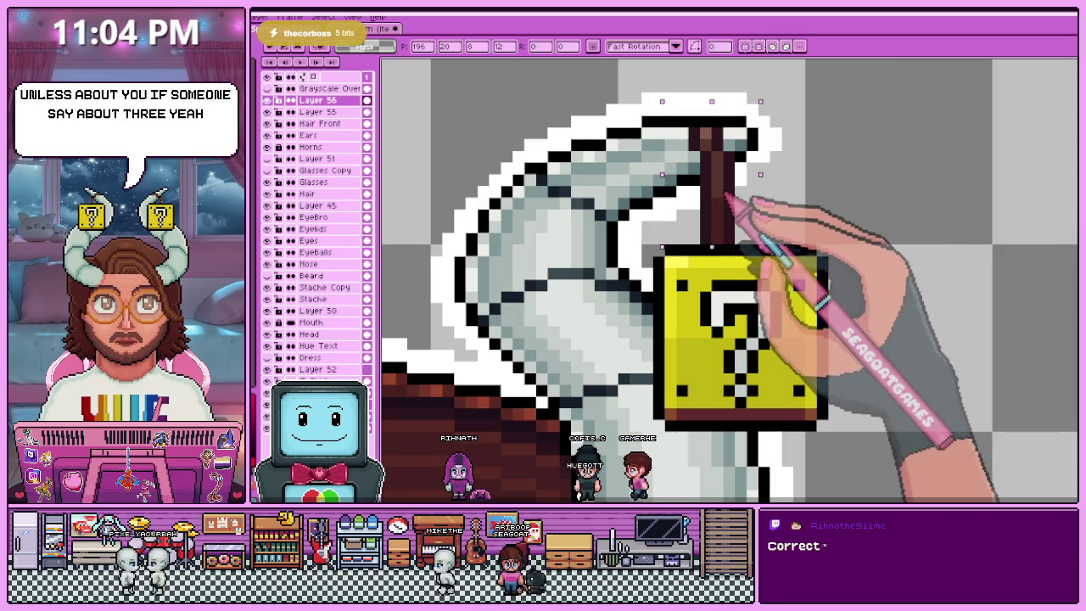
key(ctrl+d)
scroll(785, 184, down, 2)
scroll(786, 185, down, 1)
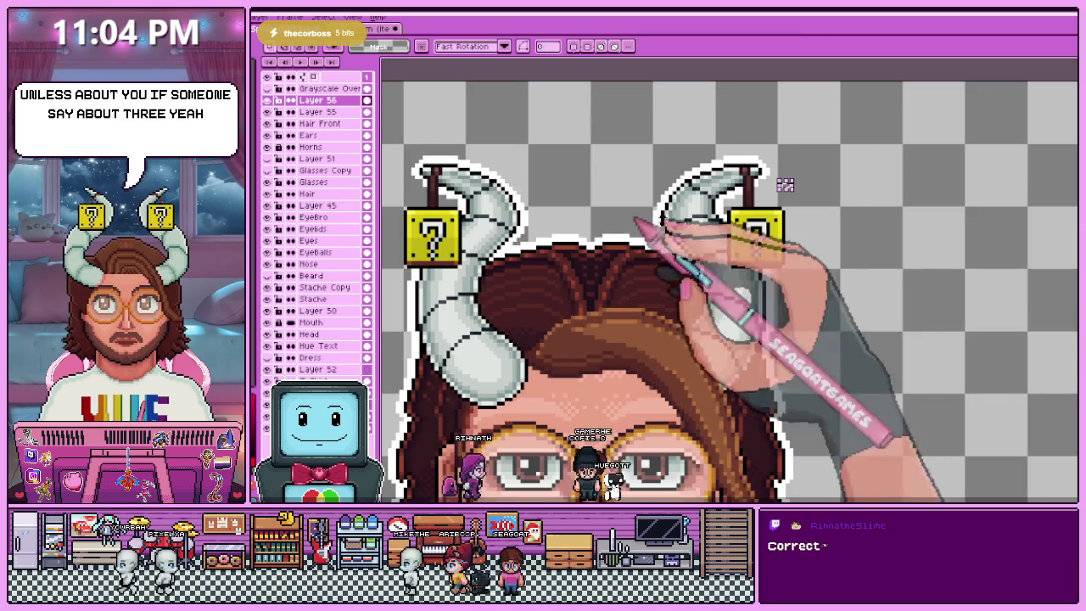
scroll(789, 182, up, 1)
scroll(725, 210, down, 2)
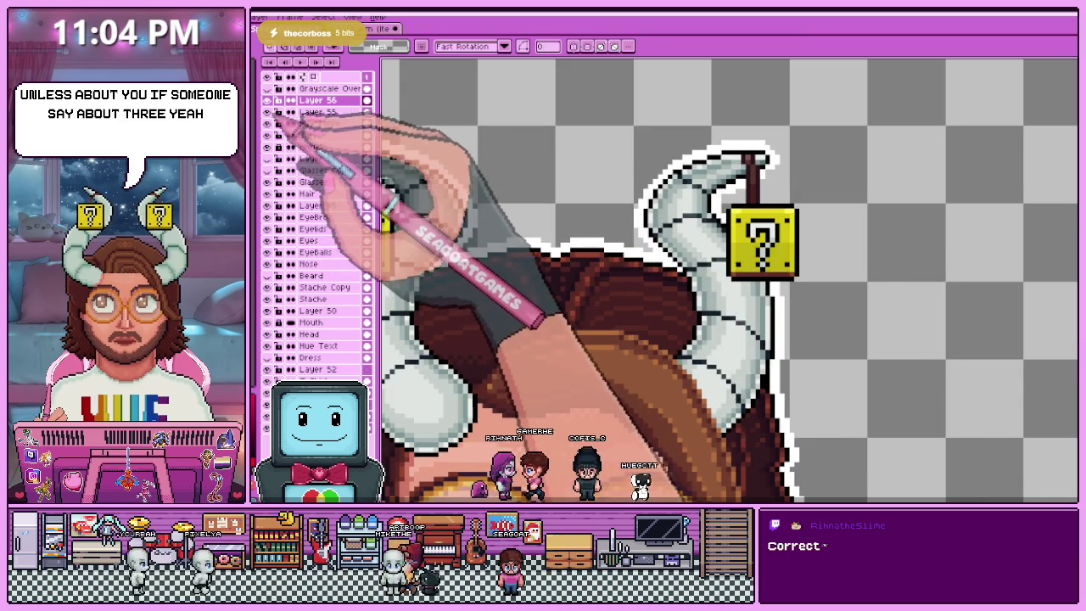
- Shrink the right horn's question block slightly on Layer 55 and apply it
scroll(726, 211, up, 3)
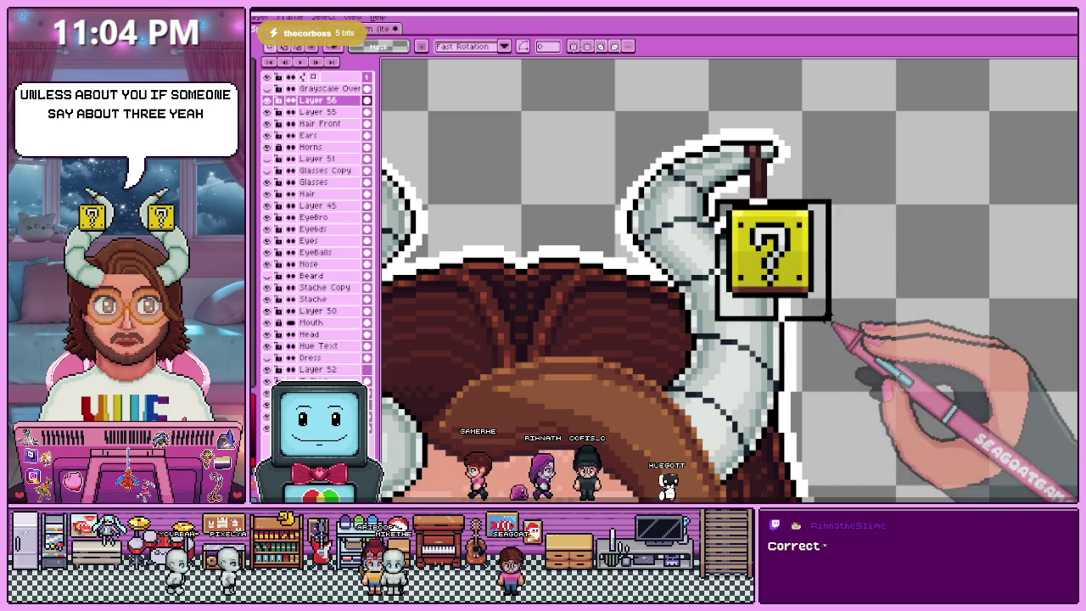
drag(726, 208, 810, 292)
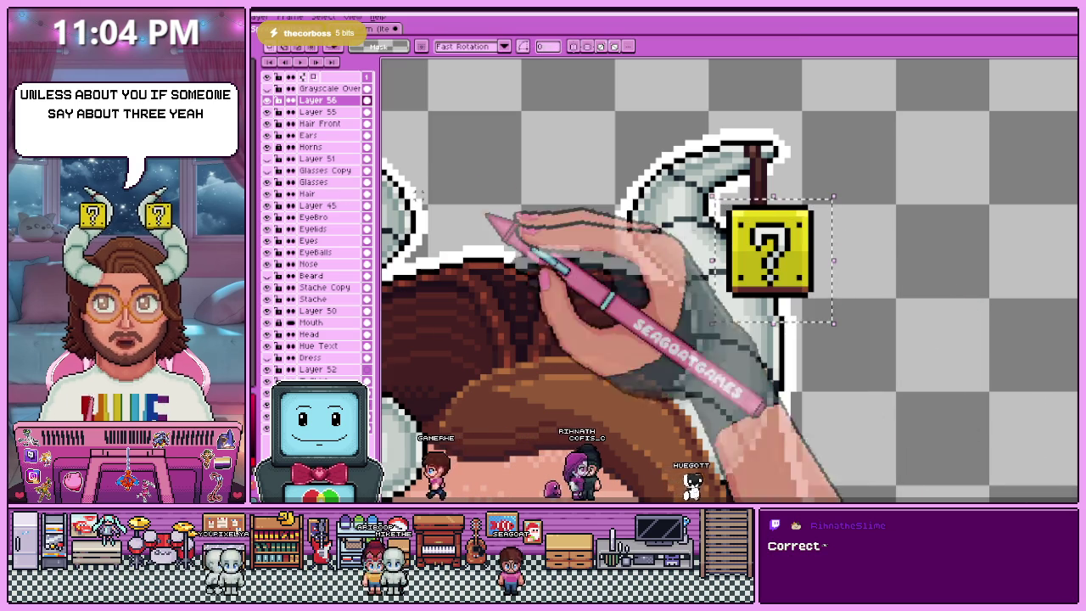
click(319, 111)
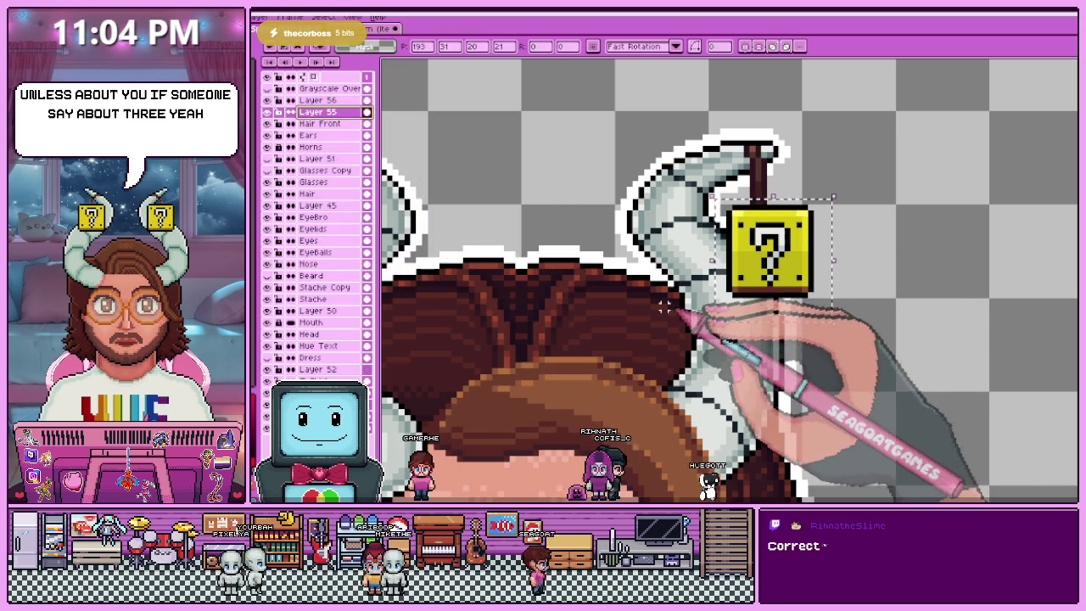
key(ctrl+d)
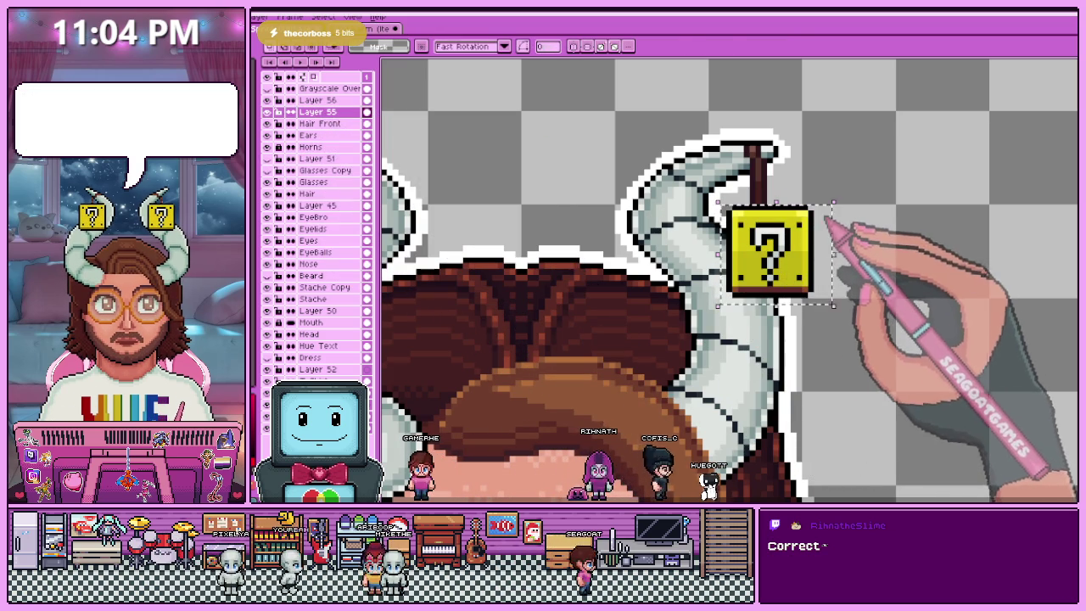
drag(830, 215, 796, 257)
scroll(794, 258, down, 5)
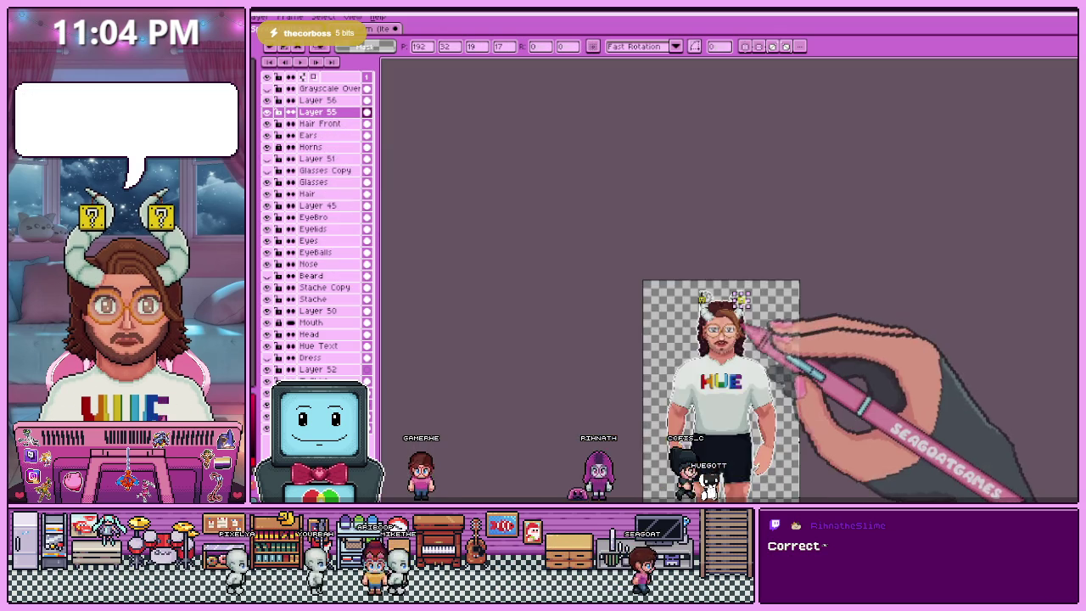
scroll(764, 271, up, 1)
key(ctrl+d)
- Zoom around the horns to inspect both hanging question blocks
scroll(726, 278, up, 2)
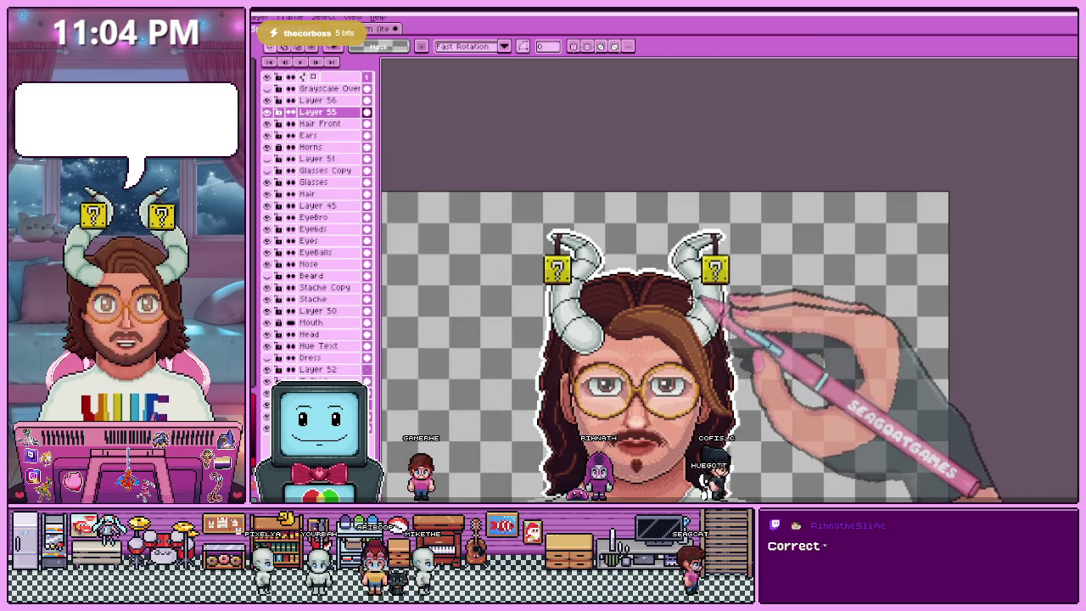
scroll(747, 293, up, 2)
scroll(764, 301, up, 2)
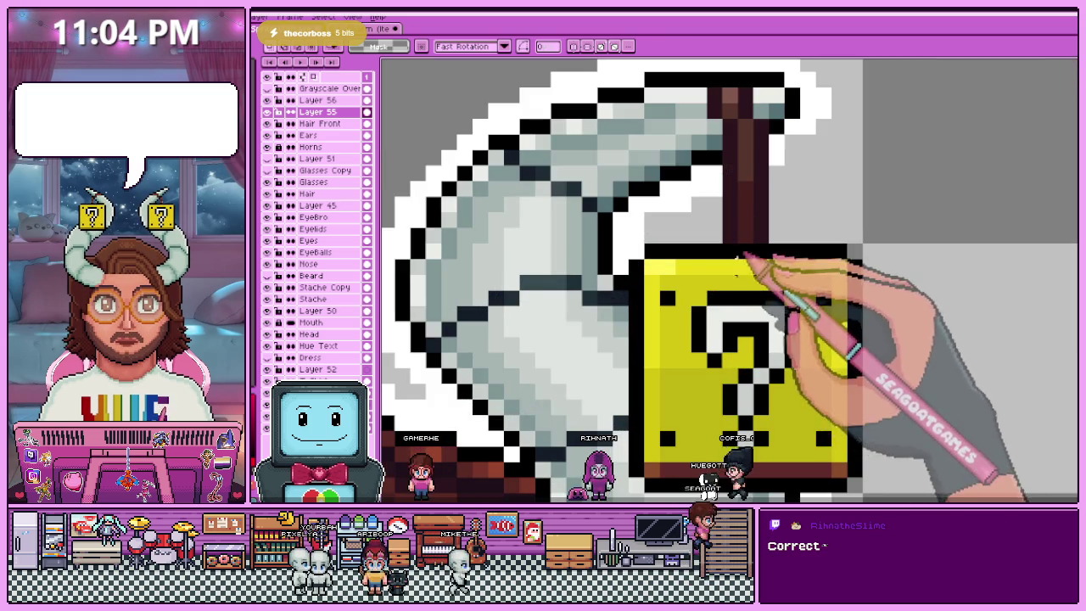
scroll(730, 272, down, 2)
scroll(718, 297, down, 1)
scroll(662, 289, down, 1)
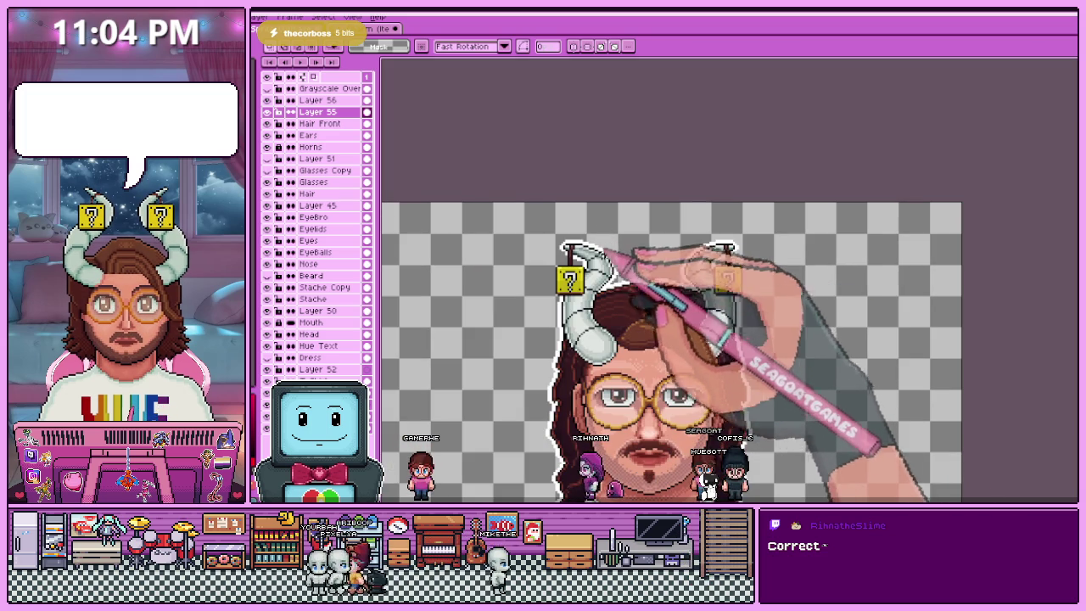
scroll(589, 230, down, 2)
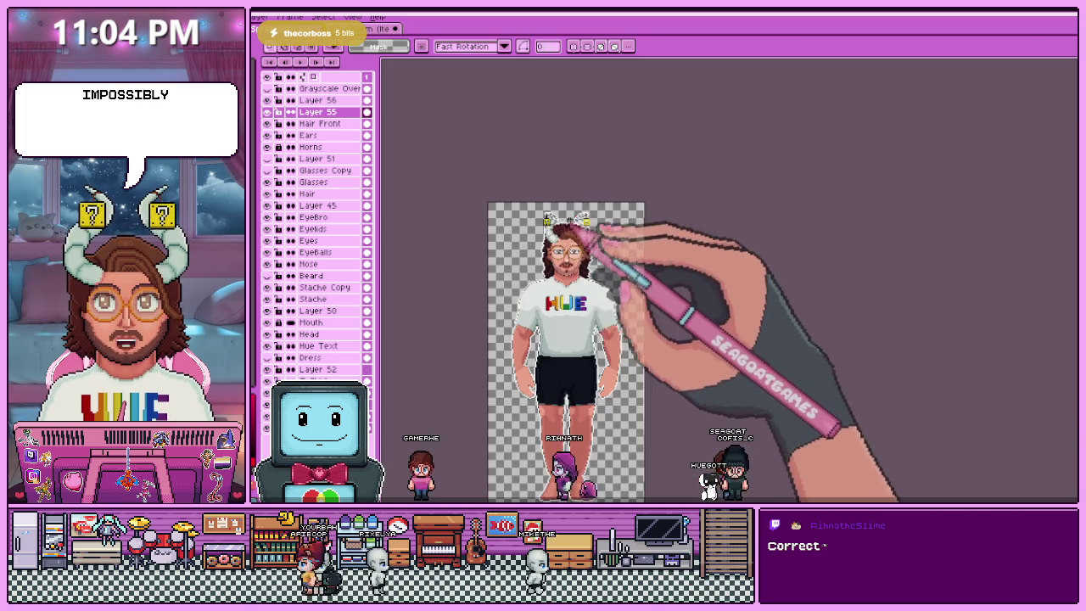
scroll(577, 230, up, 2)
scroll(572, 219, up, 1)
scroll(577, 210, up, 1)
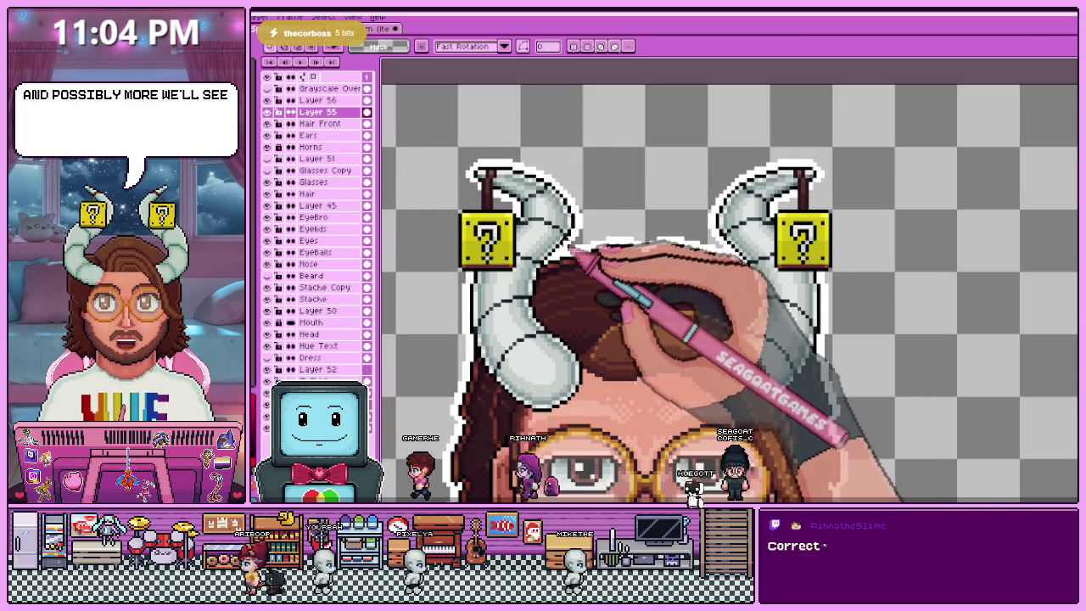
scroll(573, 212, down, 2)
scroll(576, 217, up, 2)
scroll(579, 224, down, 2)
scroll(580, 225, down, 2)
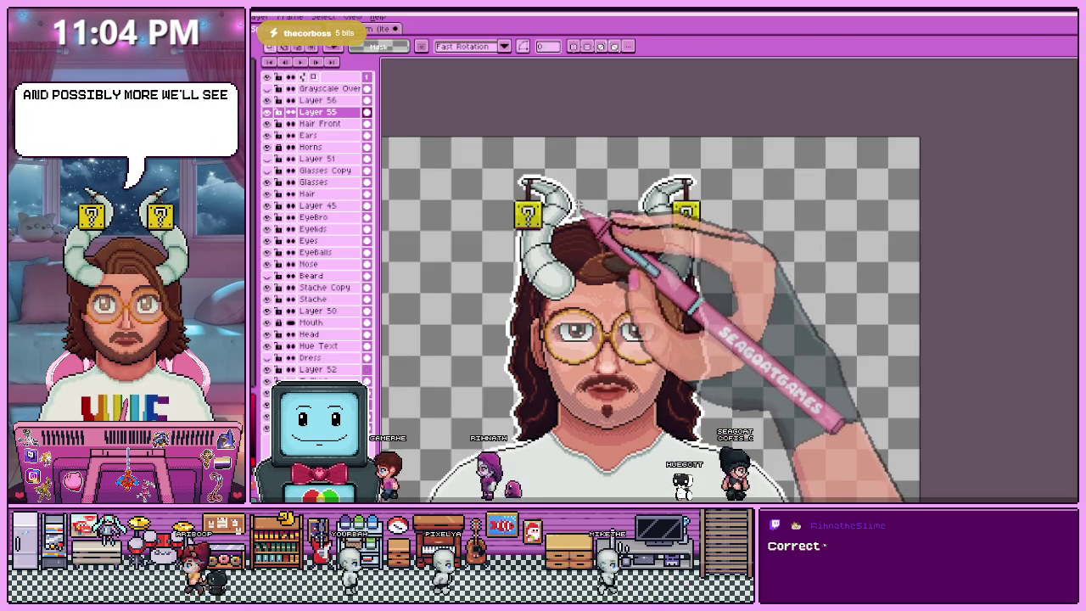
scroll(586, 212, up, 2)
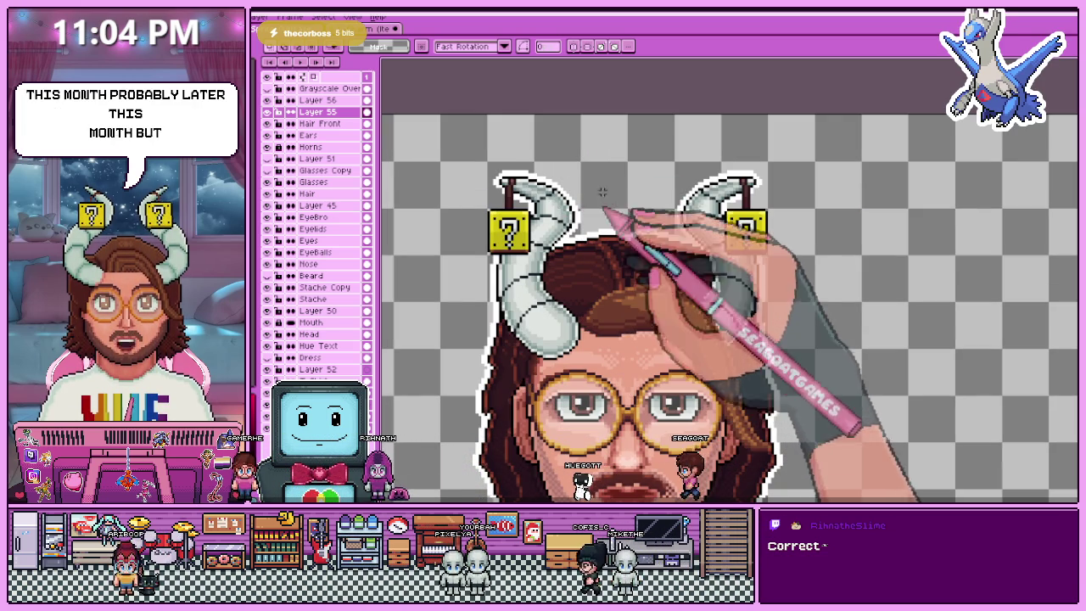
scroll(611, 198, down, 3)
scroll(704, 213, up, 2)
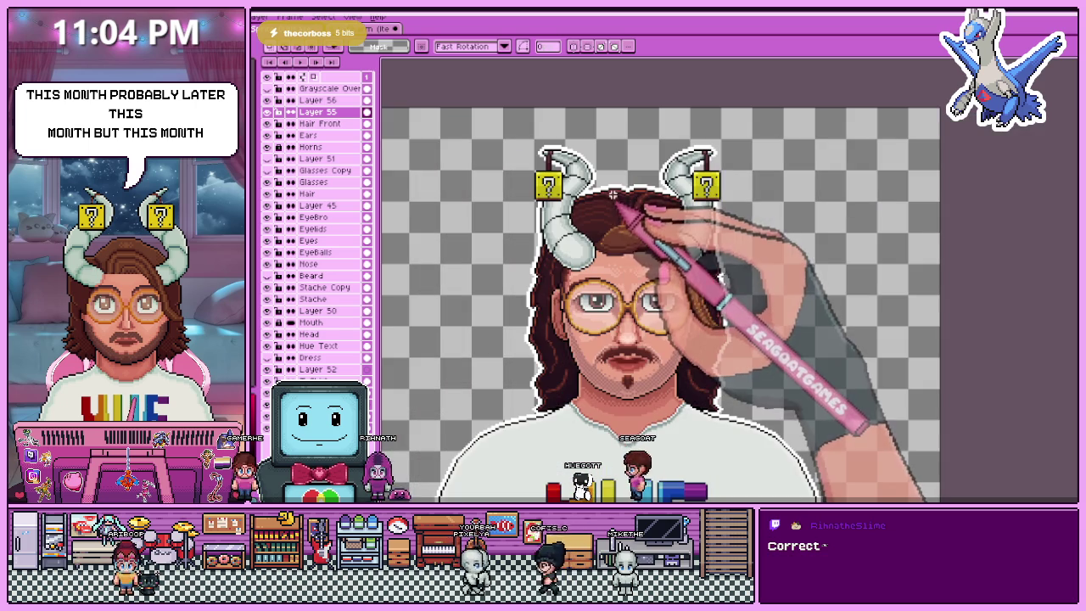
scroll(732, 163, up, 1)
scroll(705, 181, up, 2)
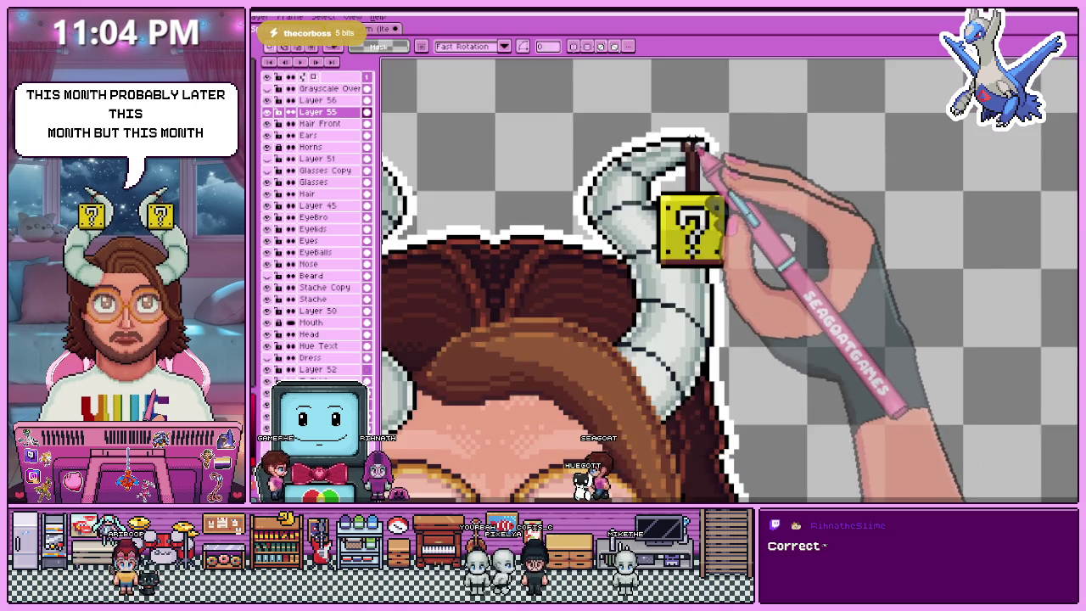
scroll(687, 169, down, 2)
scroll(450, 178, up, 1)
scroll(450, 178, up, 2)
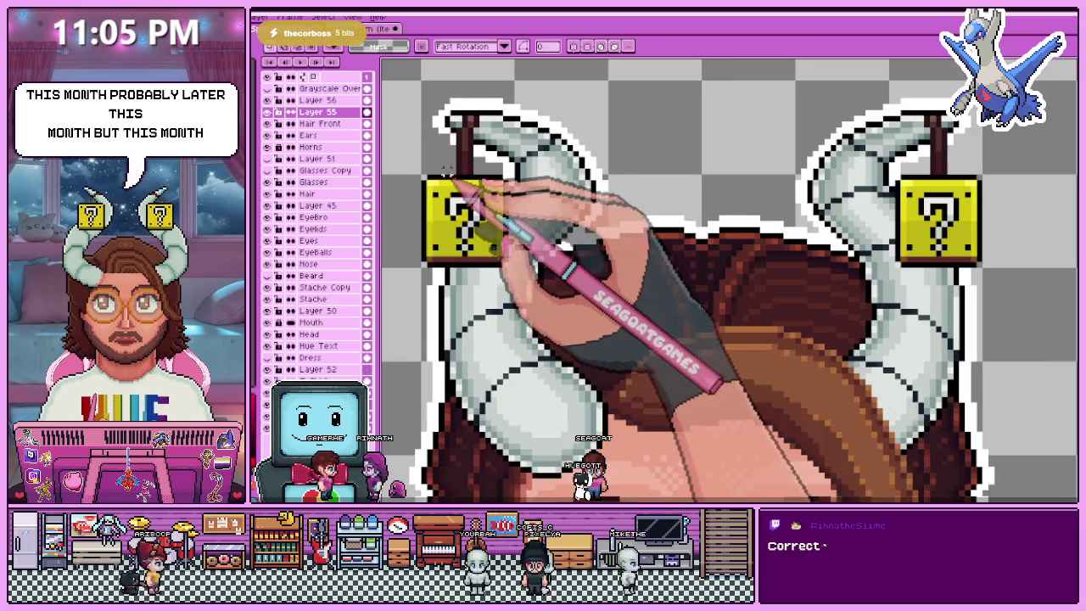
- Zoom in and out to inspect the horns and their brown cords
scroll(449, 178, down, 1)
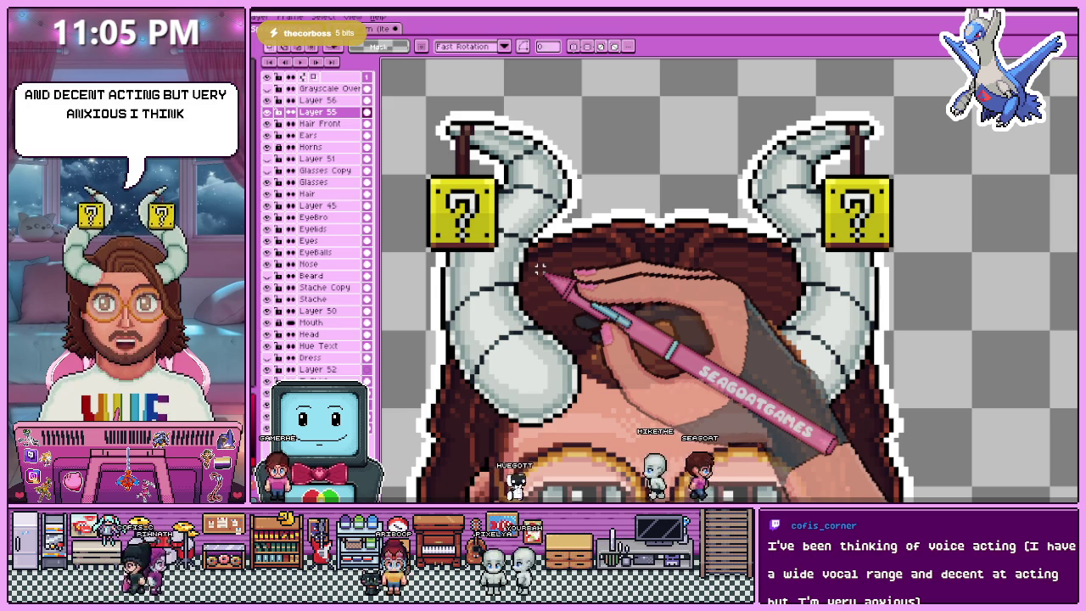
scroll(577, 169, down, 2)
scroll(620, 97, down, 2)
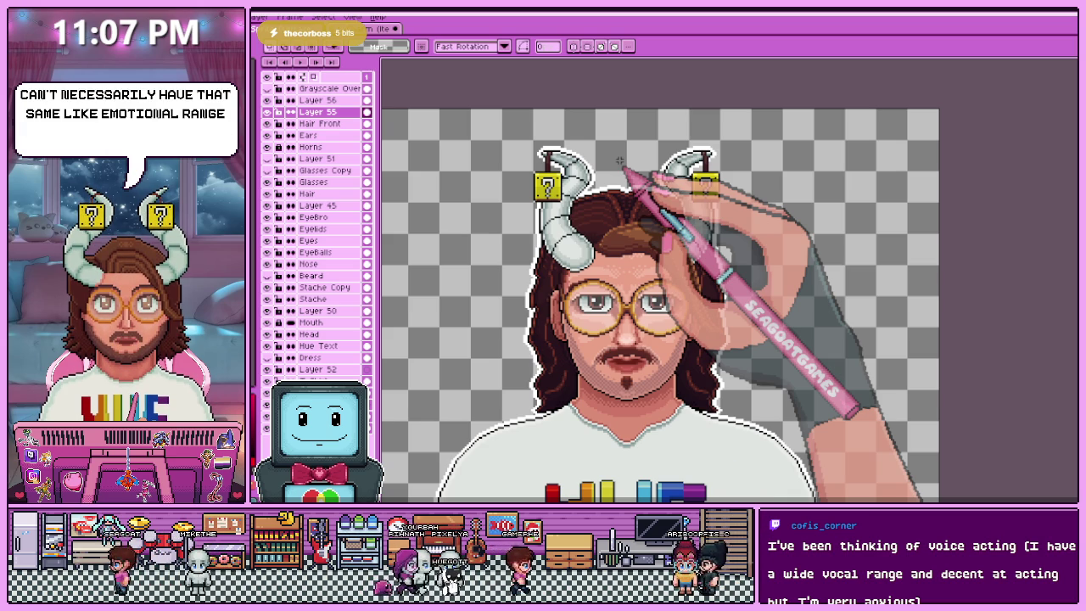
scroll(562, 146, up, 3)
scroll(567, 151, down, 1)
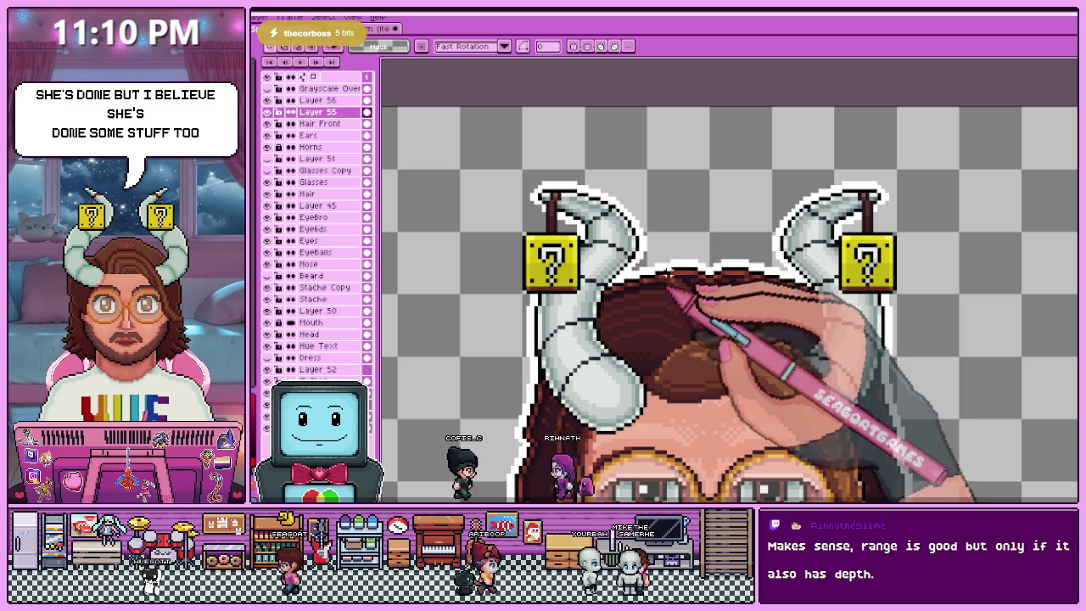
scroll(613, 176, down, 2)
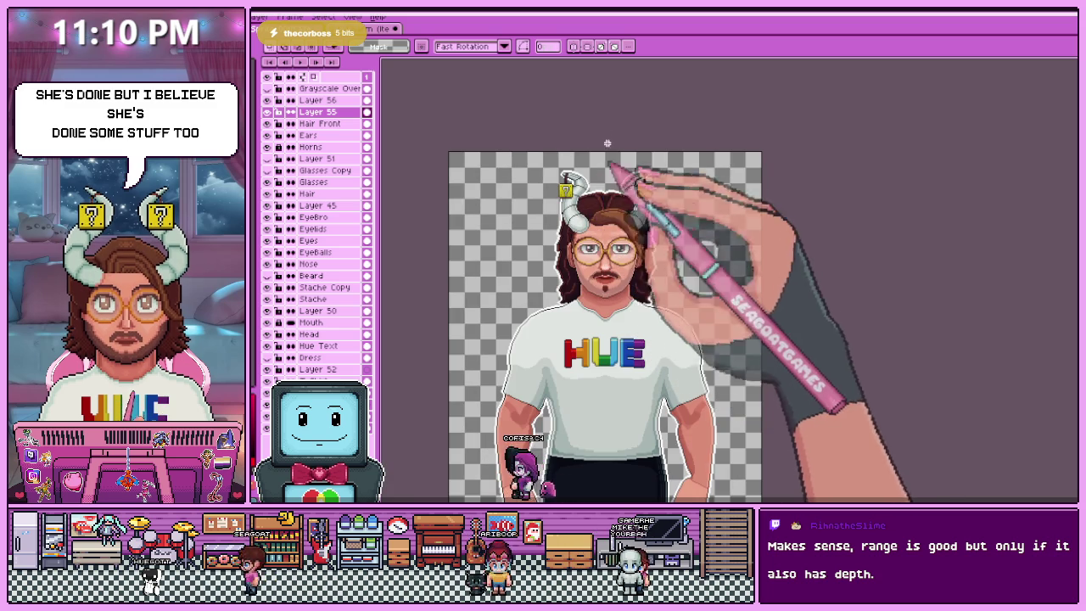
scroll(589, 154, up, 2)
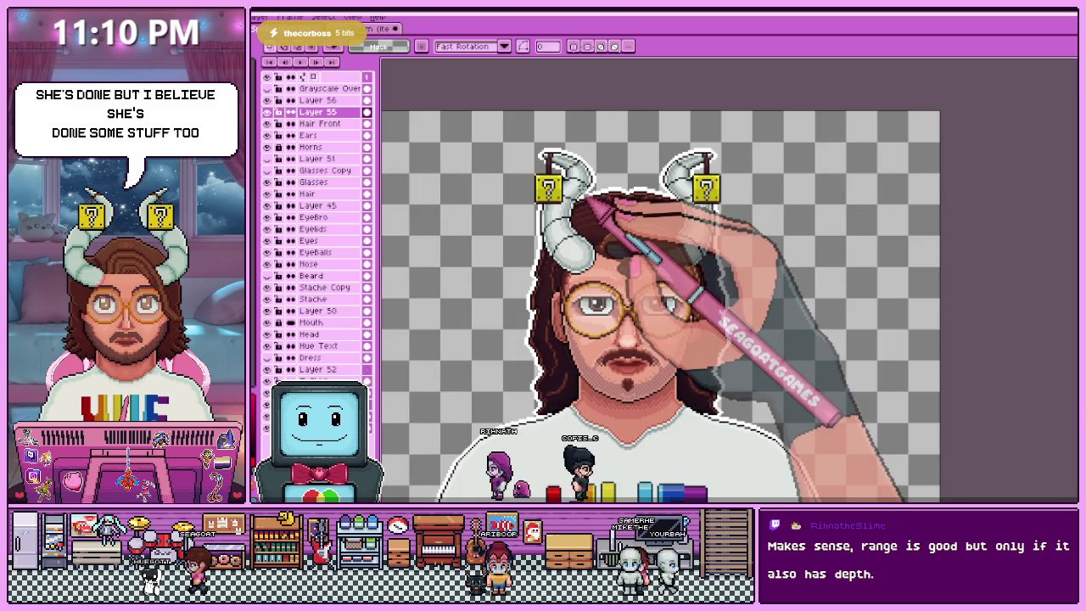
scroll(538, 159, up, 2)
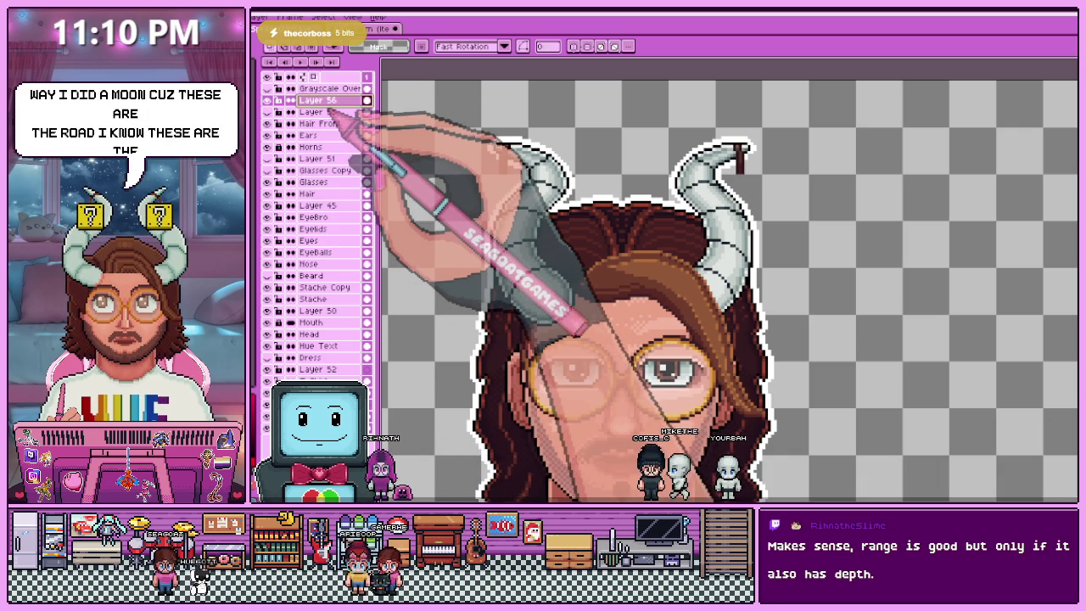
- Rename Layer 56 to 'Ropes'
double_click(317, 100)
text(Robe)
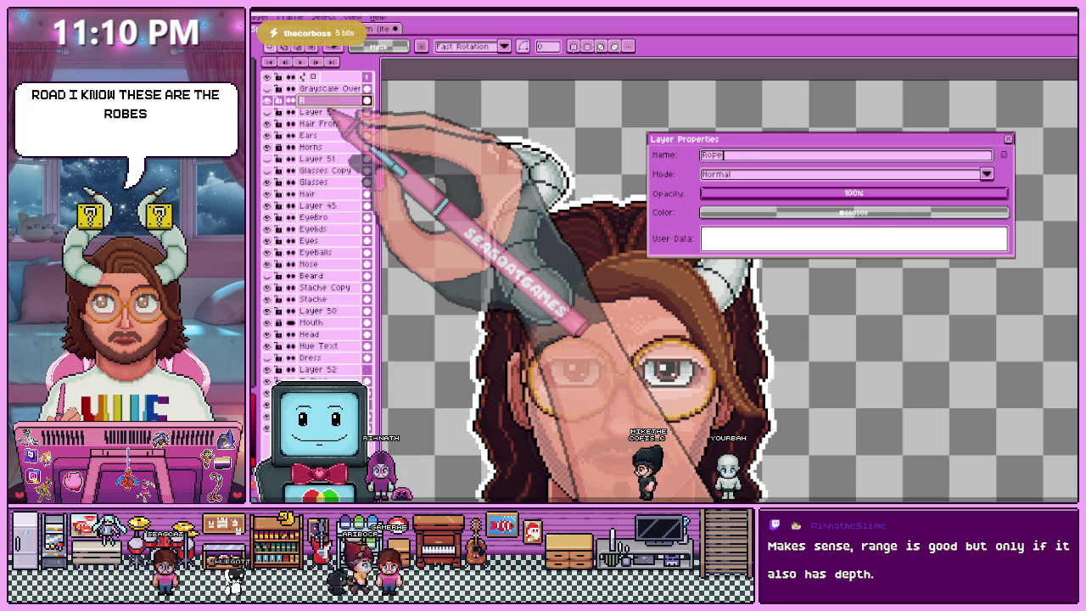
text(s)
key(Return)
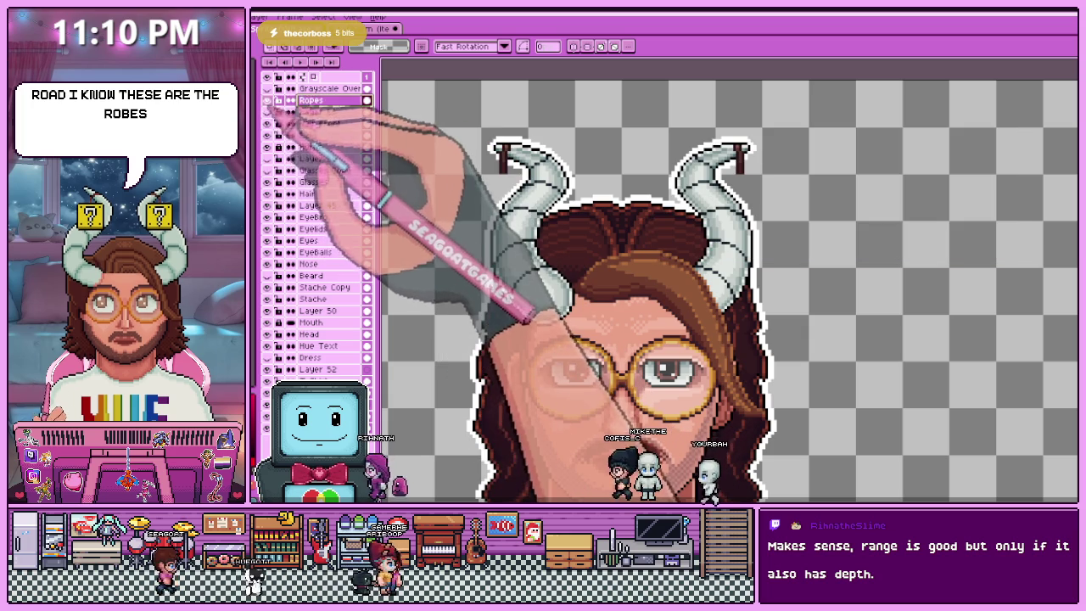
- Rename Layer 55 to 'Question Blocks'
double_click(318, 112)
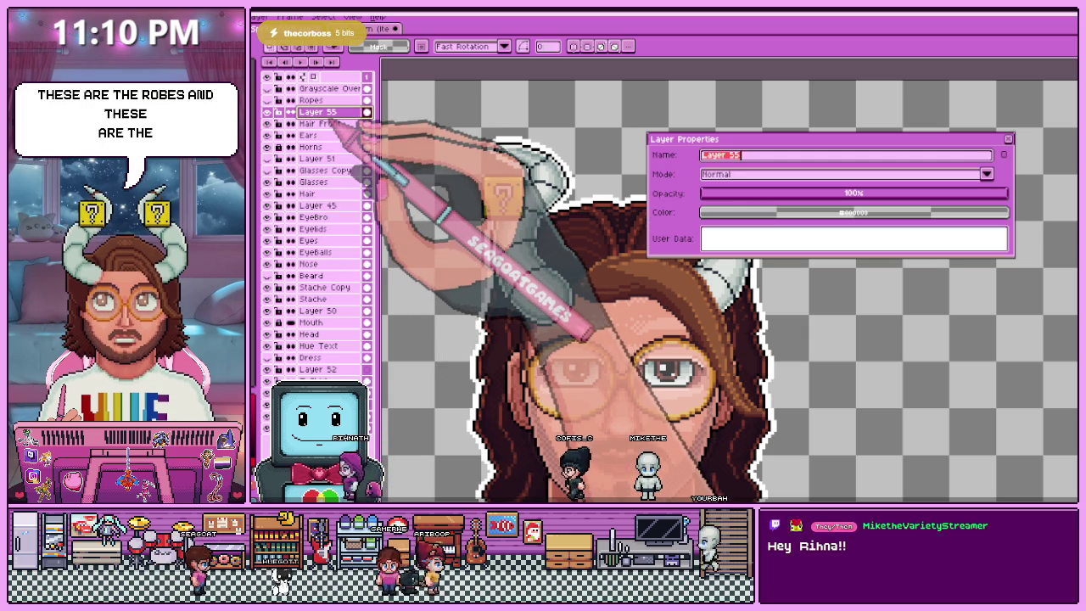
text(Q)
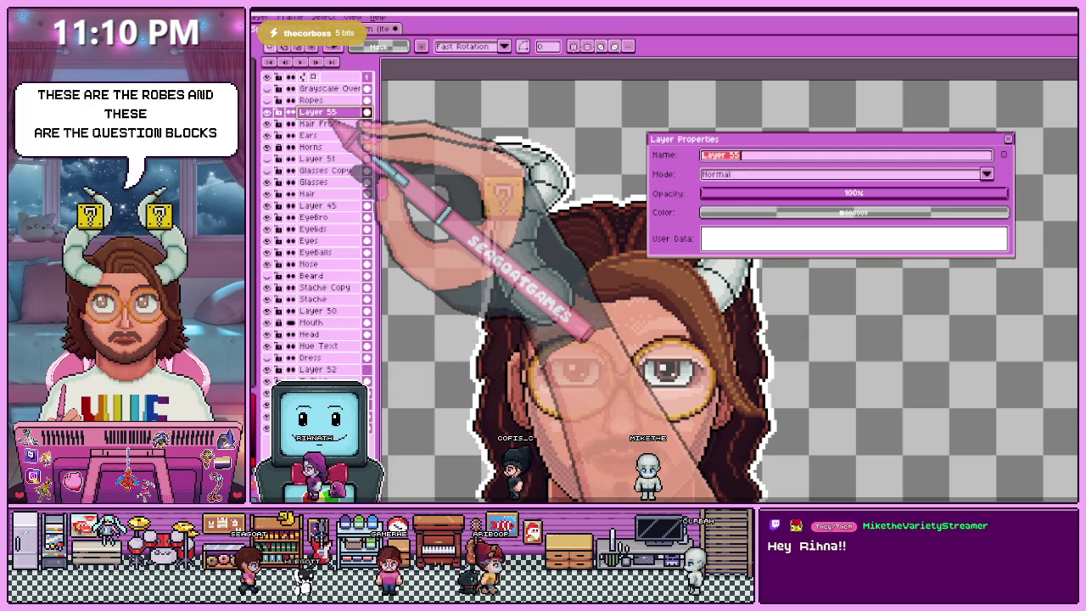
text(uestion)
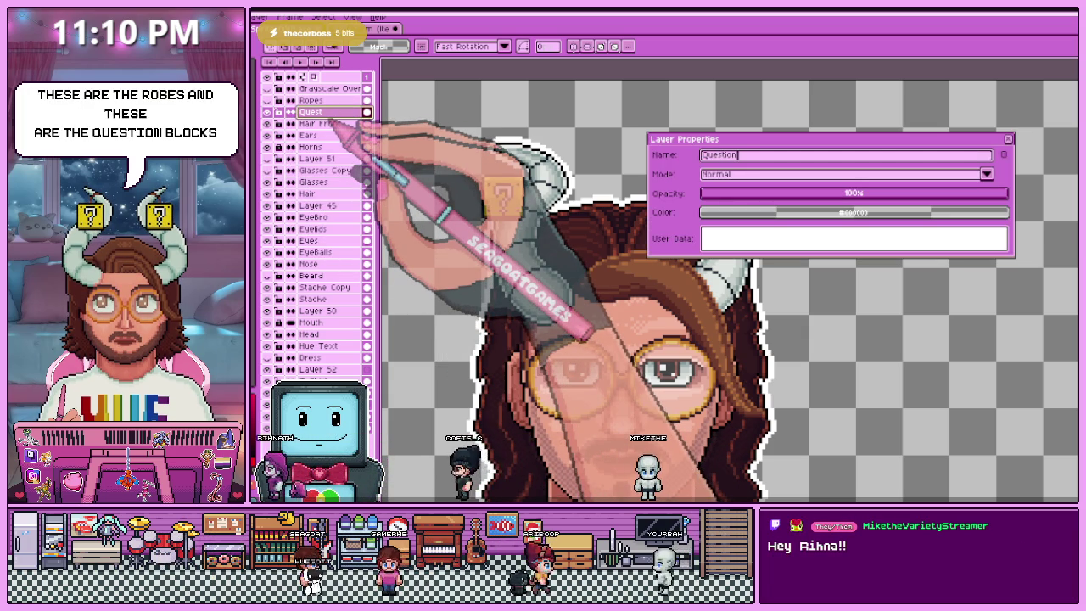
text( B)
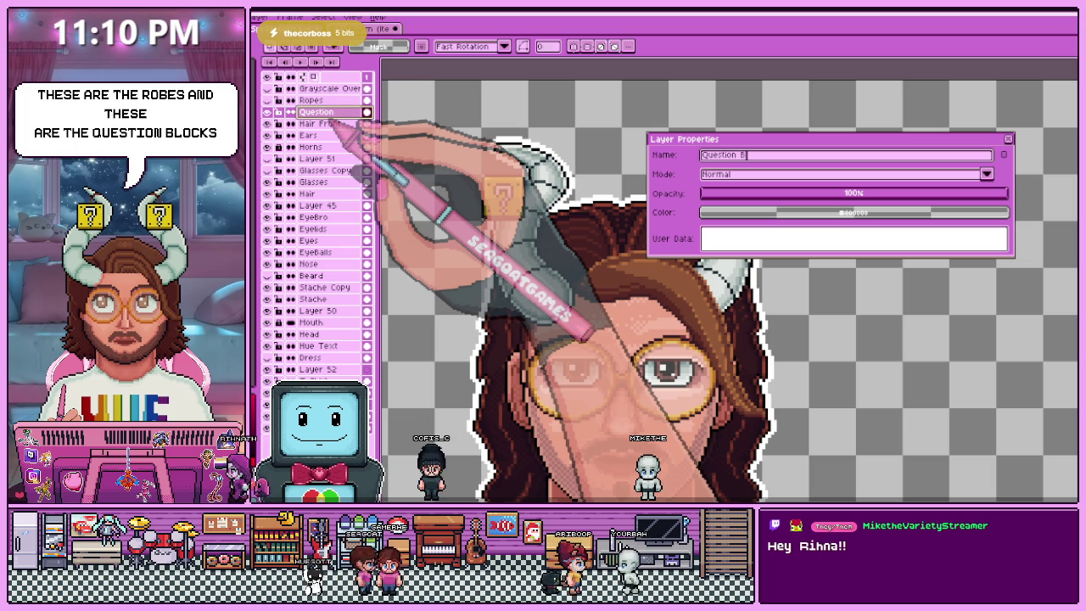
text(locks)
key(Return)
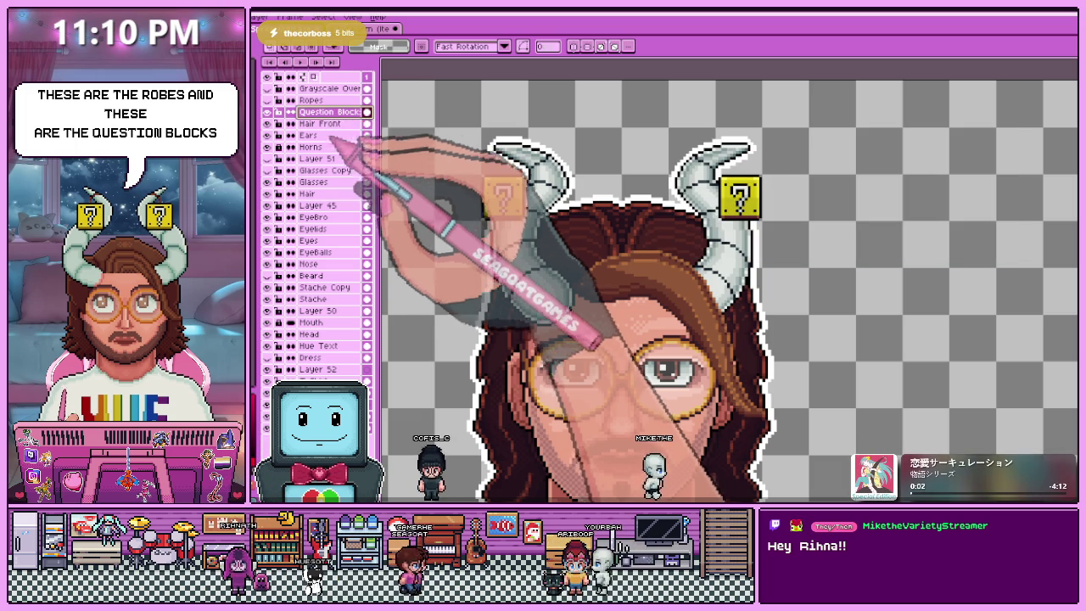
scroll(471, 76, down, 1)
scroll(471, 76, down, 1)
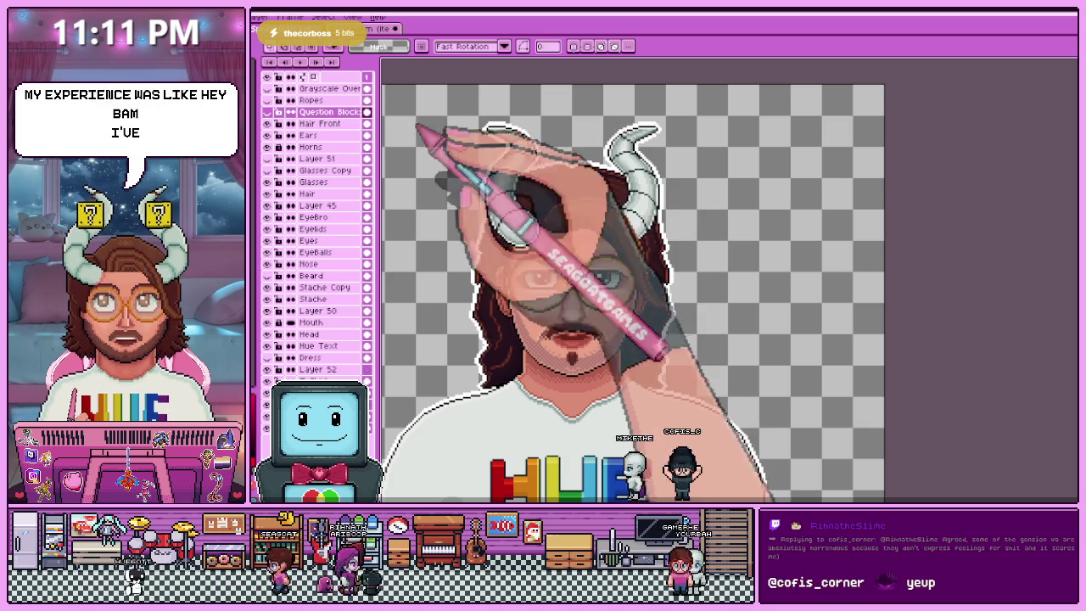
scroll(510, 246, down, 2)
scroll(510, 246, up, 1)
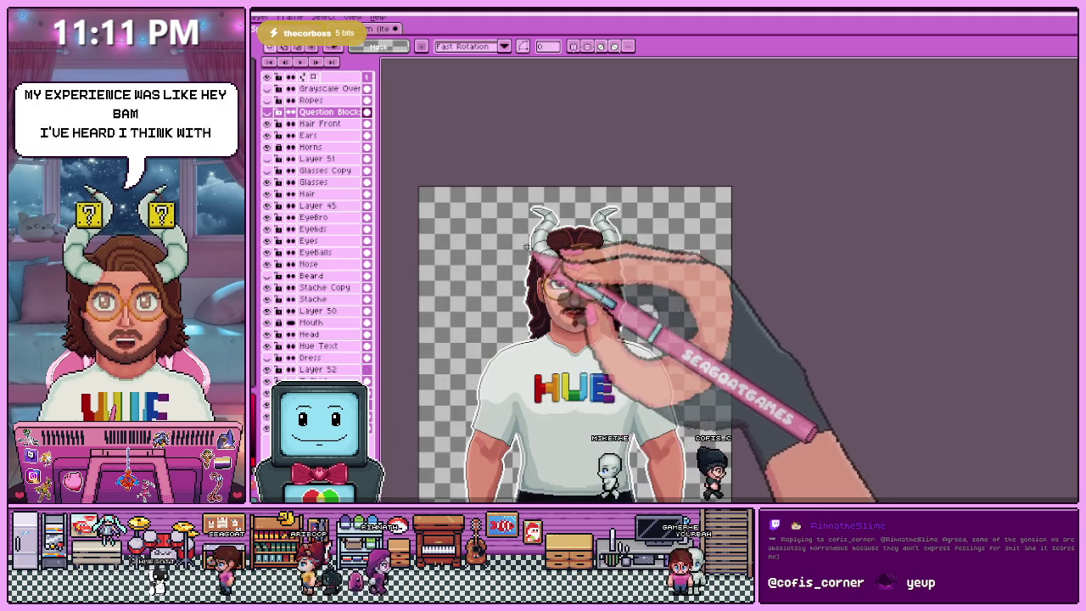
scroll(511, 245, up, 2)
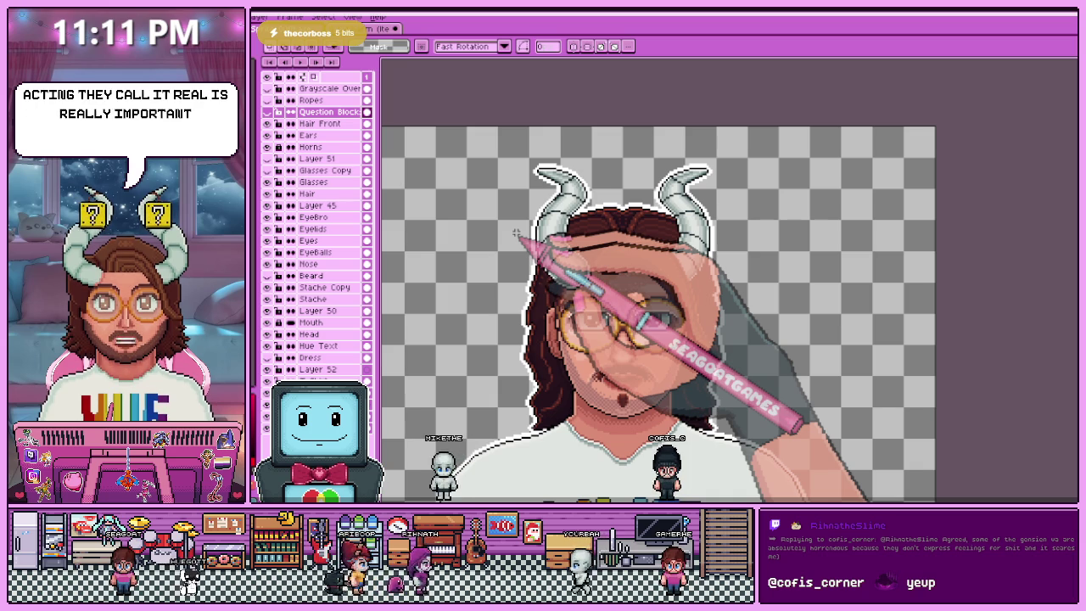
scroll(570, 204, up, 1)
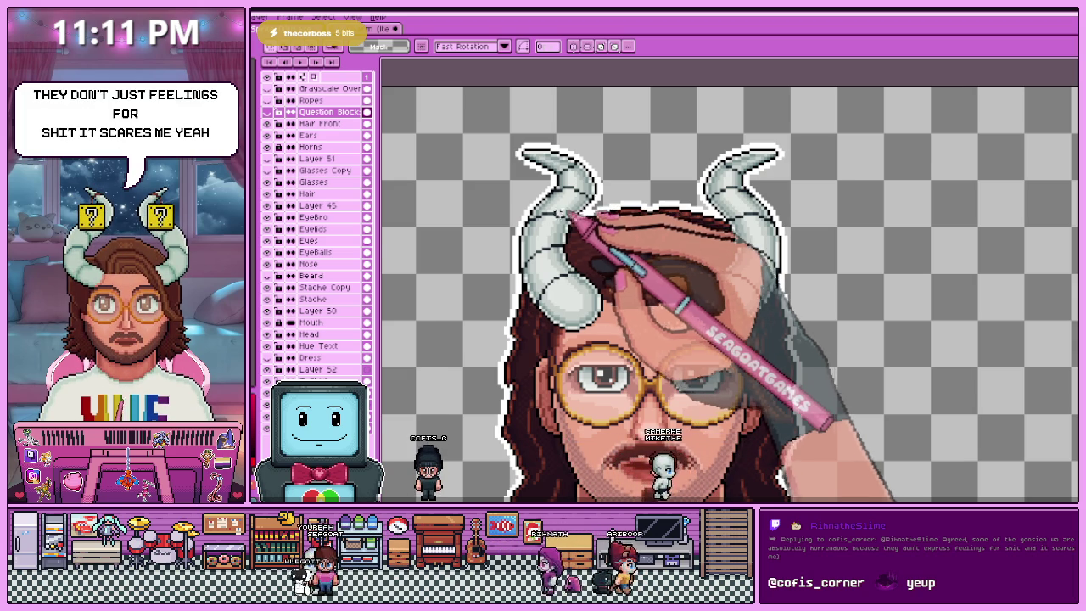
scroll(611, 284, down, 1)
scroll(611, 284, up, 1)
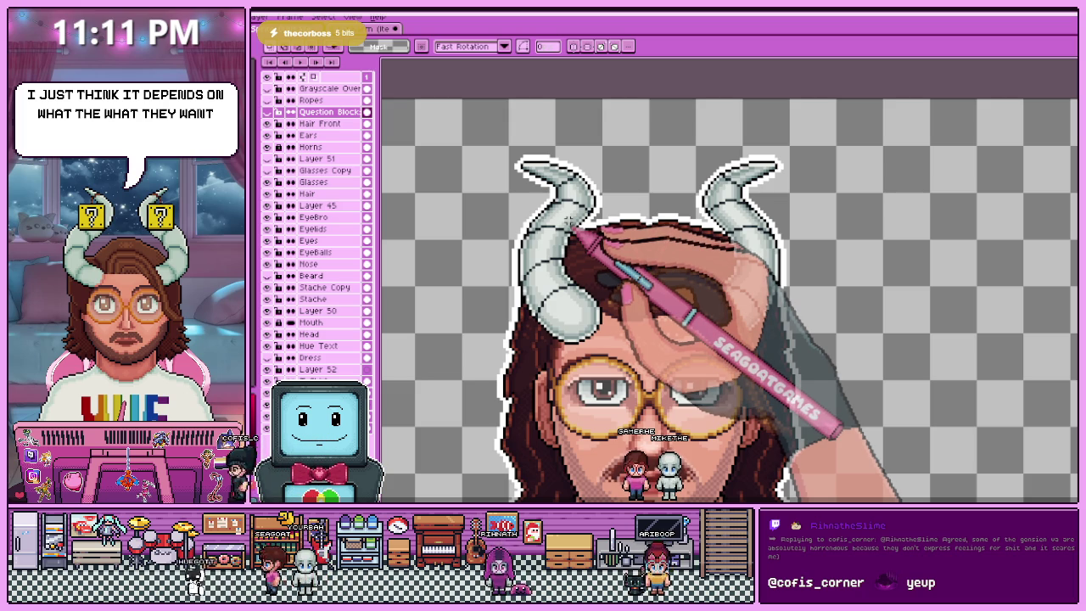
click(267, 112)
- Hide Question Blocks, close the question-block file unsaved, and open L-Charm's sprite properties
click(267, 112)
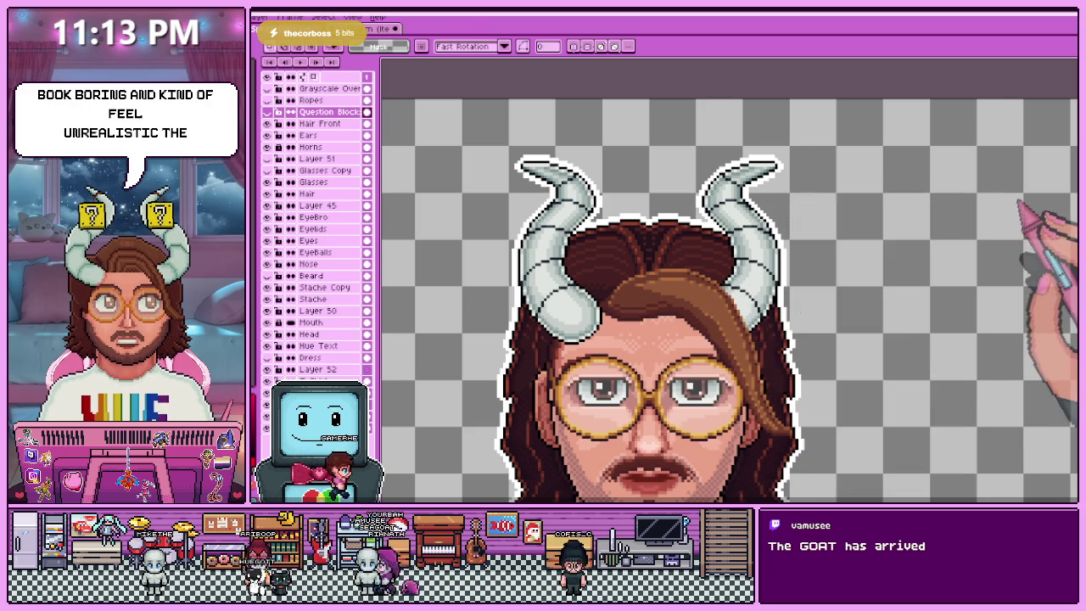
scroll(849, 118, up, 2)
scroll(738, 195, up, 1)
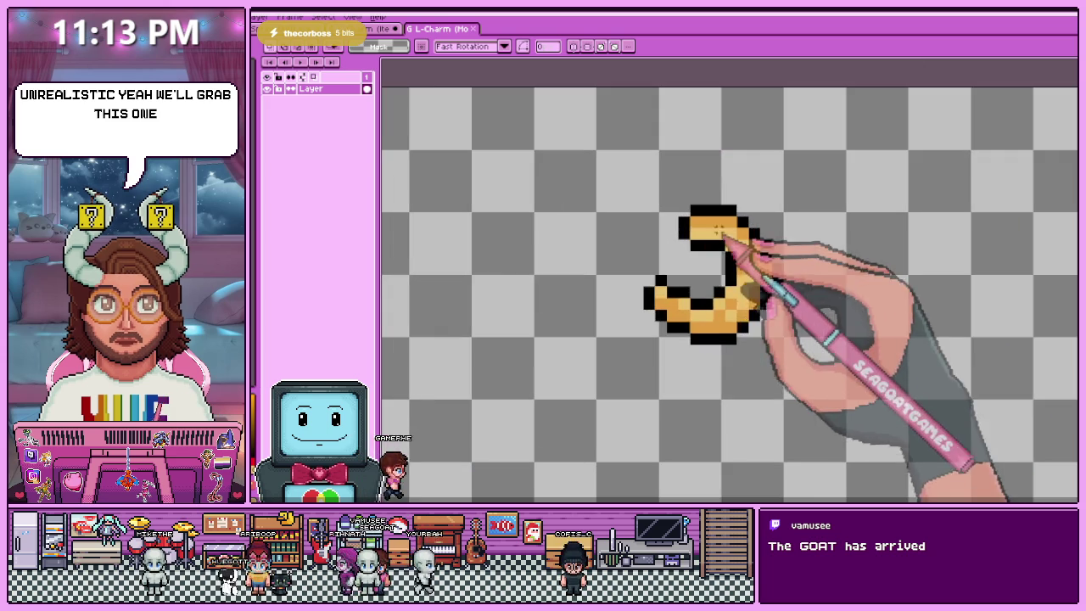
click(382, 28)
click(636, 291)
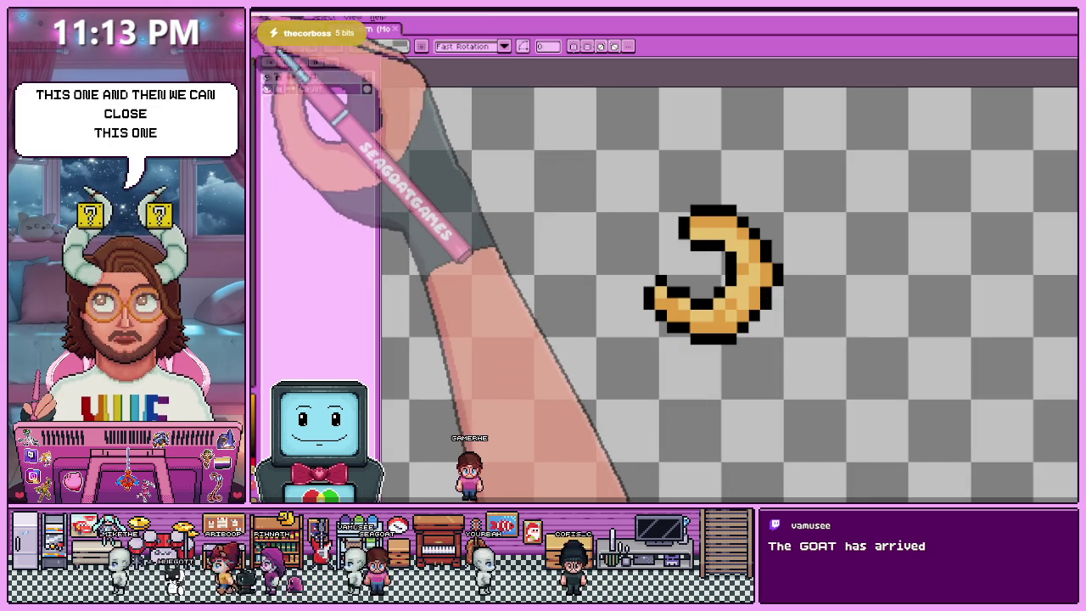
click(280, 59)
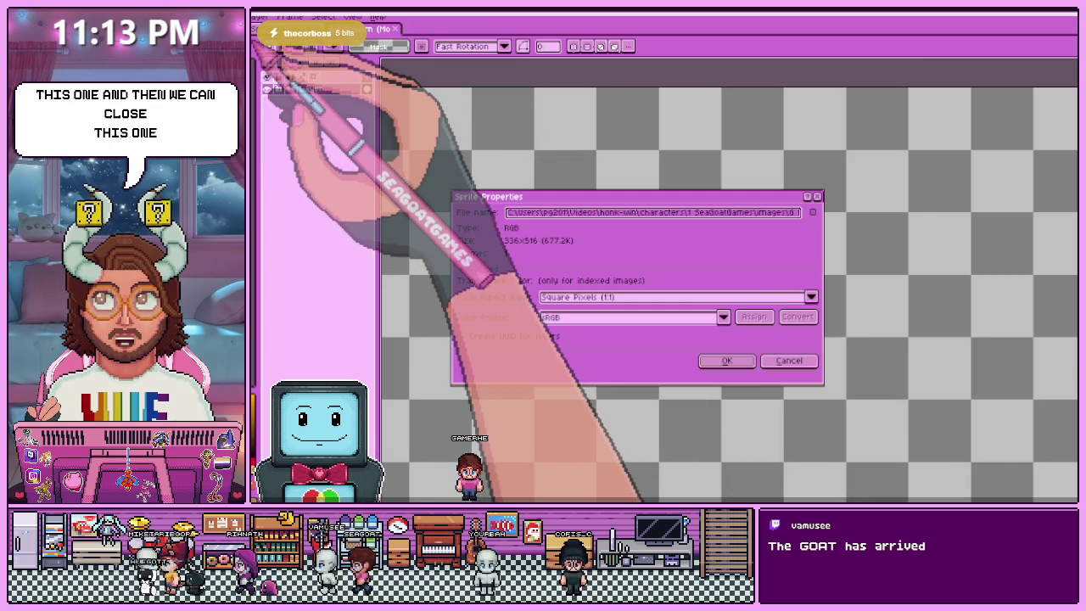
- Dismiss Sprite Properties unchanged, leaving the golden crescent on screen
click(789, 361)
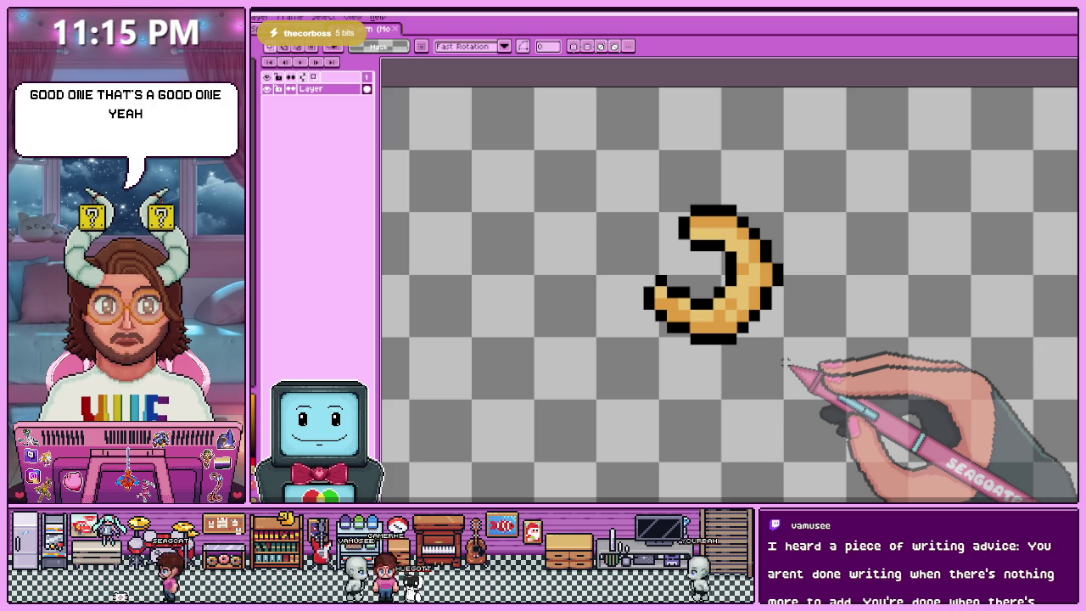
click(254, 18)
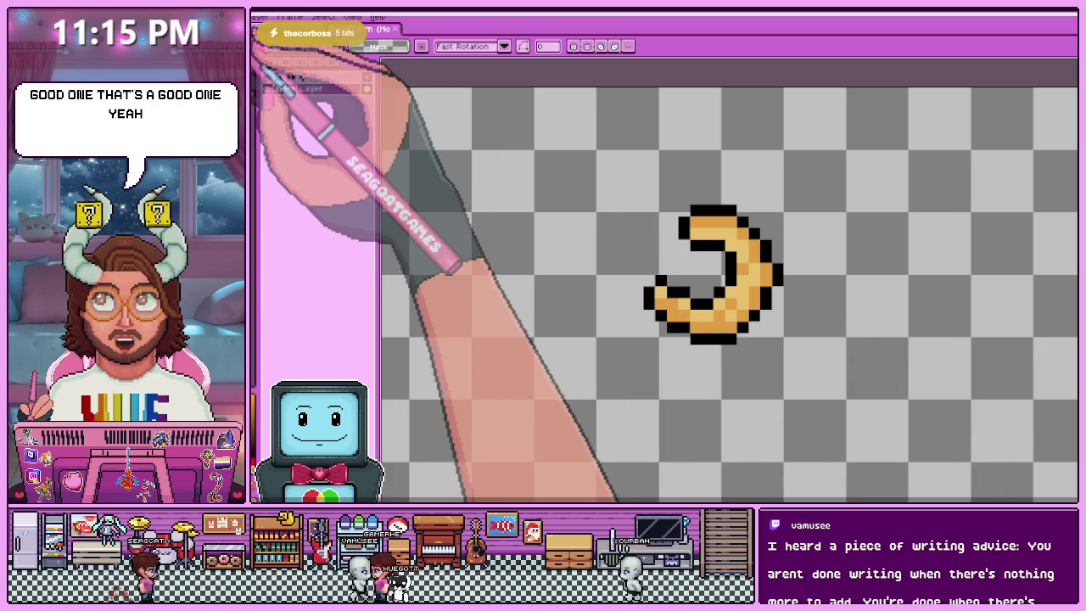
- Resize the crescent sprite to width 120 with the ratio locked
click(280, 102)
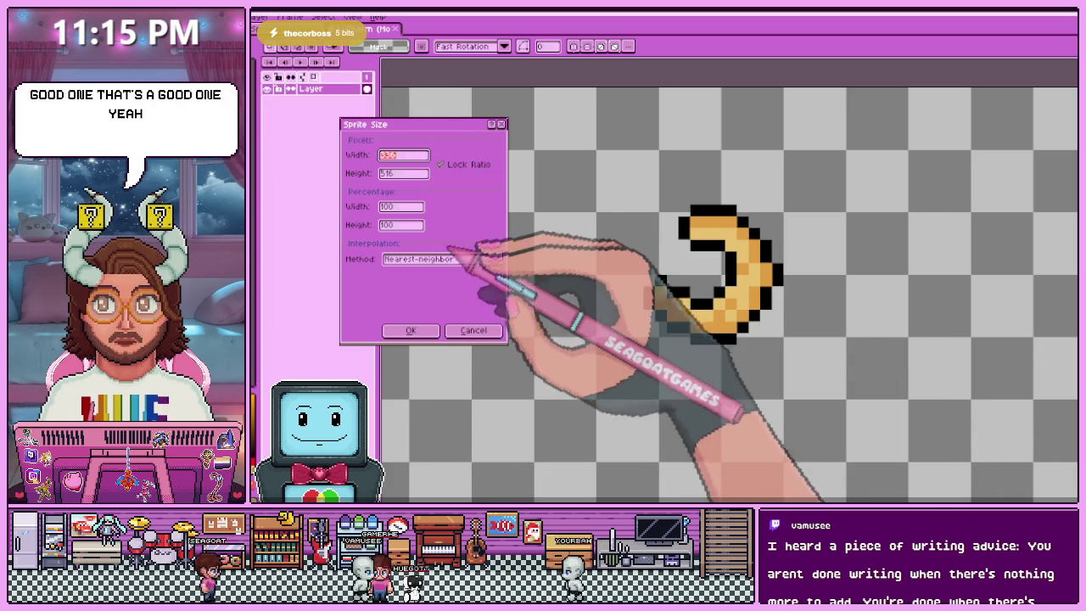
text(120)
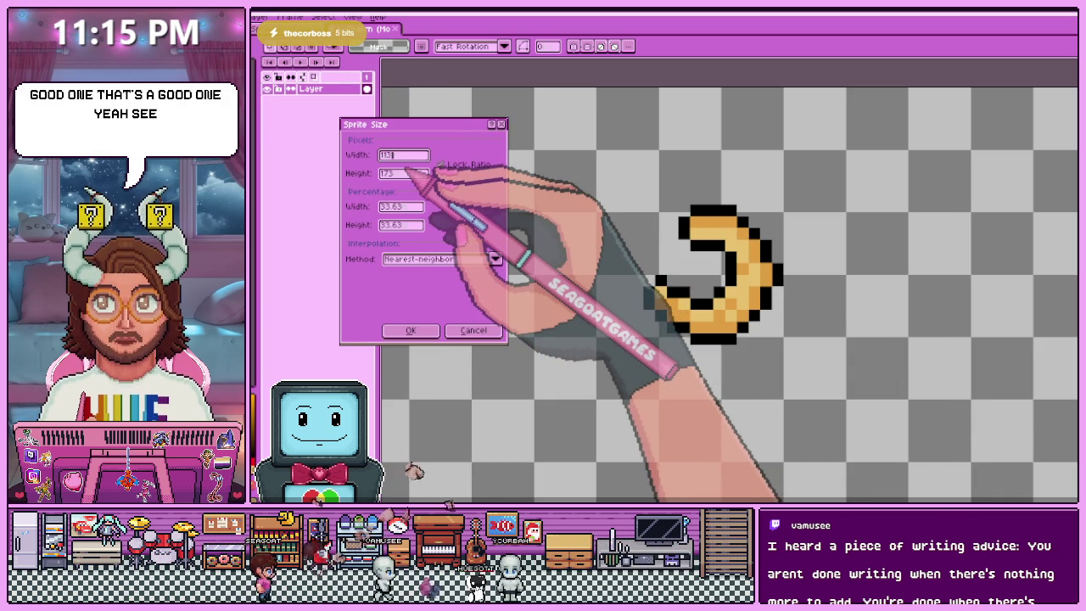
key(Return)
scroll(539, 148, up, 1)
- Paste the shrunken crescent into the portrait as a new layer beside the left horn
drag(516, 111, 629, 206)
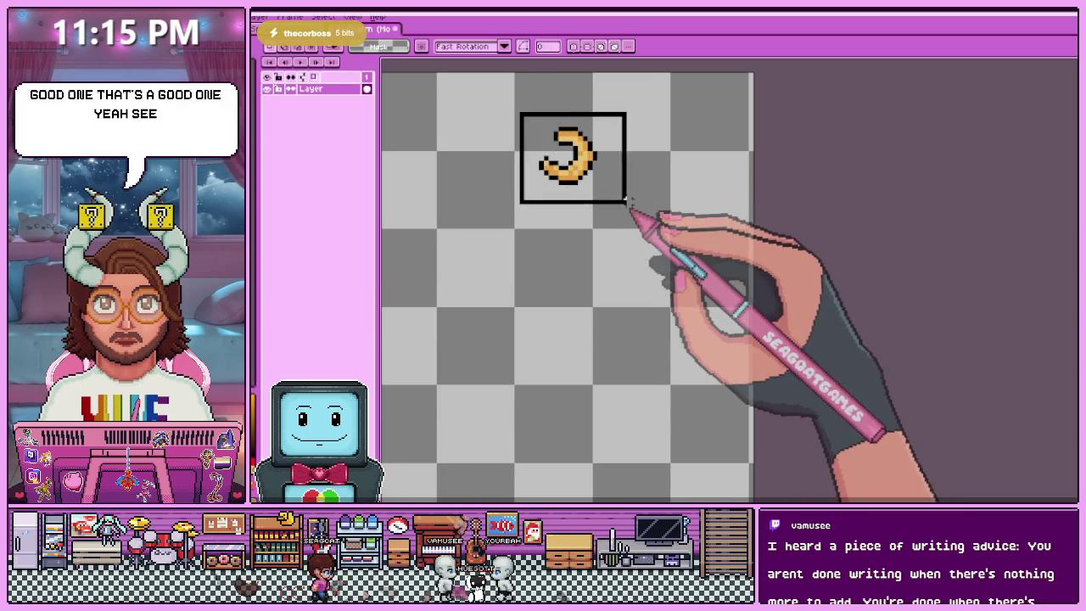
click(305, 31)
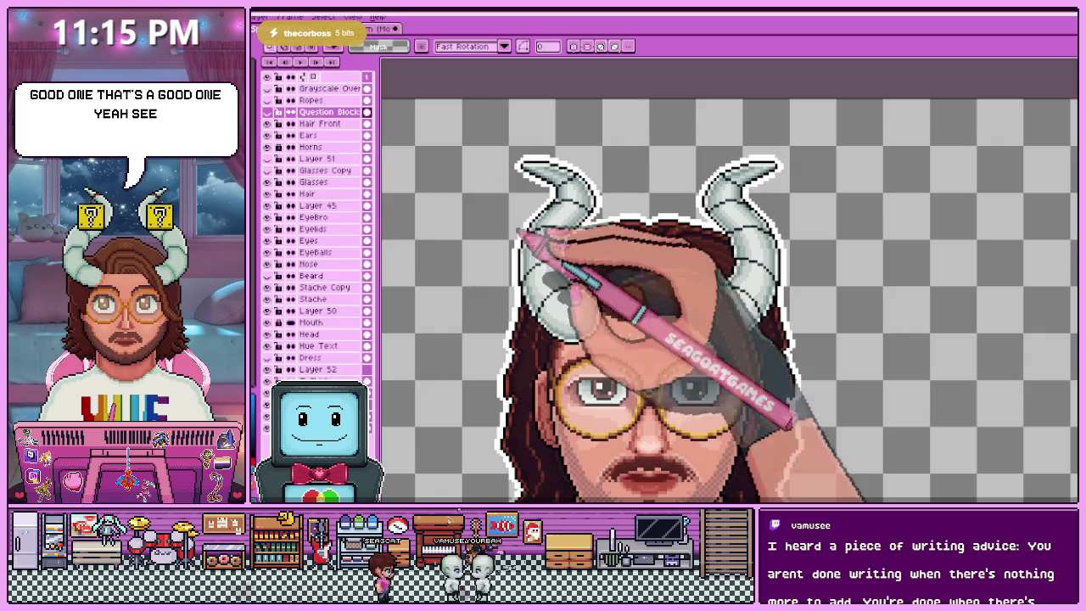
key(ctrl+v)
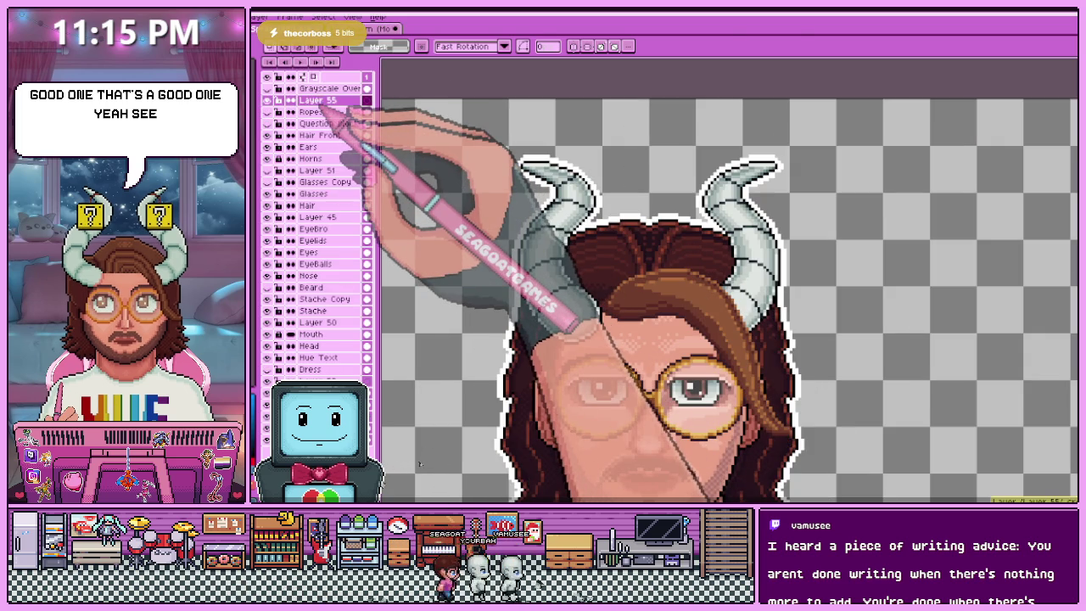
mouse_move(373, 145)
mouse_down()
mouse_move(486, 196)
mouse_move(475, 175)
mouse_up()
click(484, 186)
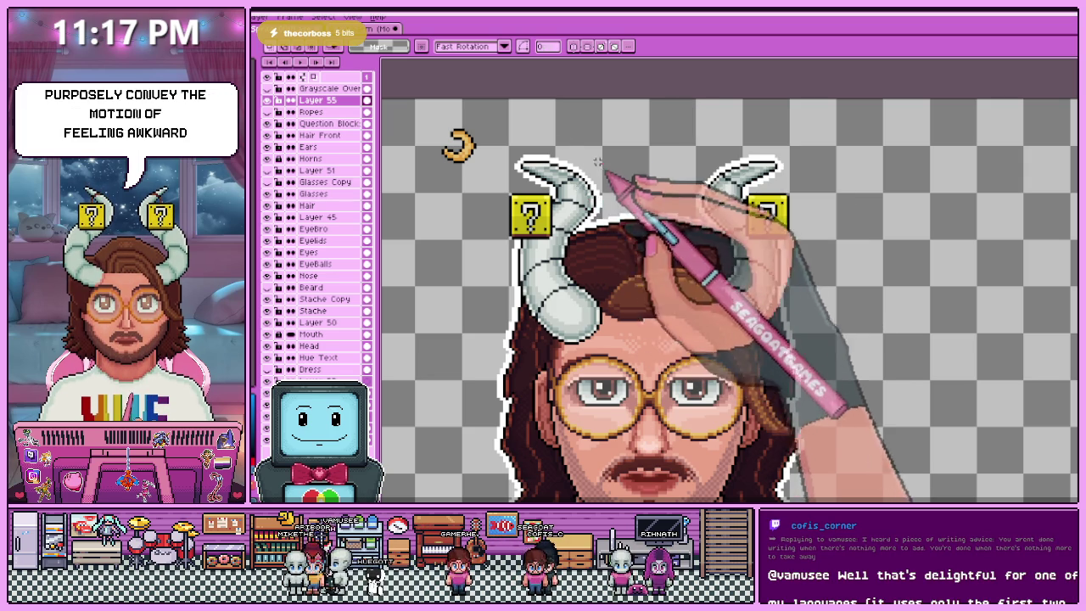
- Place the crescent moon on the left question block, slightly resized, then hide the Question Block layer
scroll(440, 130, up, 1)
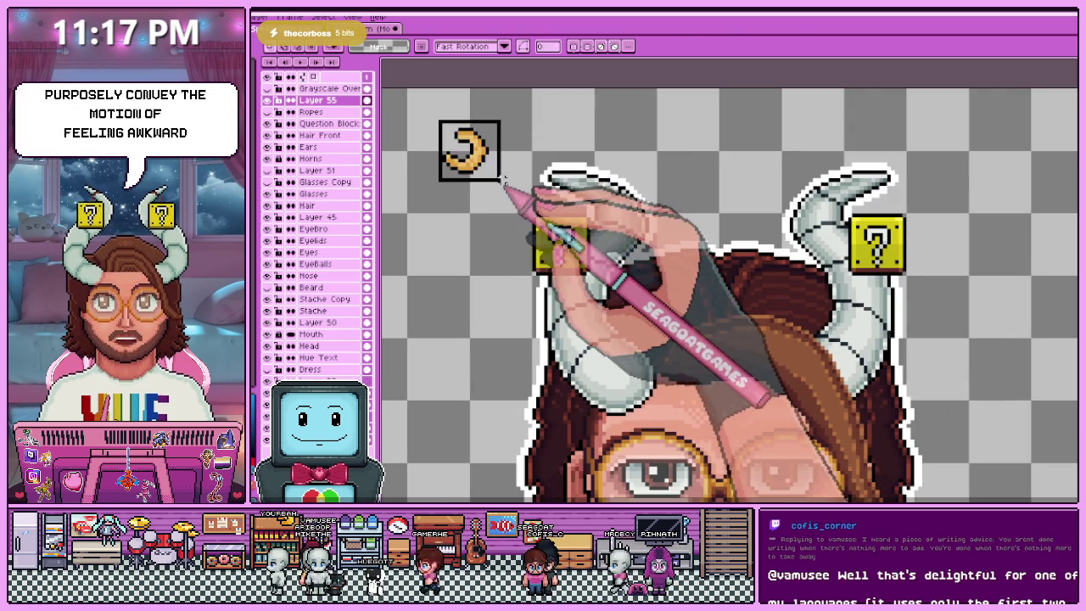
drag(440, 130, 605, 254)
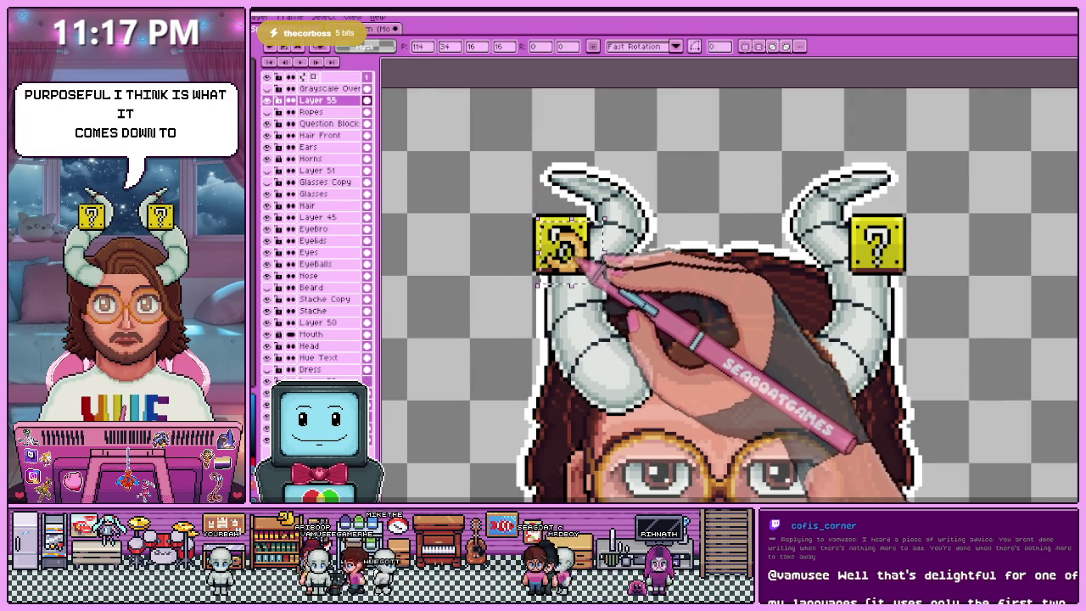
scroll(600, 258, up, 1)
mouse_move(562, 257)
mouse_down()
mouse_move(543, 237)
mouse_move(608, 290)
mouse_up()
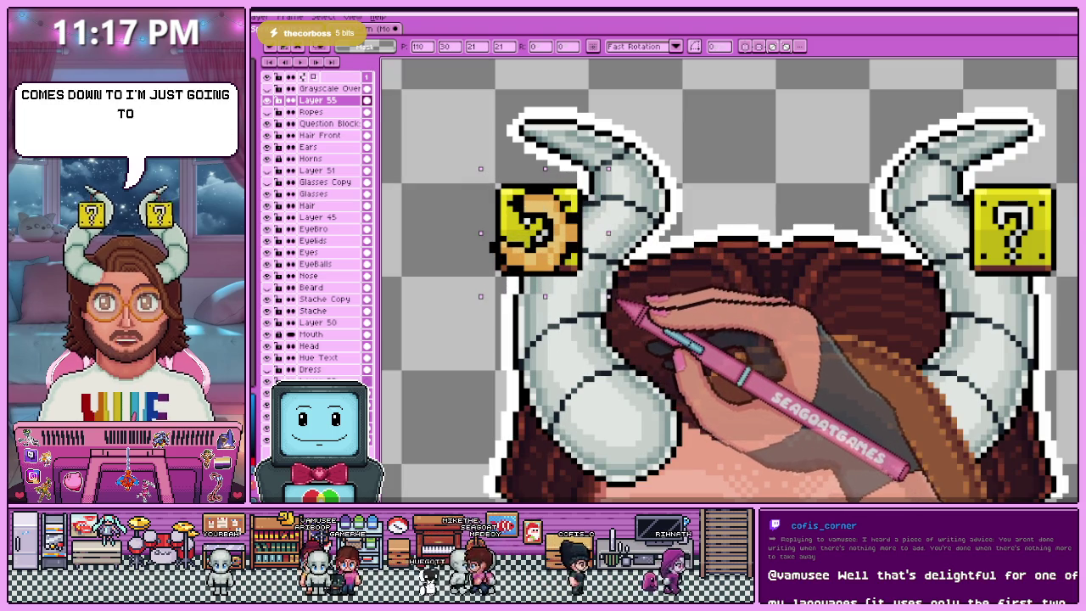
drag(608, 168, 603, 162)
drag(589, 255, 595, 255)
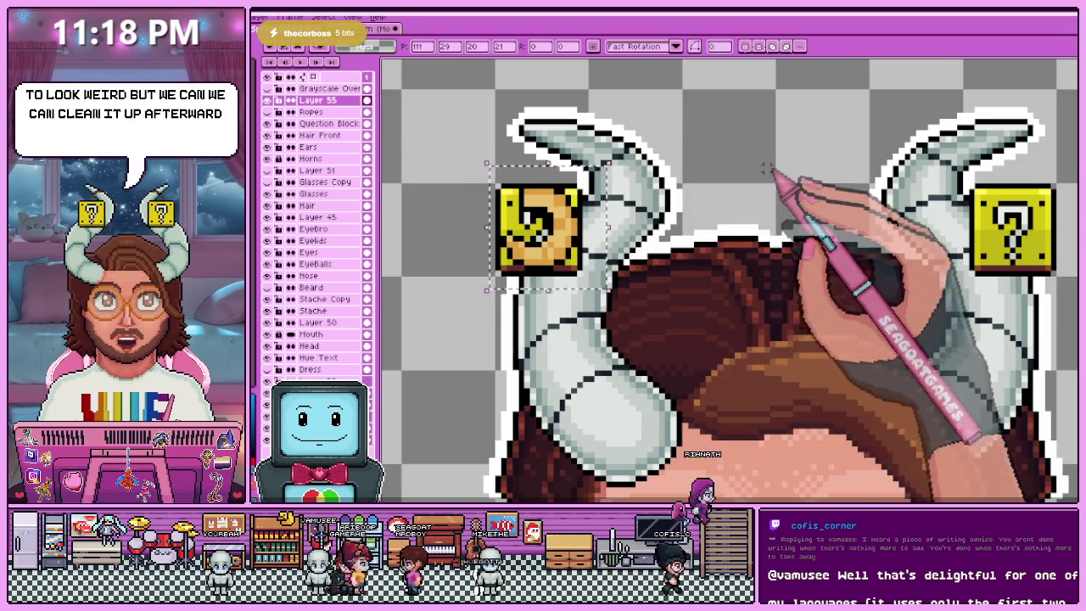
key(ctrl+d)
scroll(637, 180, down, 2)
click(267, 123)
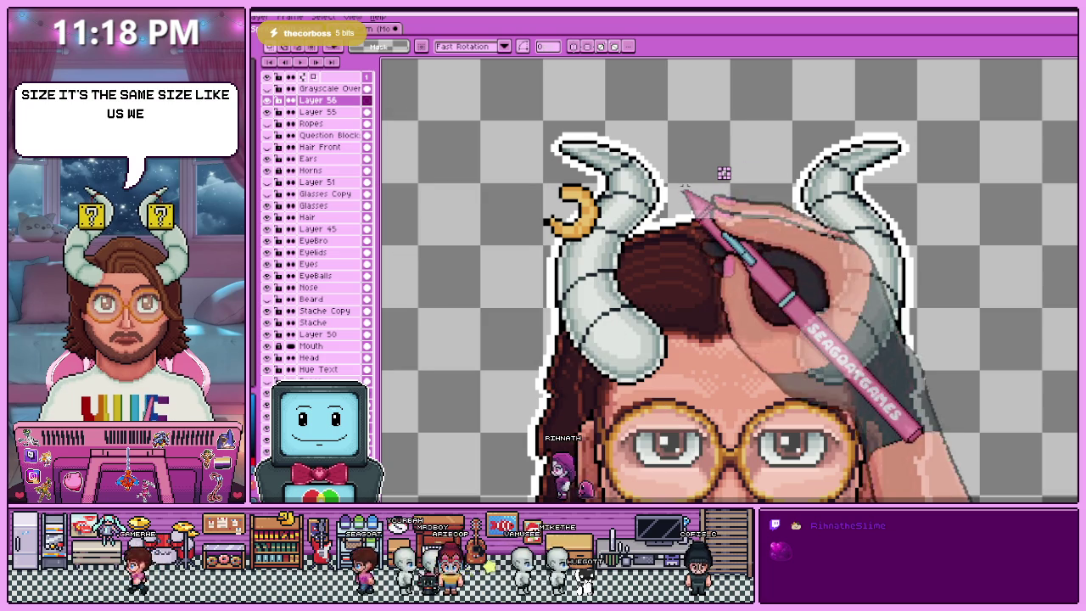
- Add two dark pixels along the crescent moon's edge with the pencil
scroll(526, 225, up, 1)
scroll(527, 225, up, 2)
scroll(522, 219, up, 1)
key(b)
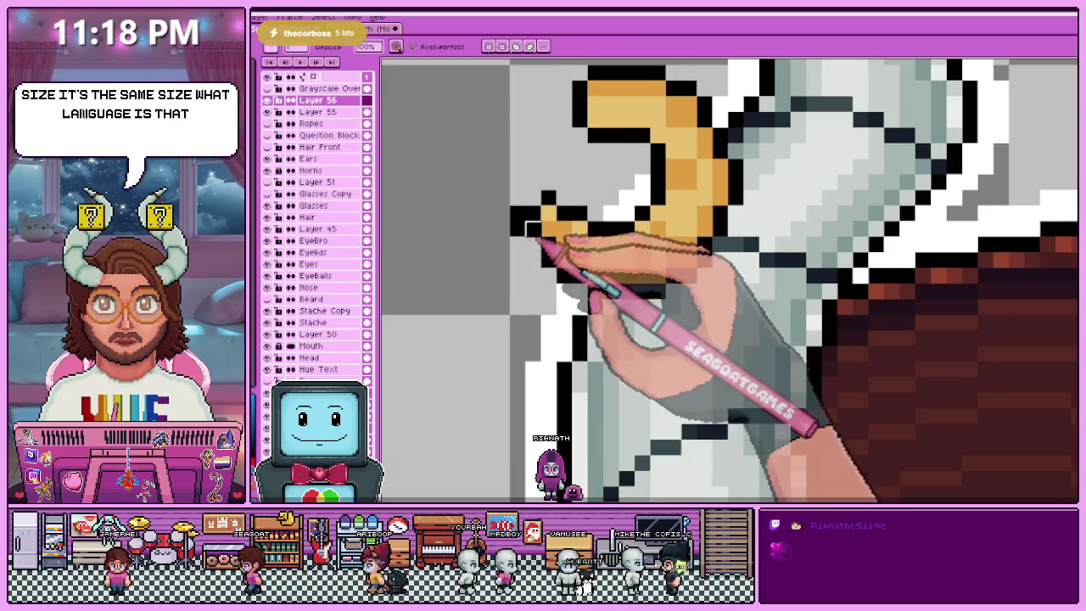
scroll(509, 259, down, 3)
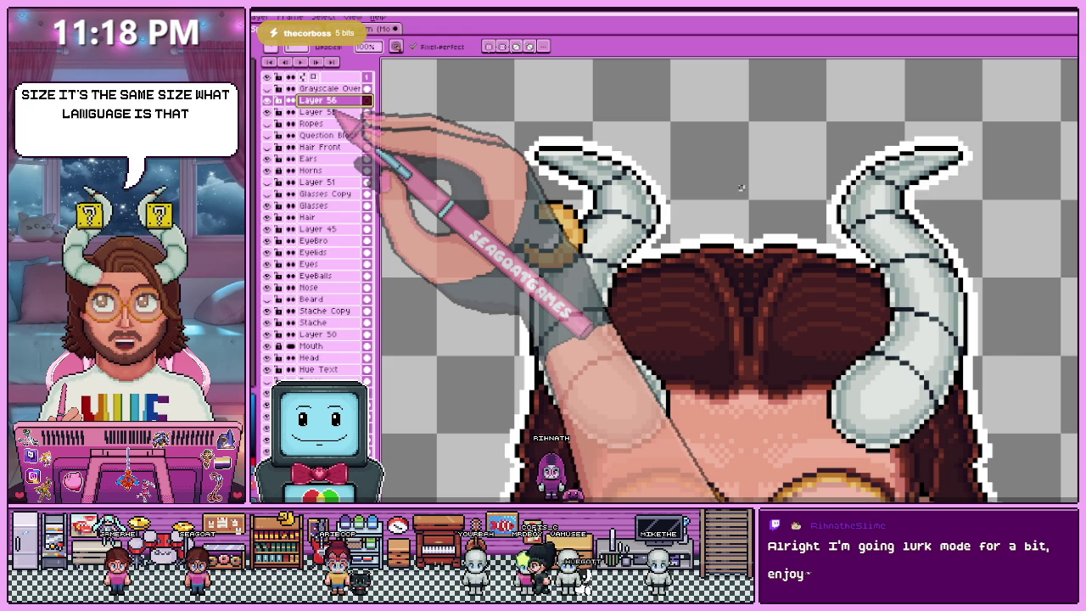
key(m)
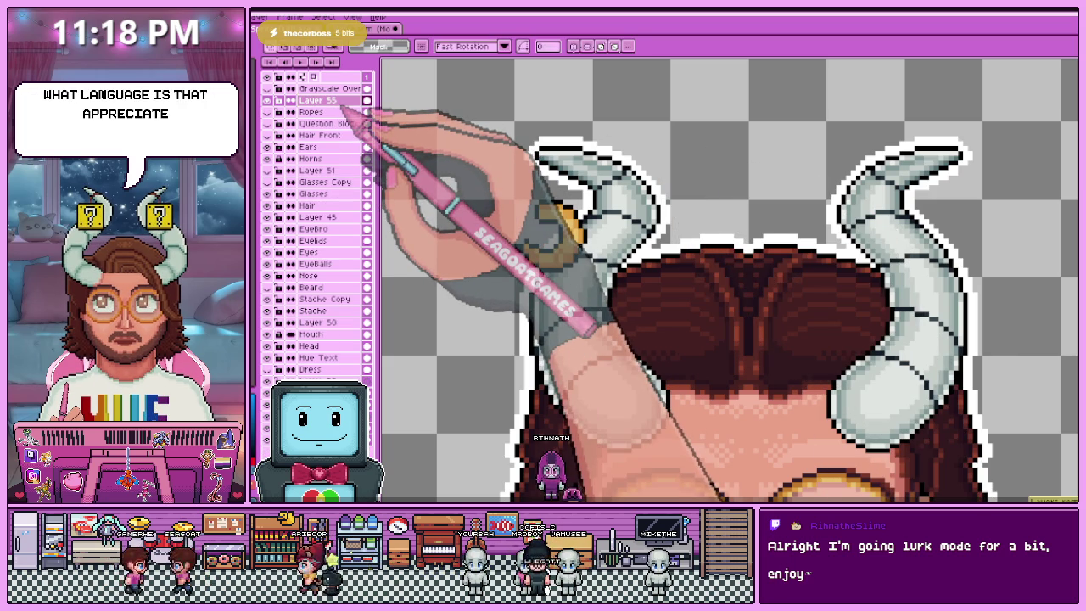
key(b)
scroll(552, 221, up, 3)
scroll(552, 221, down, 1)
scroll(476, 246, up, 2)
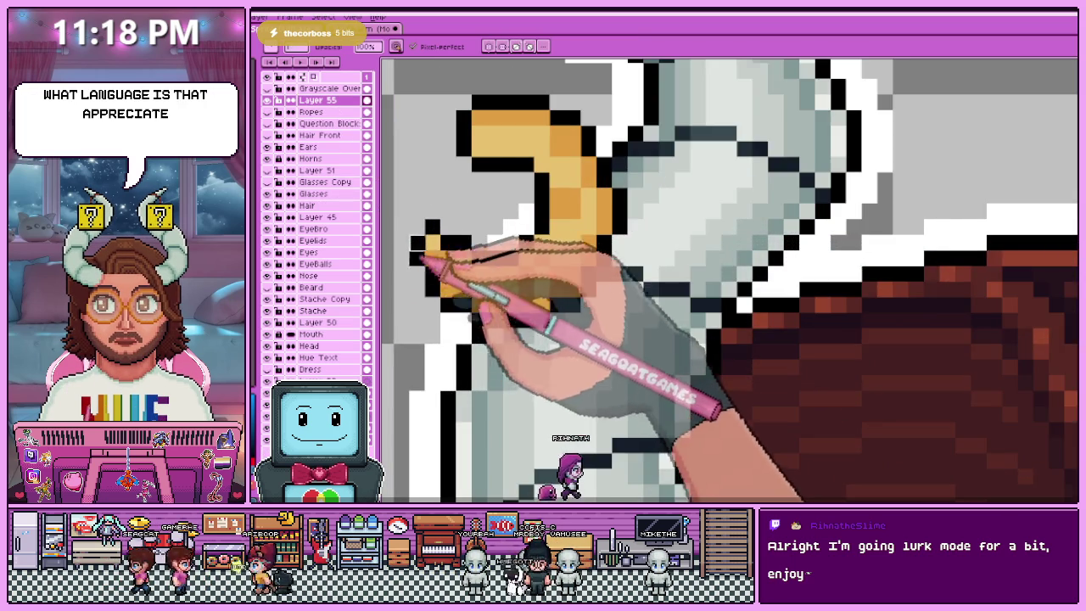
scroll(416, 259, down, 3)
scroll(456, 267, up, 2)
scroll(461, 254, up, 1)
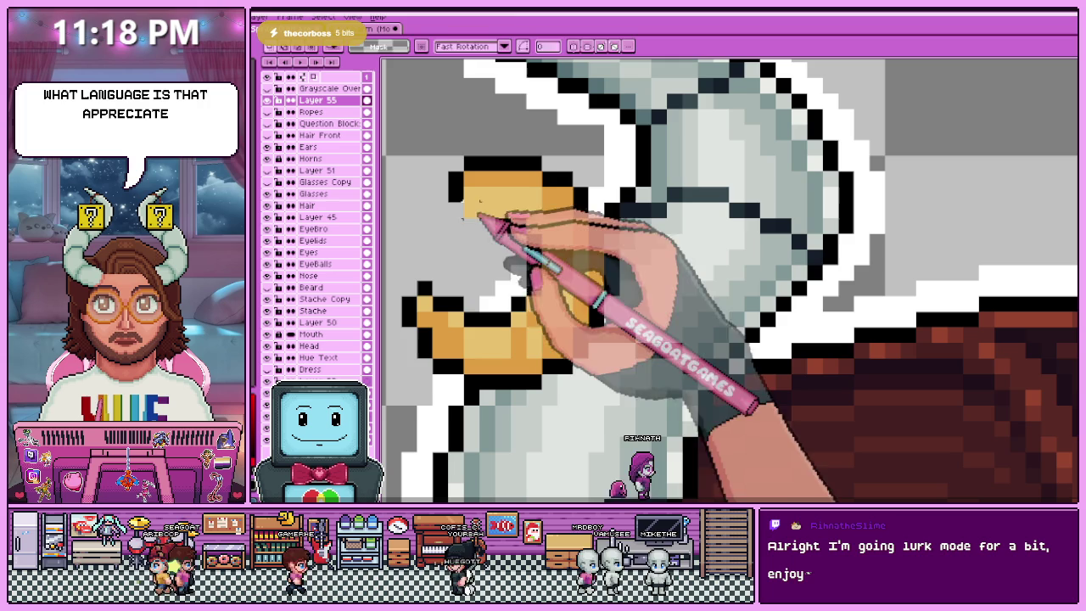
click(485, 211)
click(476, 214)
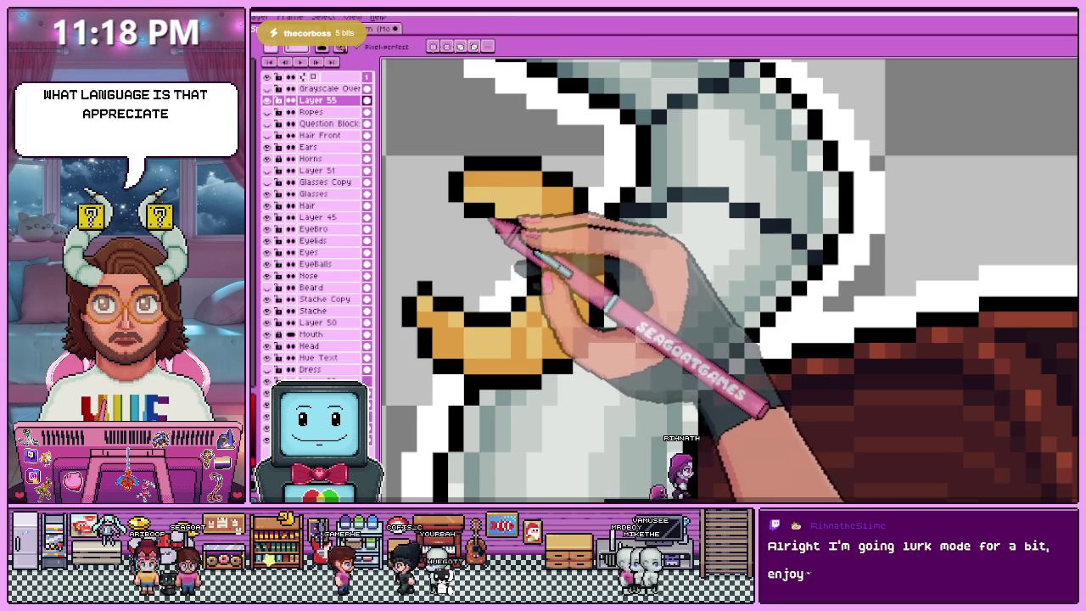
- Sample the light orange and repaint the moon's darker shading with it
scroll(509, 218, down, 2)
scroll(595, 218, up, 2)
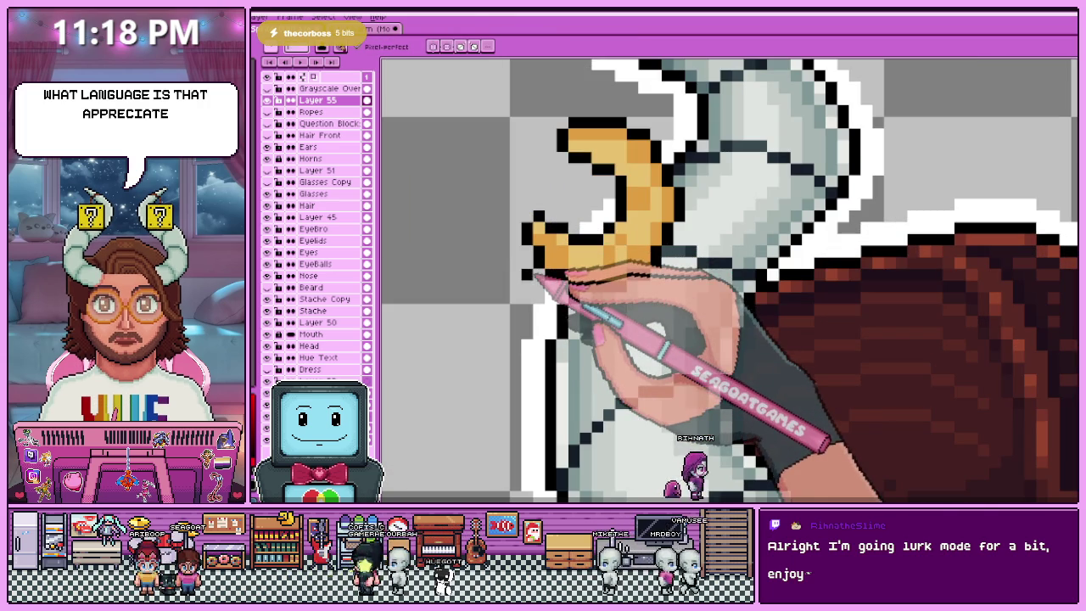
scroll(535, 284, up, 2)
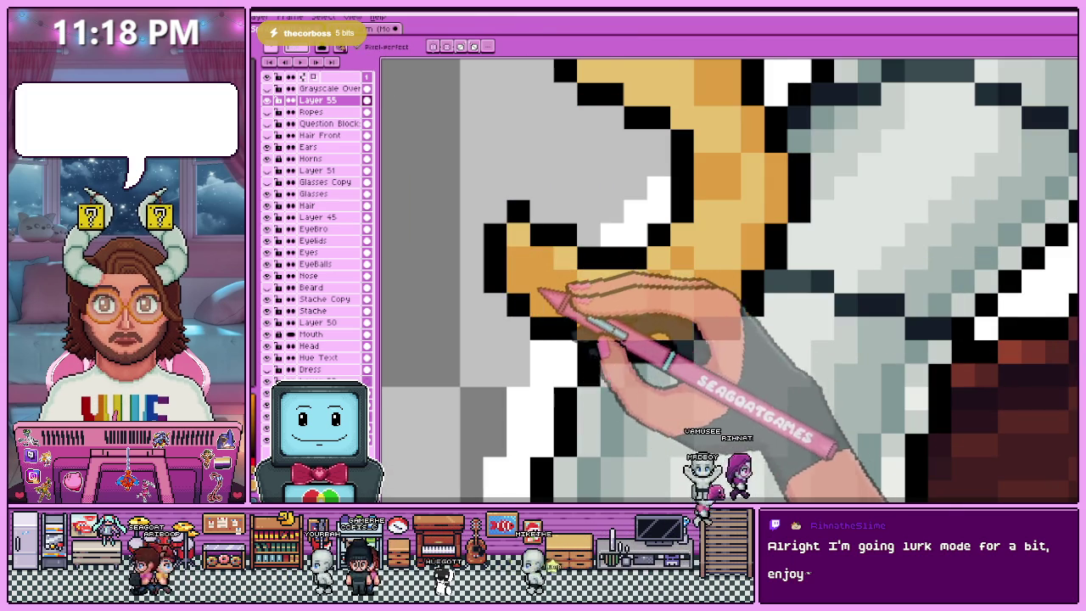
scroll(539, 293, down, 2)
scroll(539, 292, down, 1)
scroll(560, 297, up, 2)
scroll(585, 301, up, 1)
key(alt)
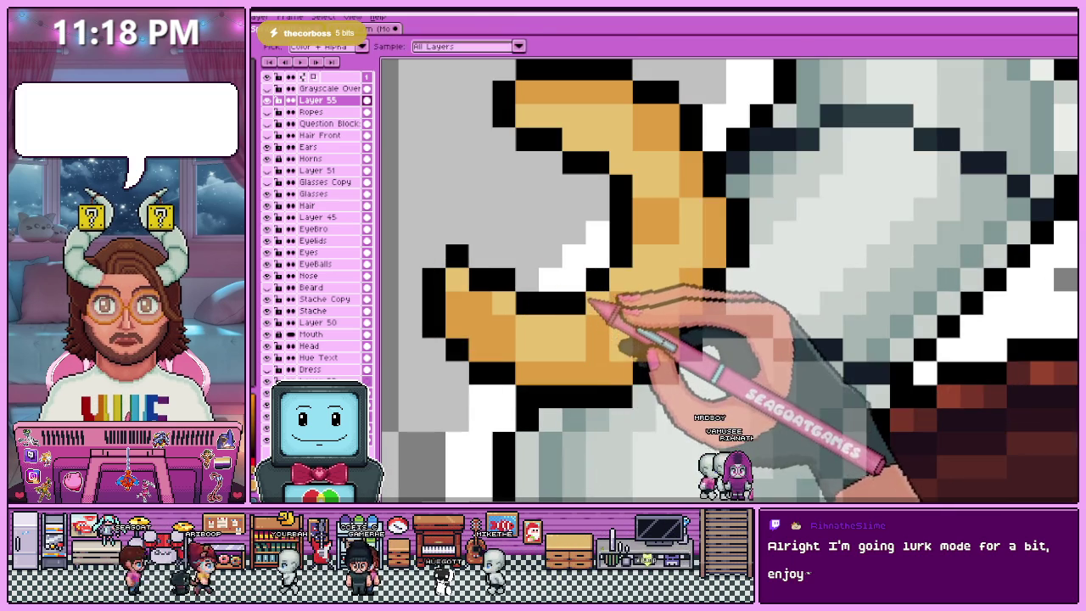
scroll(579, 317, down, 1)
scroll(577, 212, down, 1)
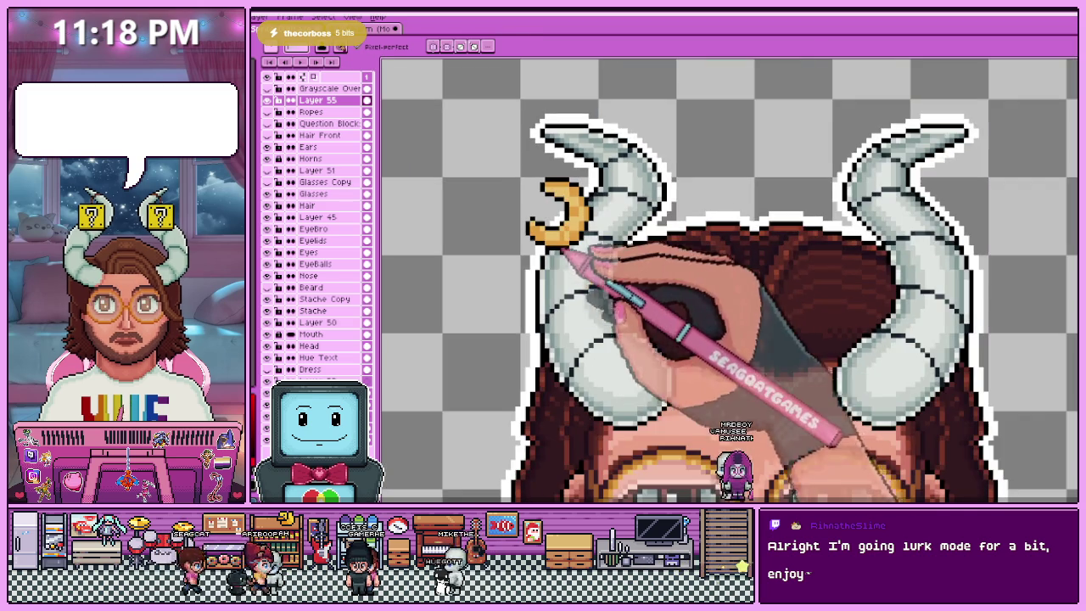
scroll(561, 212, up, 1)
scroll(560, 213, up, 1)
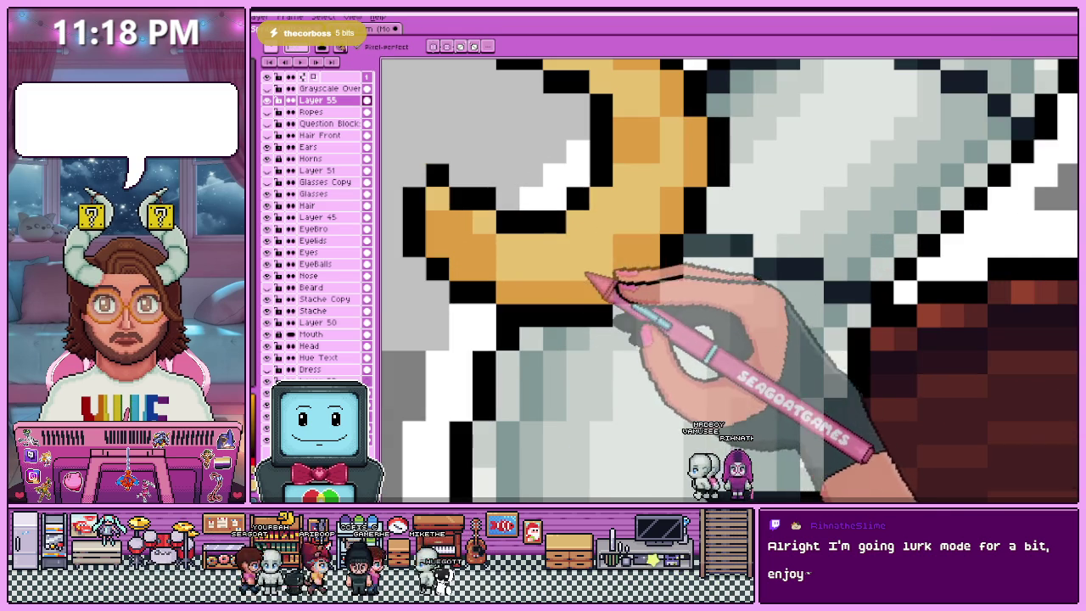
mouse_move(489, 251)
mouse_down()
mouse_move(443, 233)
mouse_move(578, 273)
mouse_up()
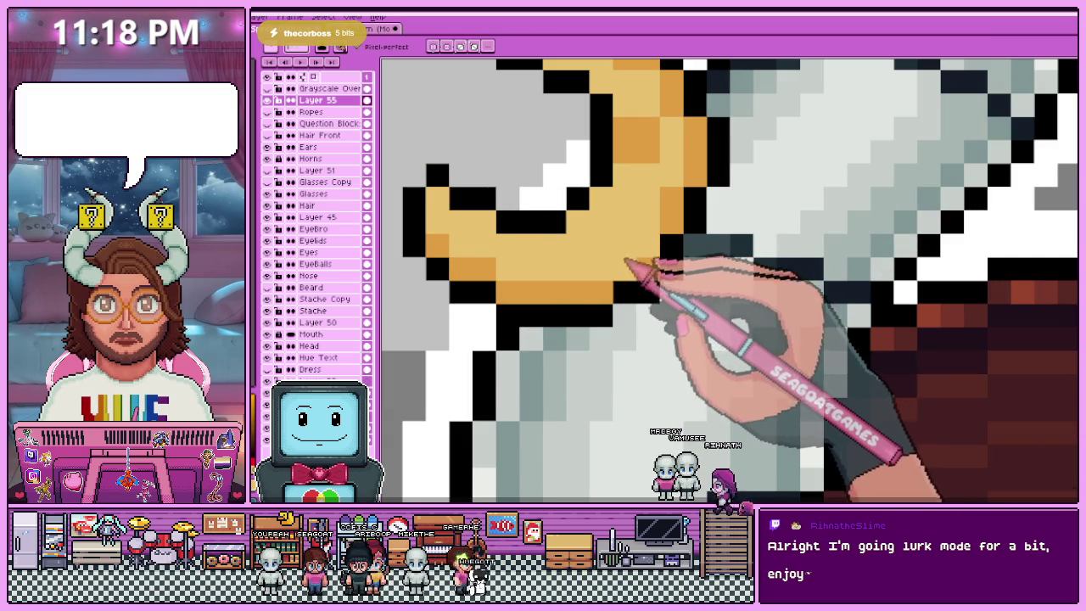
scroll(645, 297, down, 1)
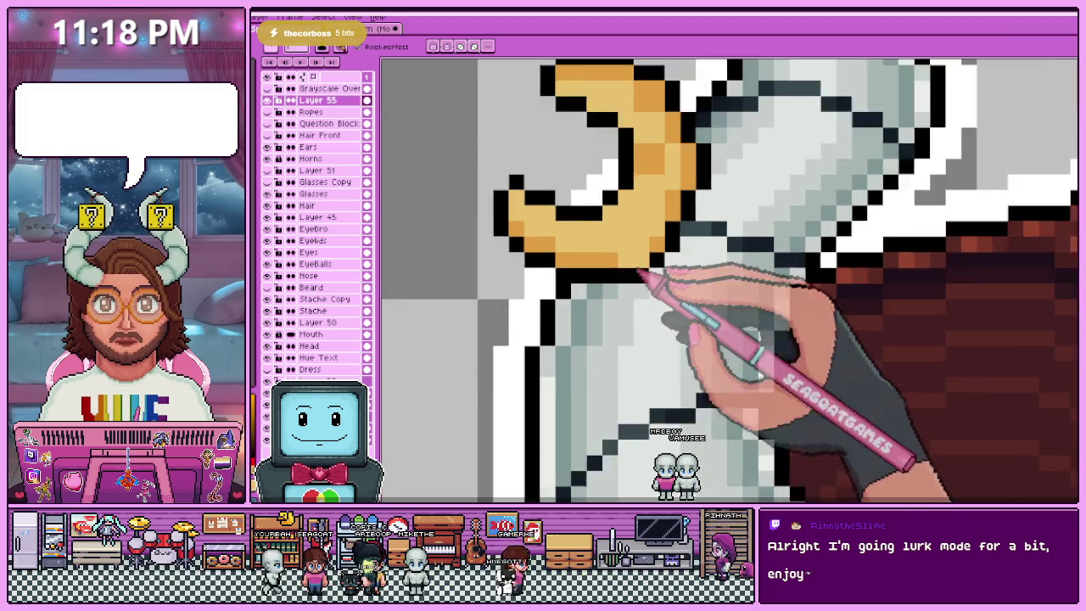
scroll(653, 280, up, 1)
scroll(647, 275, down, 2)
scroll(658, 248, up, 1)
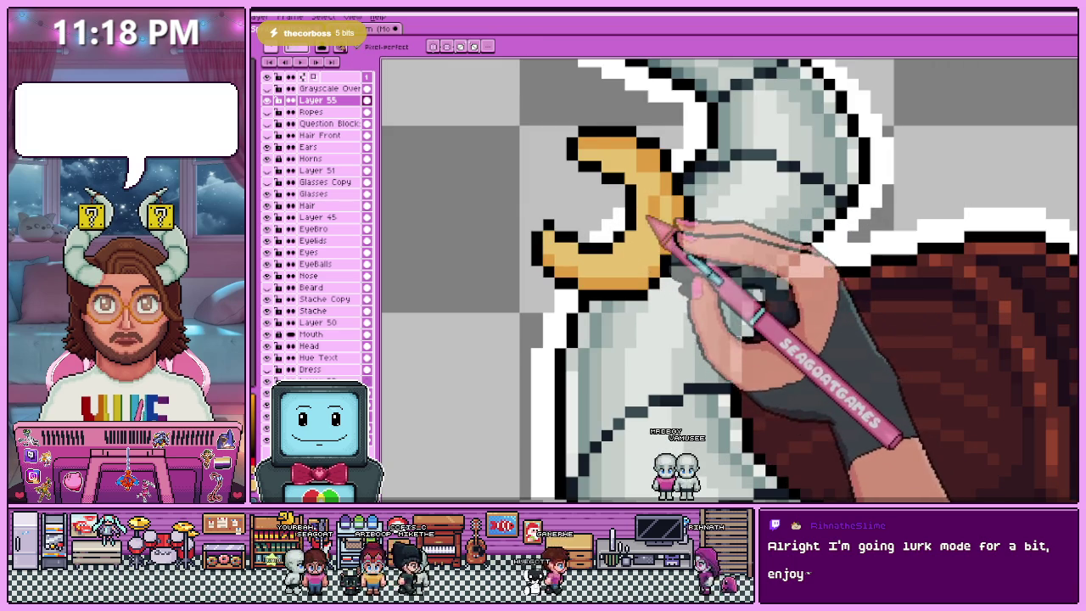
scroll(645, 216, down, 2)
scroll(636, 214, up, 3)
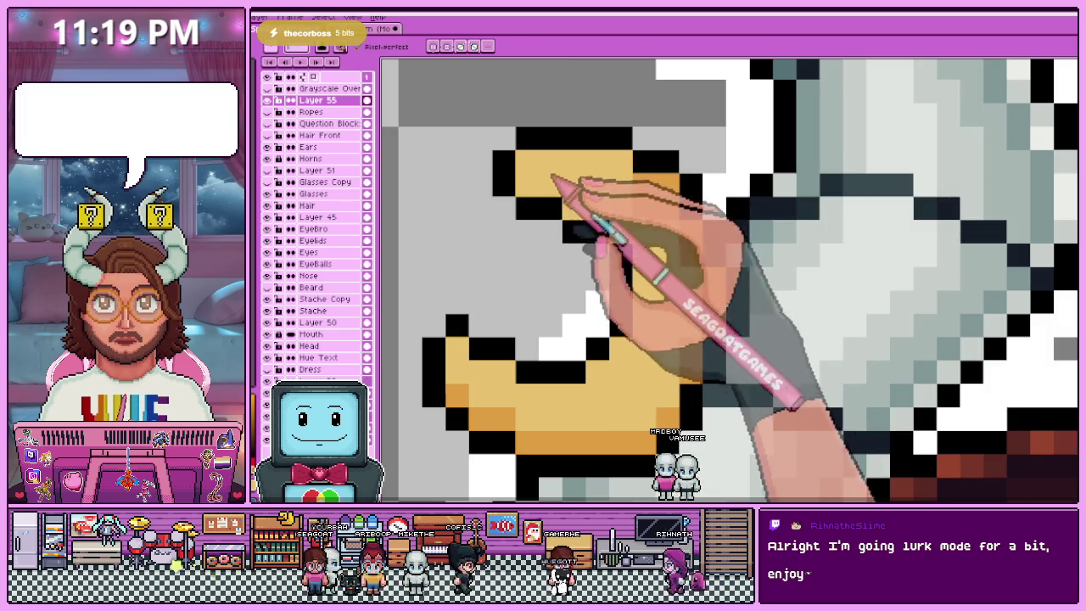
- Fix the moon's top outline, adding black pixels and erasing stray ones
click(667, 184)
right_click(668, 162)
click(621, 162)
right_click(621, 139)
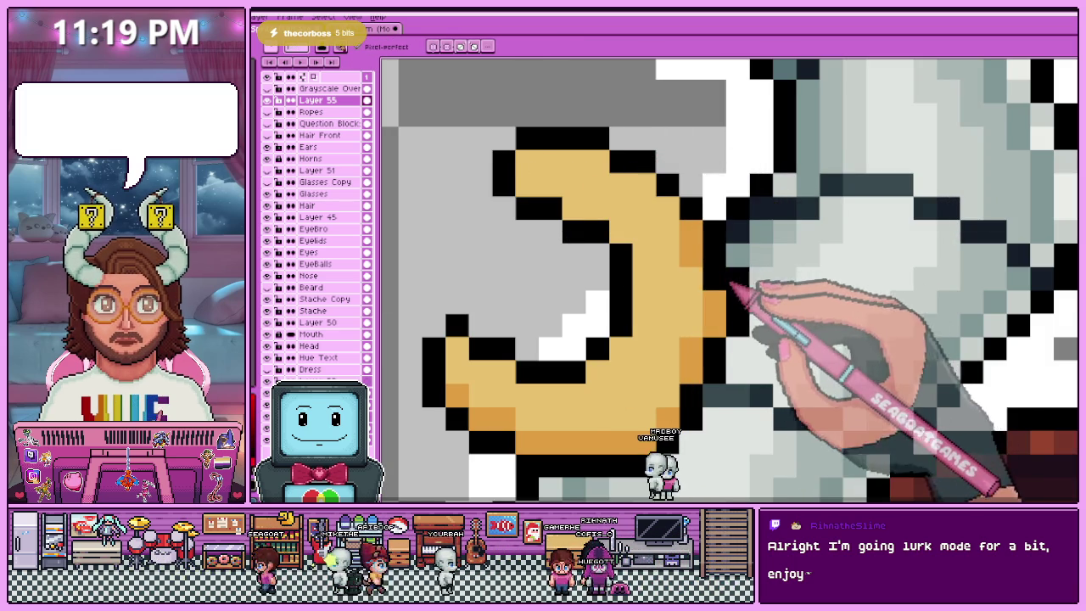
scroll(727, 218, down, 2)
scroll(717, 307, up, 1)
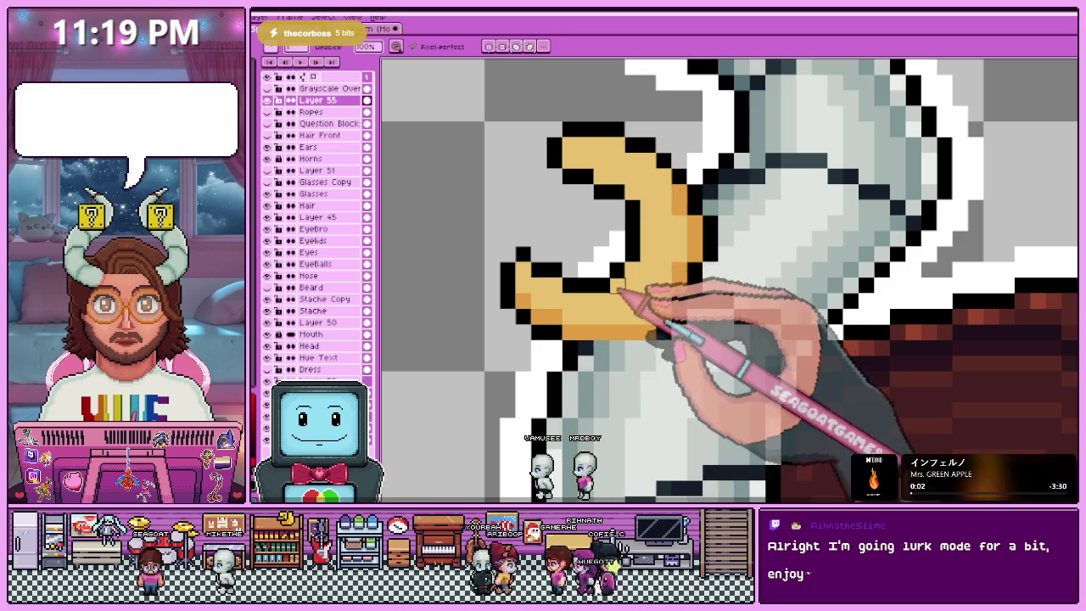
scroll(569, 327, up, 2)
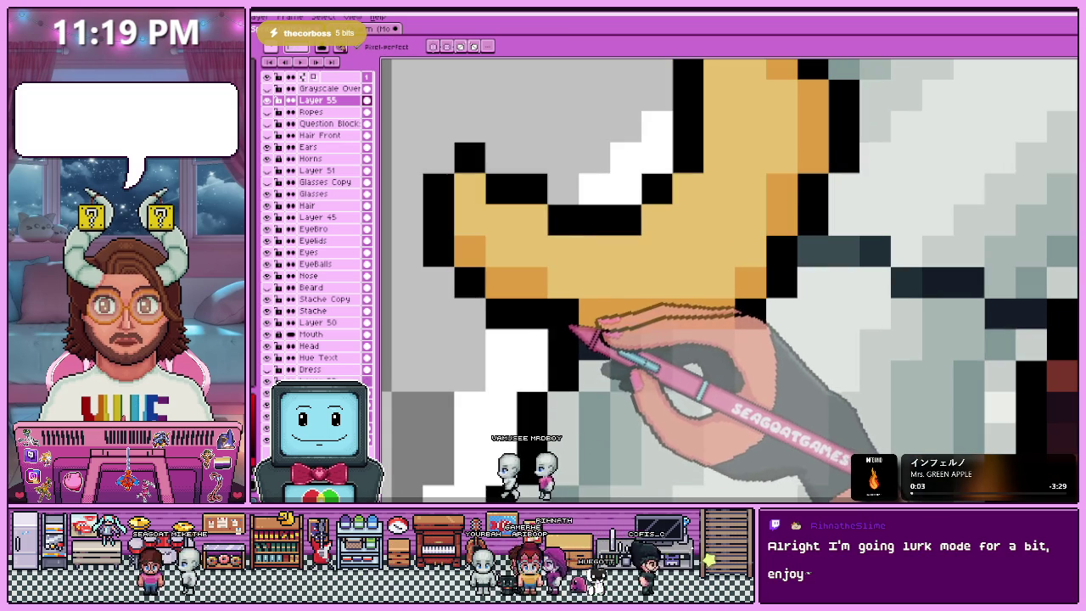
- Draw a black outline row along the bottom of the moon and zoom out
drag(563, 345, 689, 344)
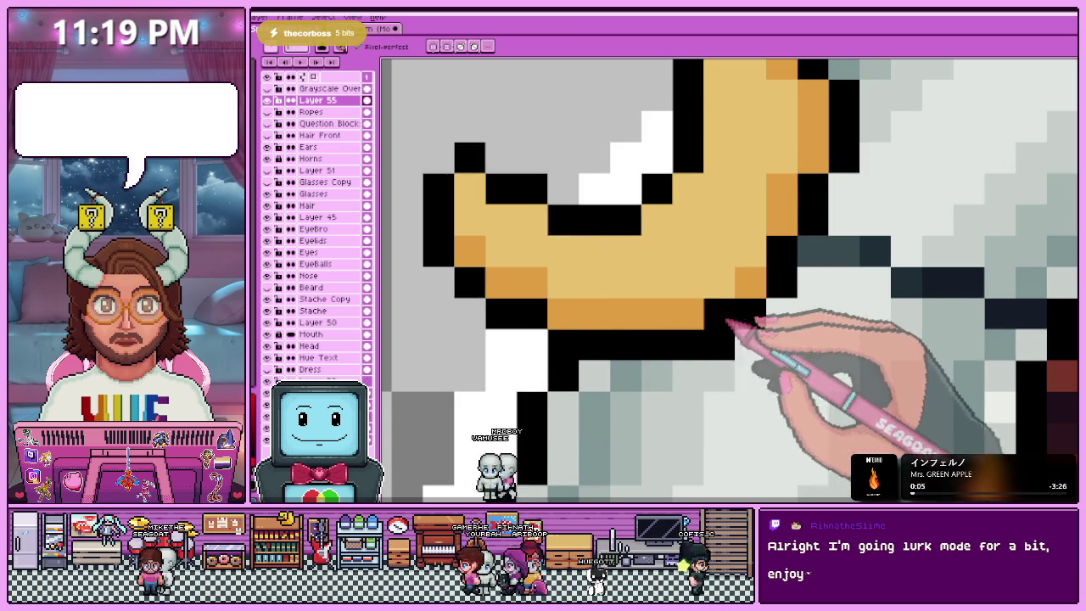
scroll(730, 328, down, 3)
scroll(686, 347, up, 1)
scroll(720, 329, up, 2)
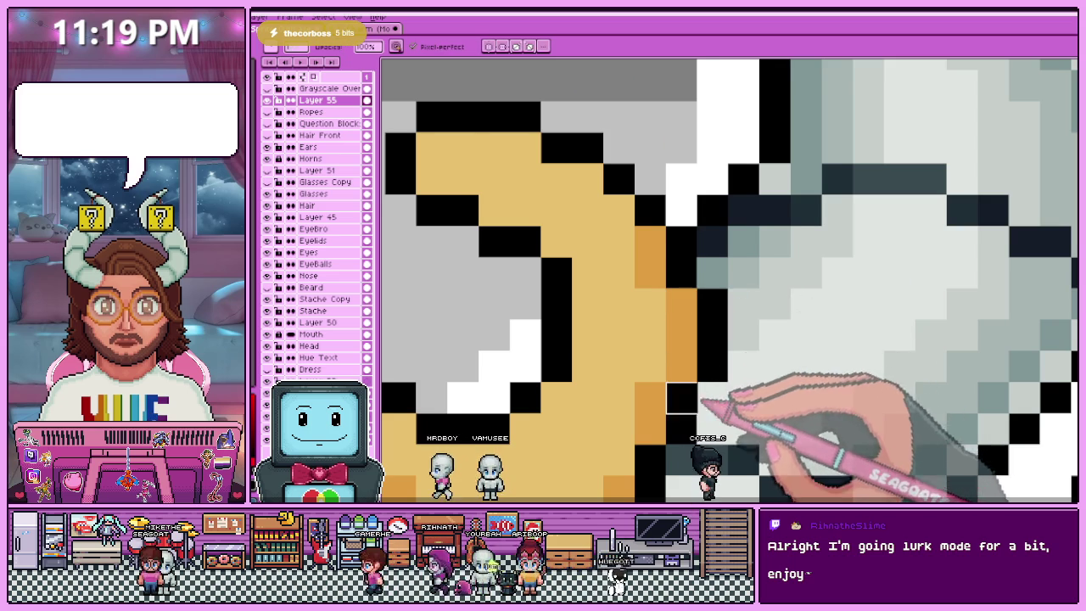
scroll(709, 403, down, 2)
scroll(665, 391, up, 1)
scroll(689, 392, down, 2)
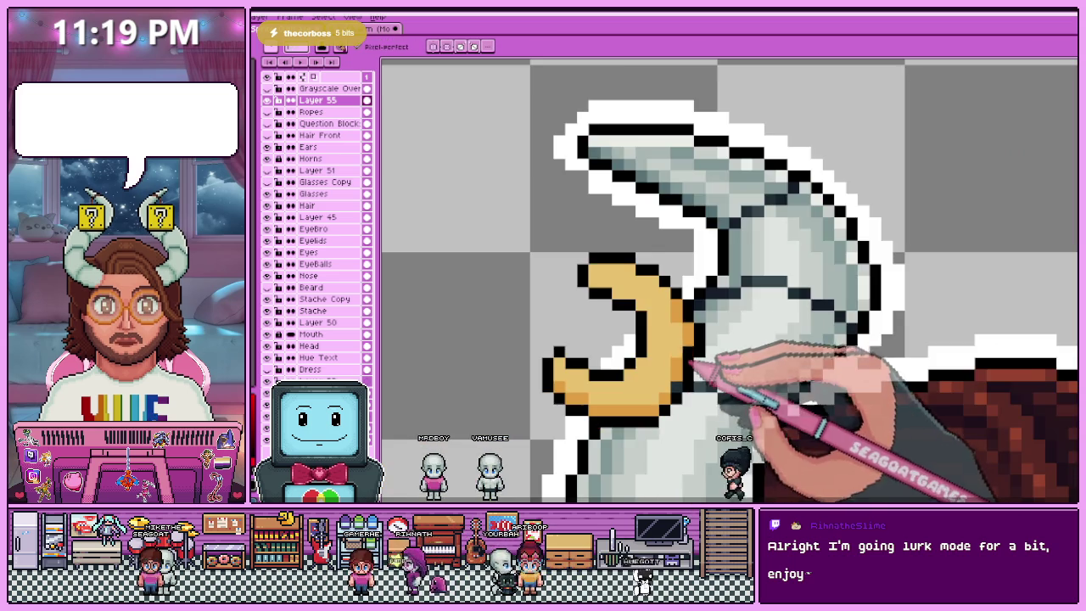
scroll(690, 414, up, 2)
key(b)
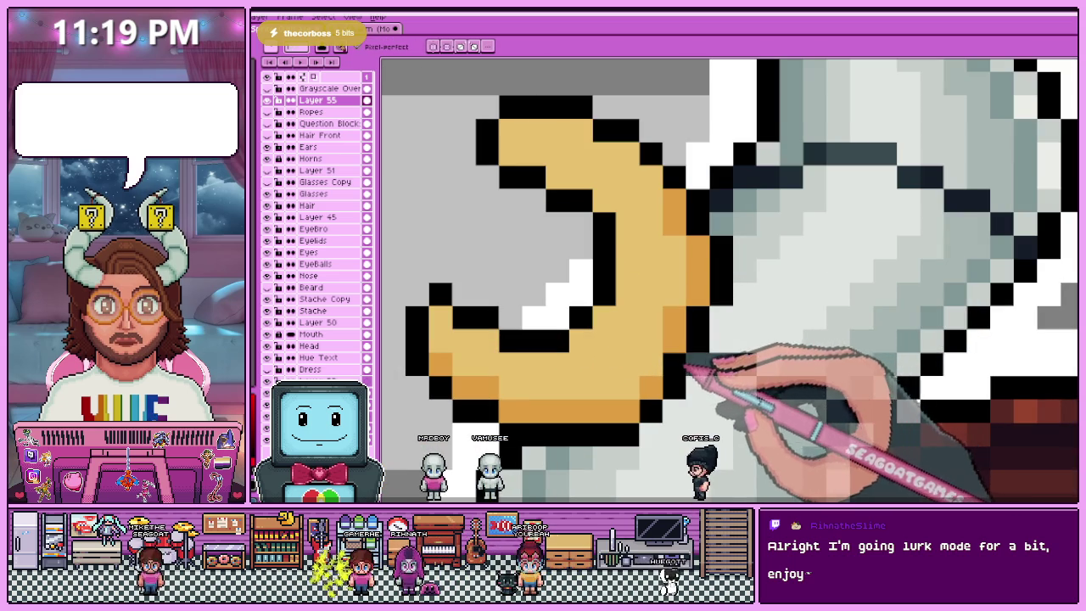
scroll(686, 367, down, 3)
scroll(653, 314, down, 2)
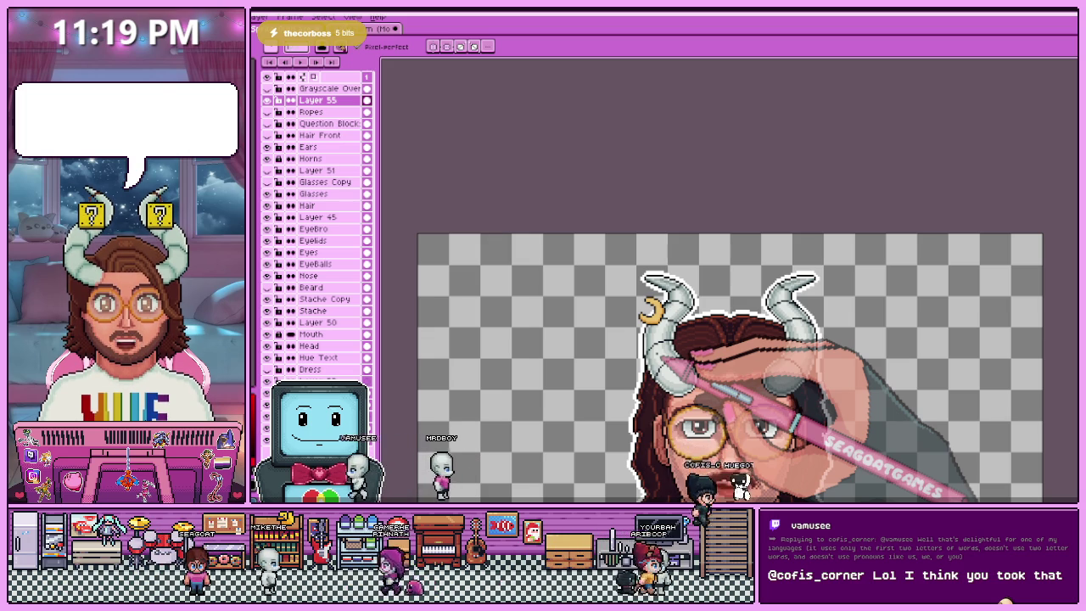
scroll(668, 320, up, 1)
scroll(668, 320, up, 1)
scroll(667, 320, up, 1)
scroll(639, 225, up, 2)
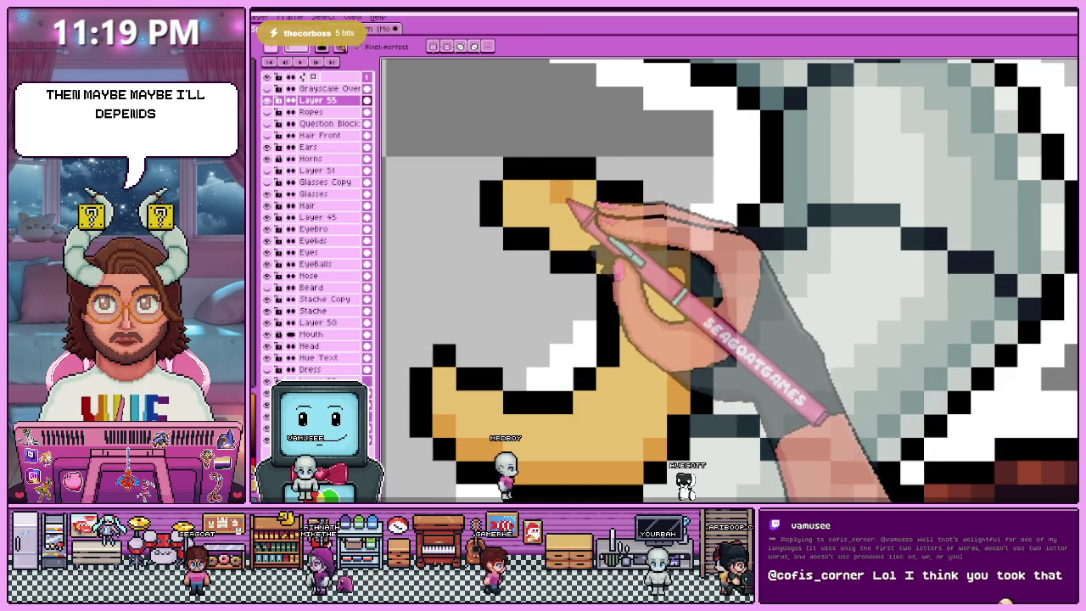
scroll(538, 238, down, 3)
scroll(521, 329, up, 1)
scroll(521, 330, up, 2)
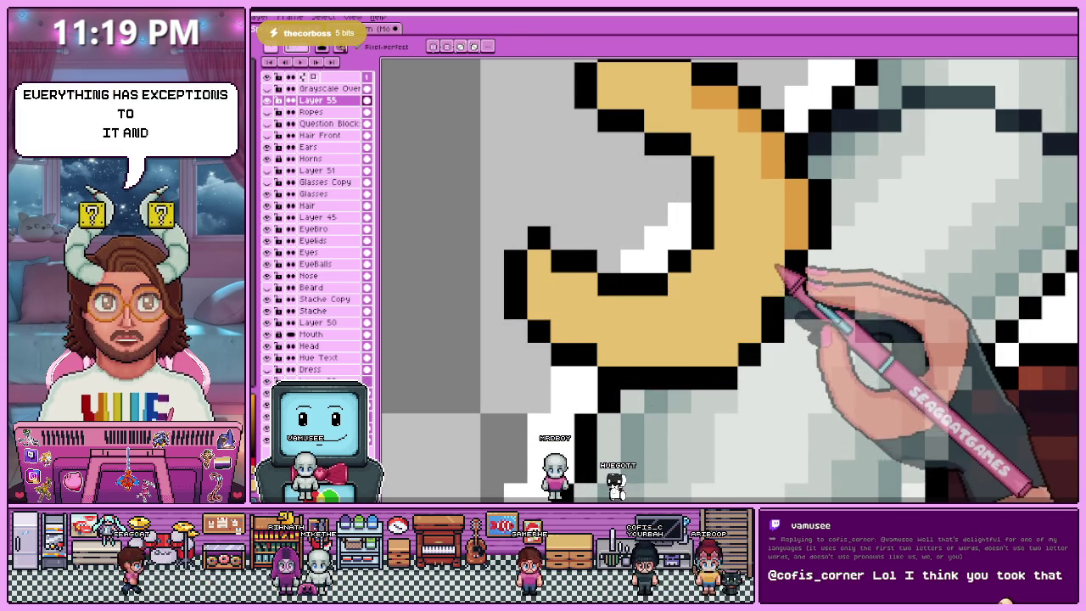
scroll(770, 293, down, 2)
scroll(704, 254, up, 1)
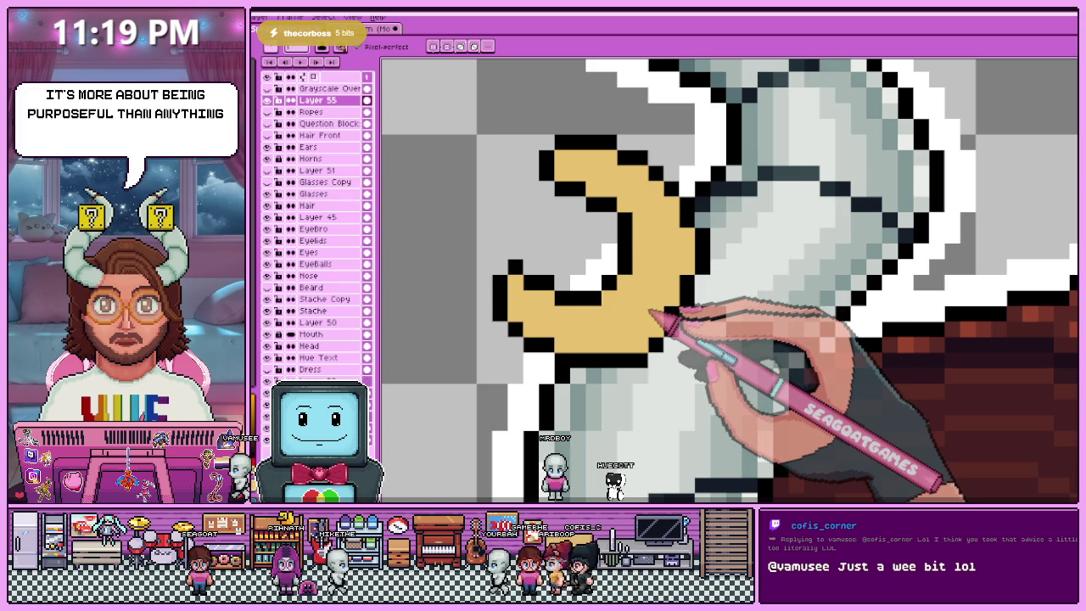
scroll(645, 301, down, 2)
scroll(534, 286, up, 3)
scroll(515, 254, up, 1)
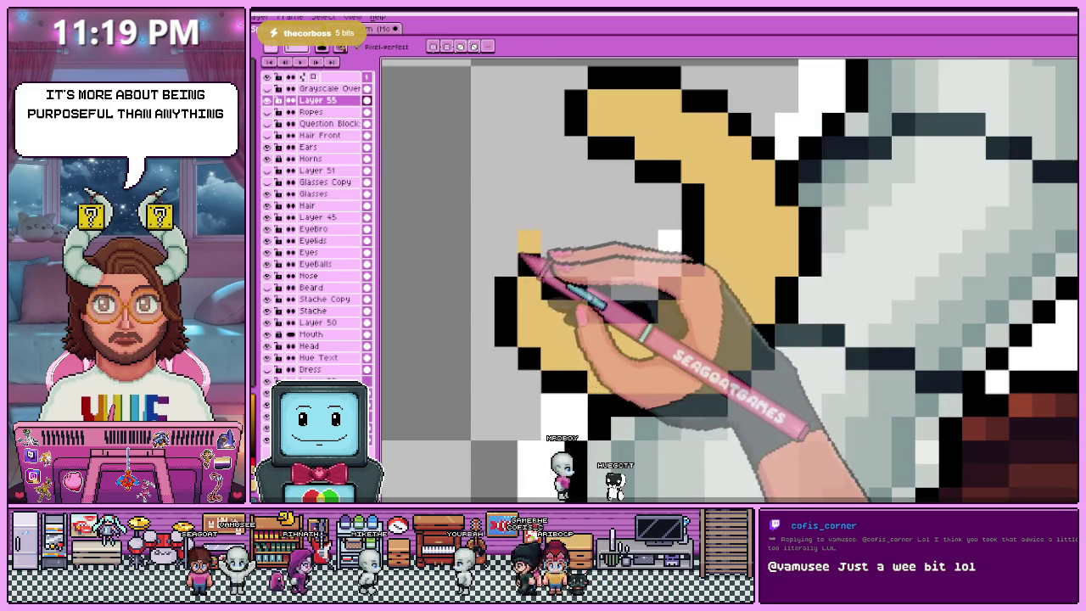
scroll(515, 259, down, 2)
scroll(568, 247, up, 1)
scroll(650, 291, up, 1)
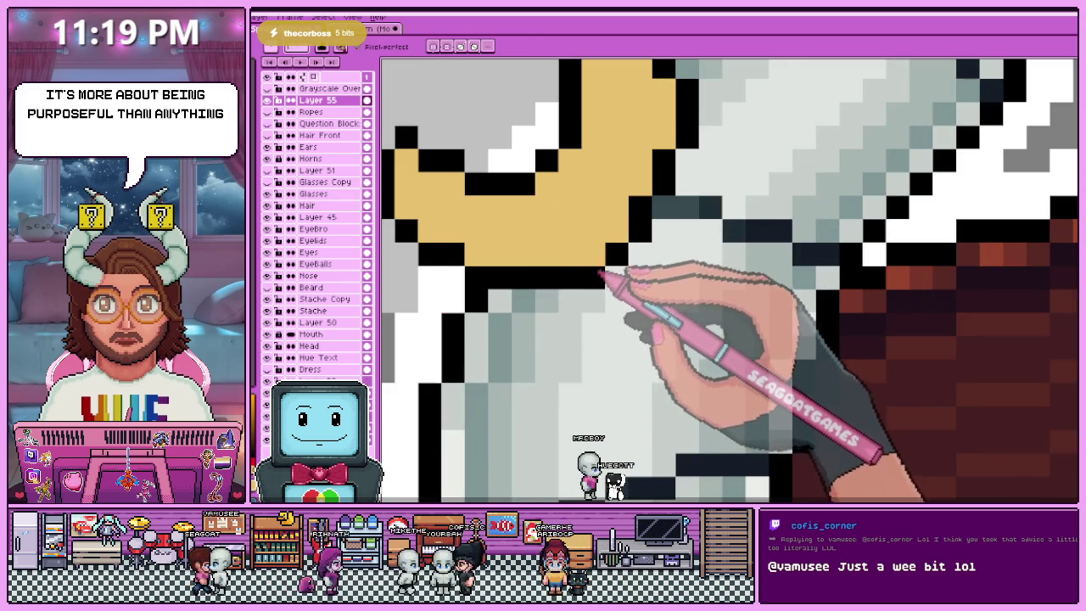
scroll(603, 273, down, 2)
scroll(552, 315, down, 1)
scroll(560, 233, up, 2)
scroll(582, 303, up, 1)
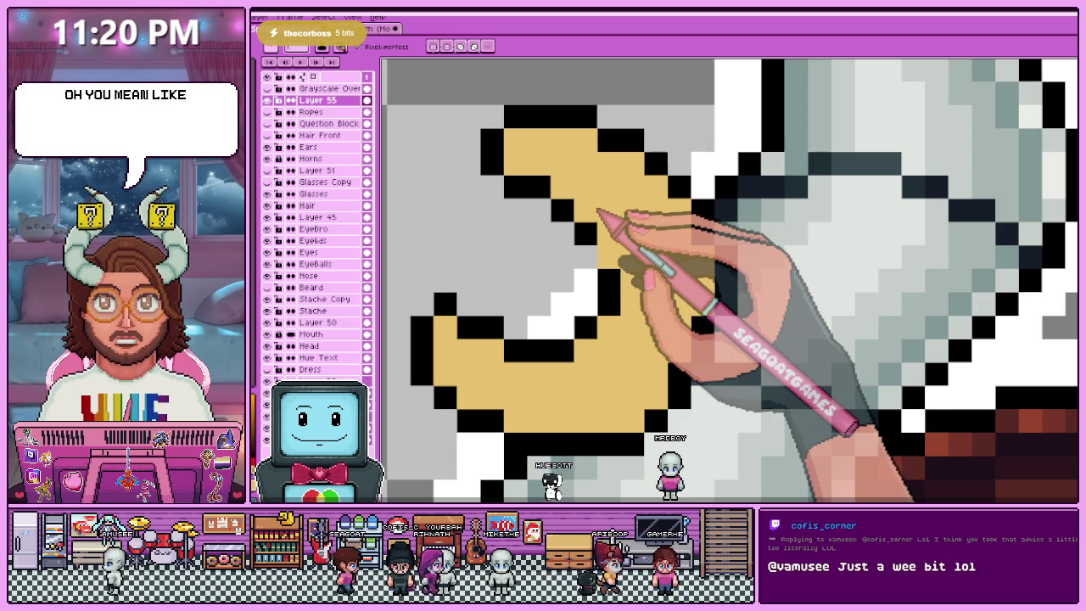
key(alt)
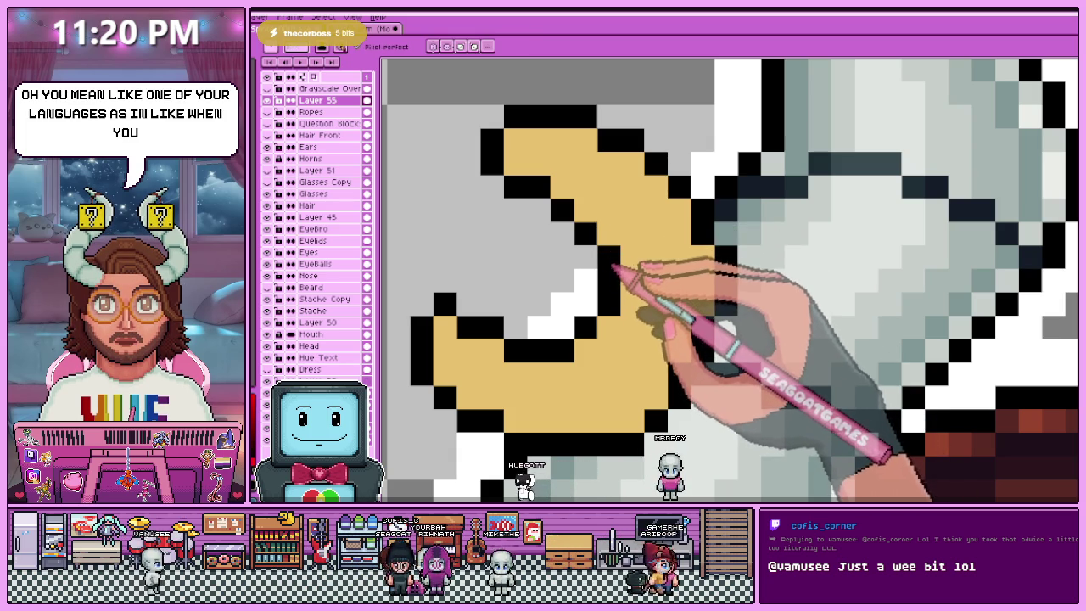
scroll(594, 246, down, 1)
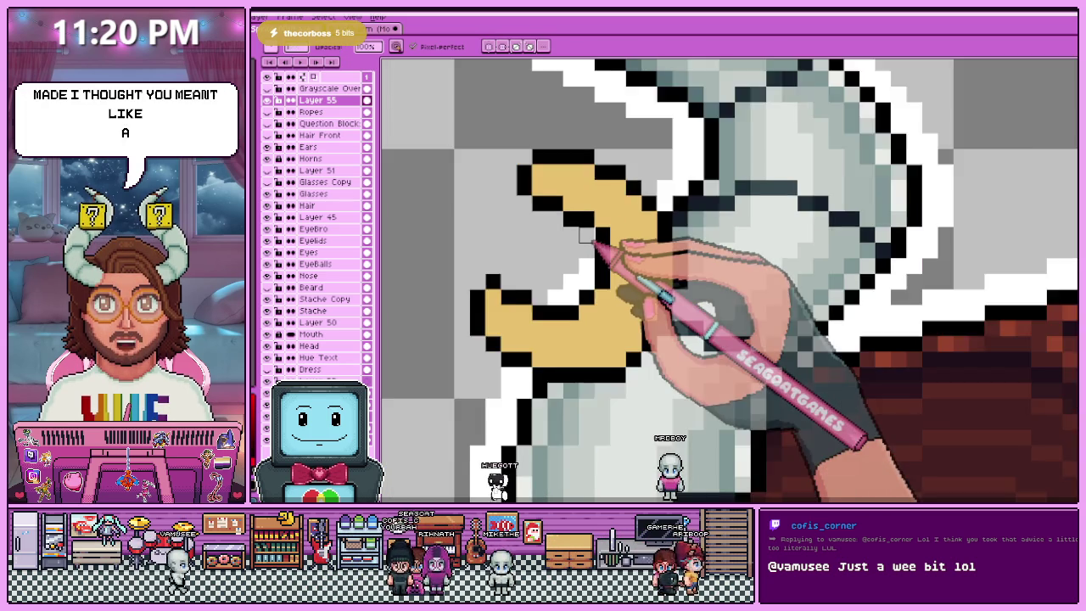
scroll(602, 244, down, 1)
scroll(611, 243, down, 1)
scroll(619, 242, down, 1)
scroll(647, 244, up, 1)
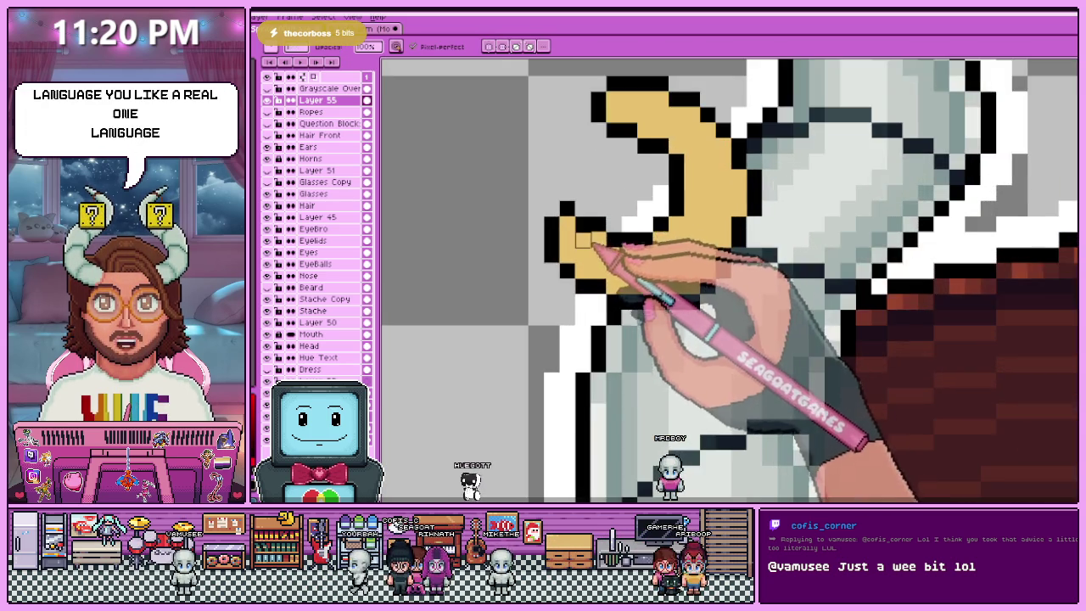
scroll(586, 243, up, 1)
scroll(618, 247, up, 1)
scroll(552, 271, down, 2)
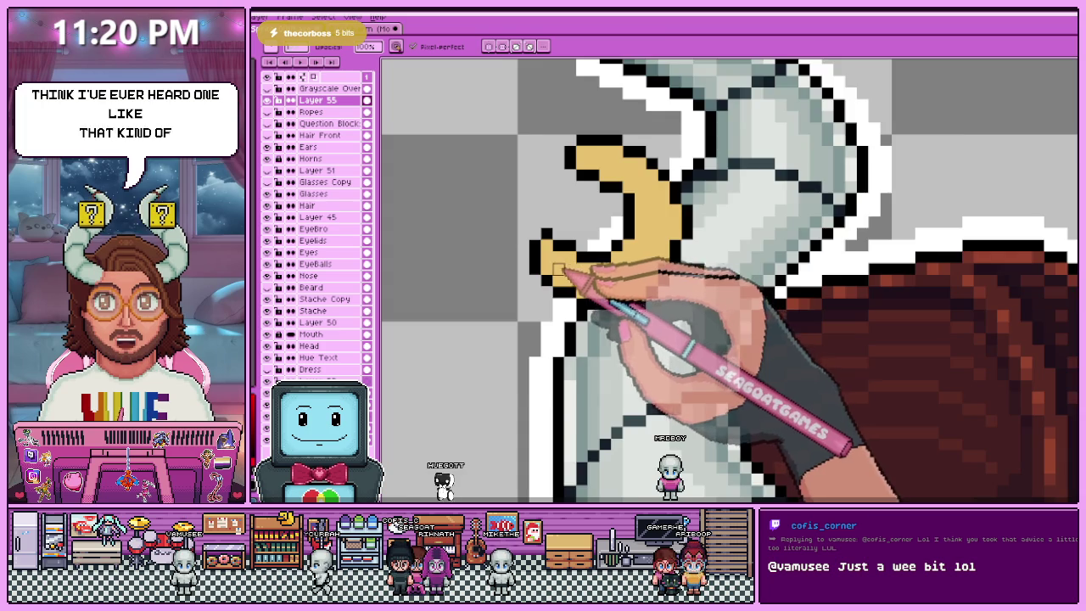
scroll(577, 263, up, 2)
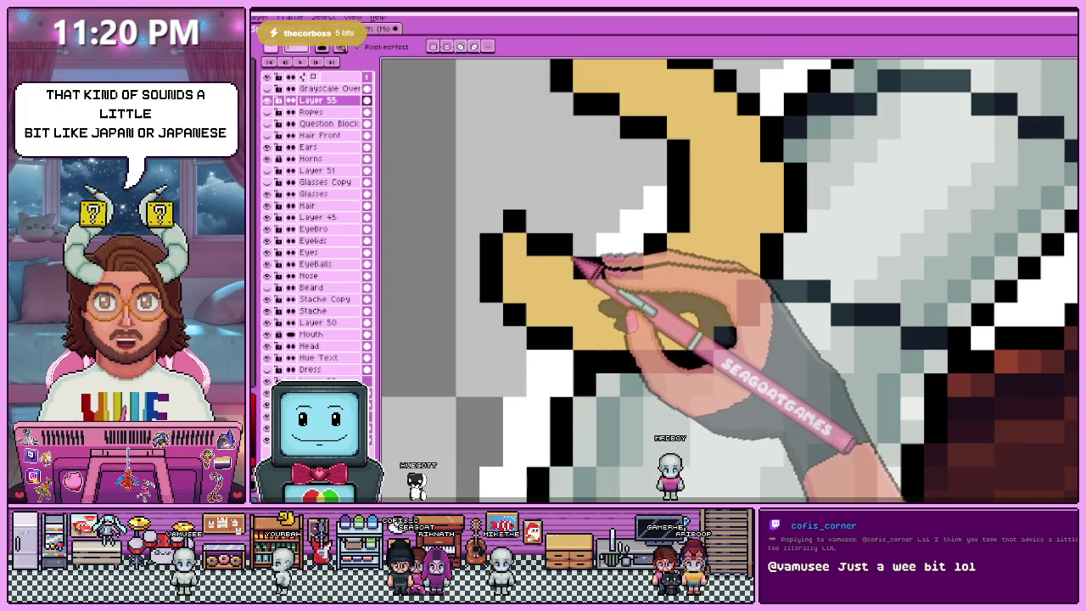
scroll(577, 321, down, 2)
scroll(560, 255, down, 1)
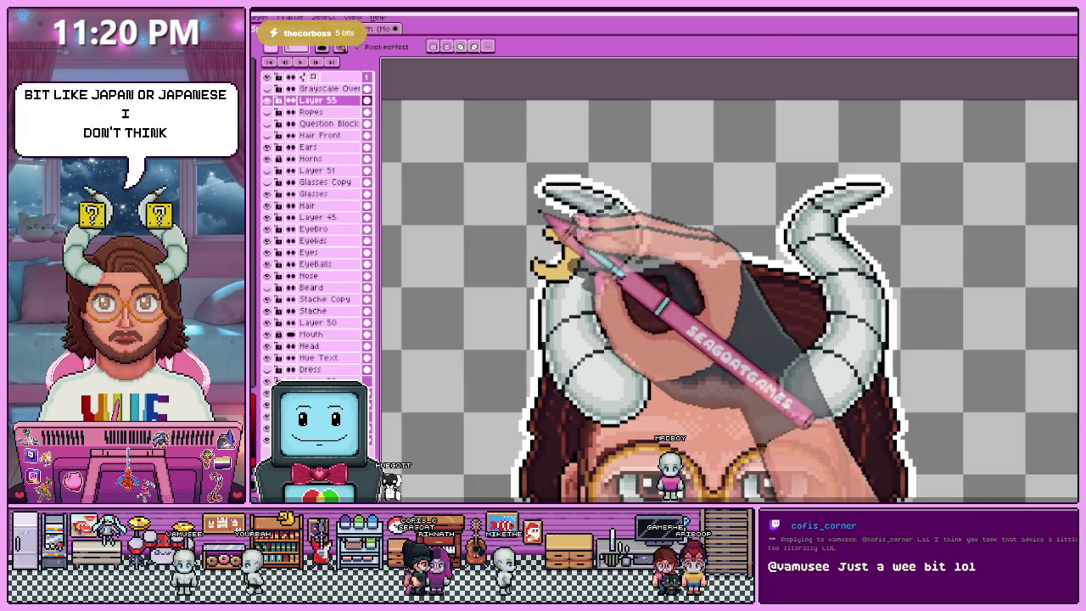
scroll(551, 220, up, 2)
key(m)
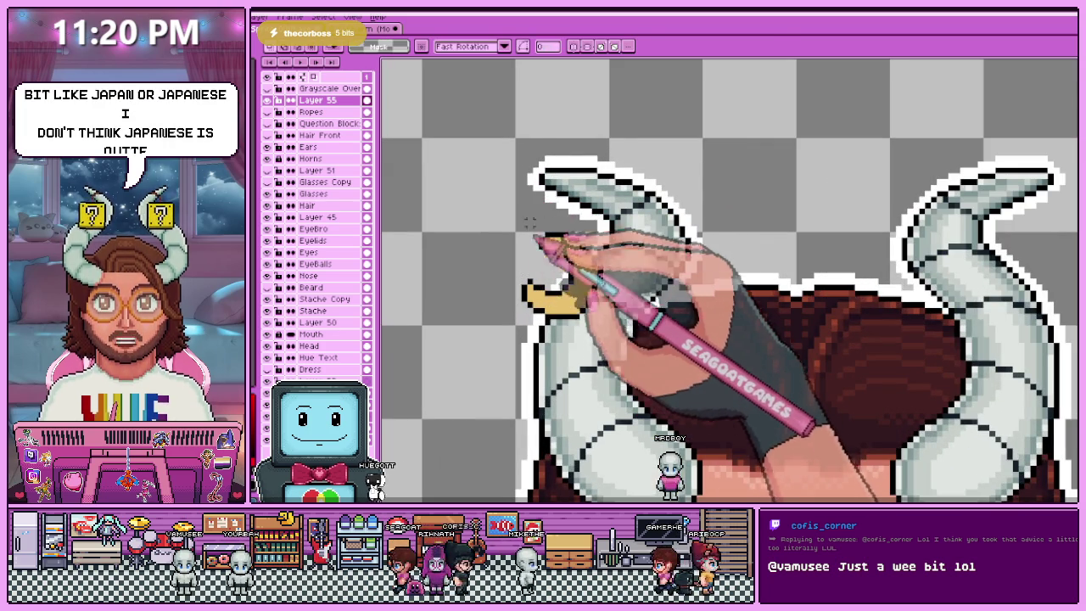
scroll(509, 238, up, 2)
drag(505, 179, 696, 397)
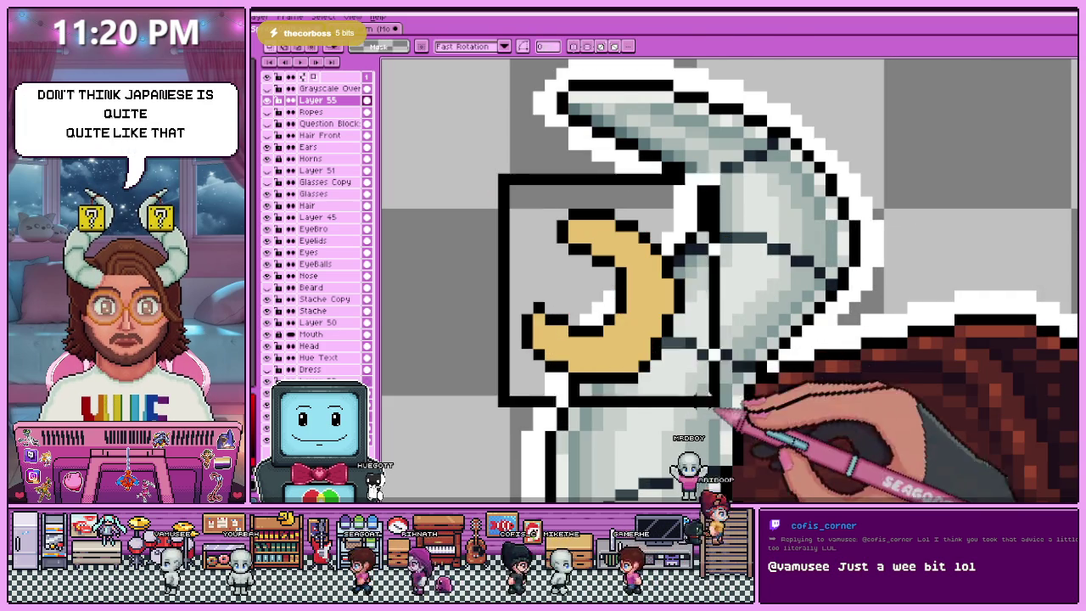
scroll(652, 340, down, 1)
scroll(671, 356, down, 2)
key(ctrl+d)
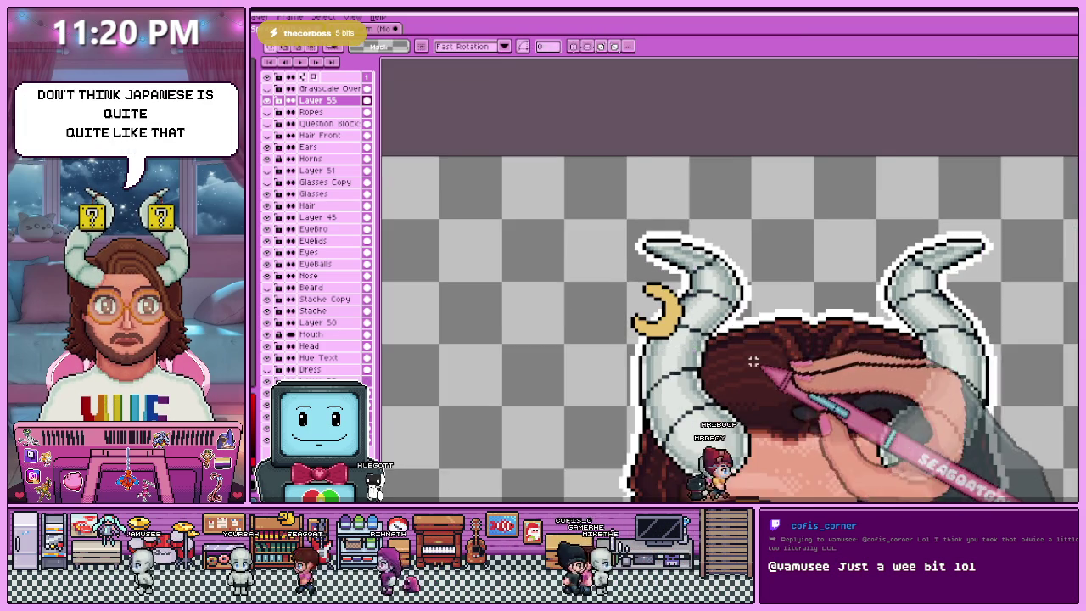
scroll(661, 336, up, 2)
scroll(662, 340, down, 1)
scroll(645, 323, up, 1)
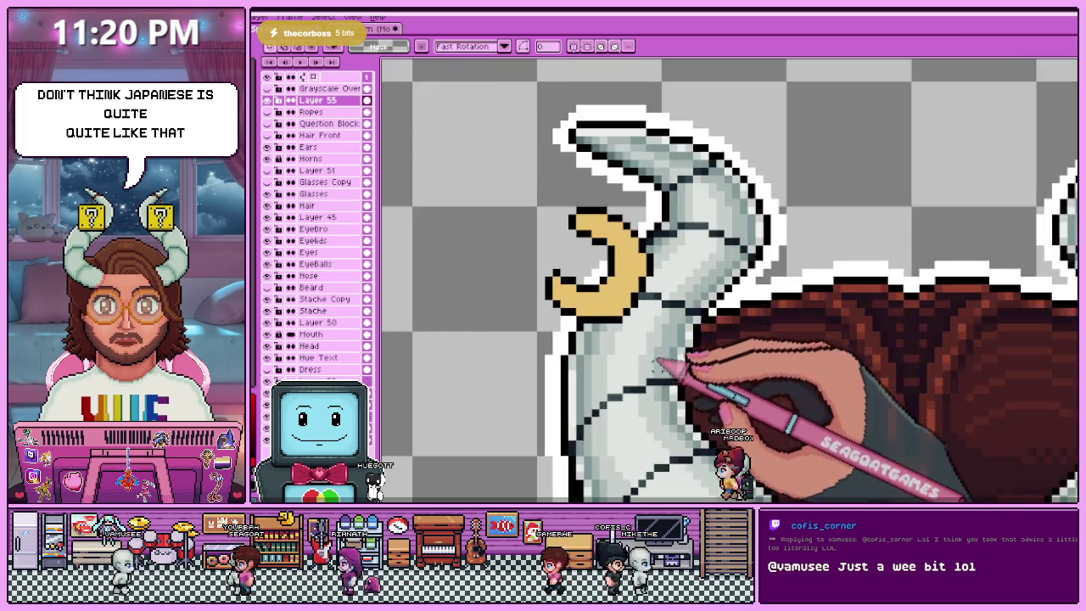
- Switch between the eyedropper, selection and pencil tools while inspecting the crescent
scroll(628, 306, up, 1)
key(i)
key(m)
key(b)
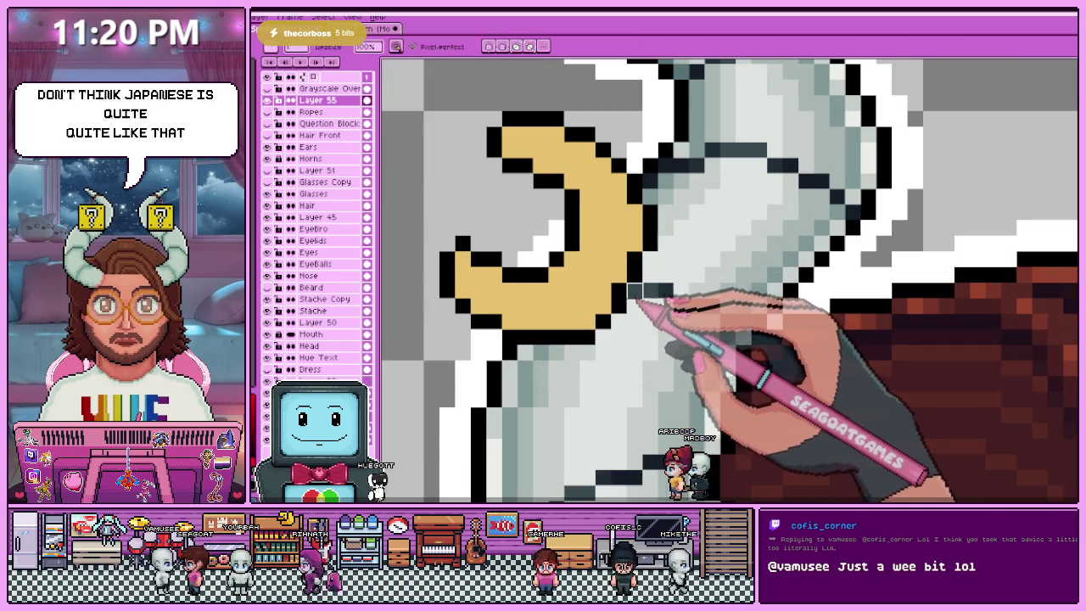
key(m)
key(i)
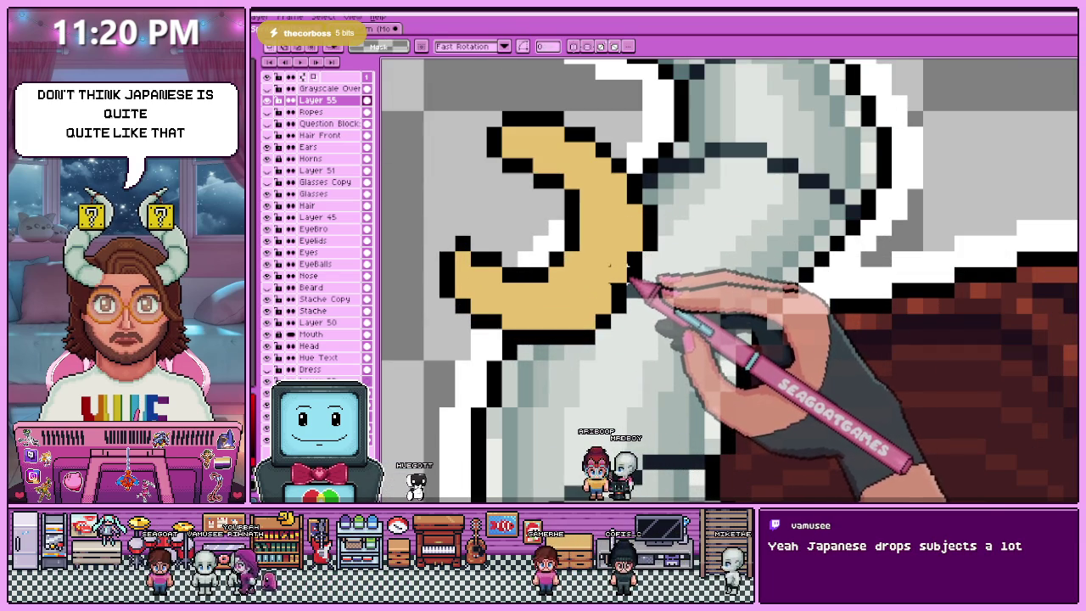
key(b)
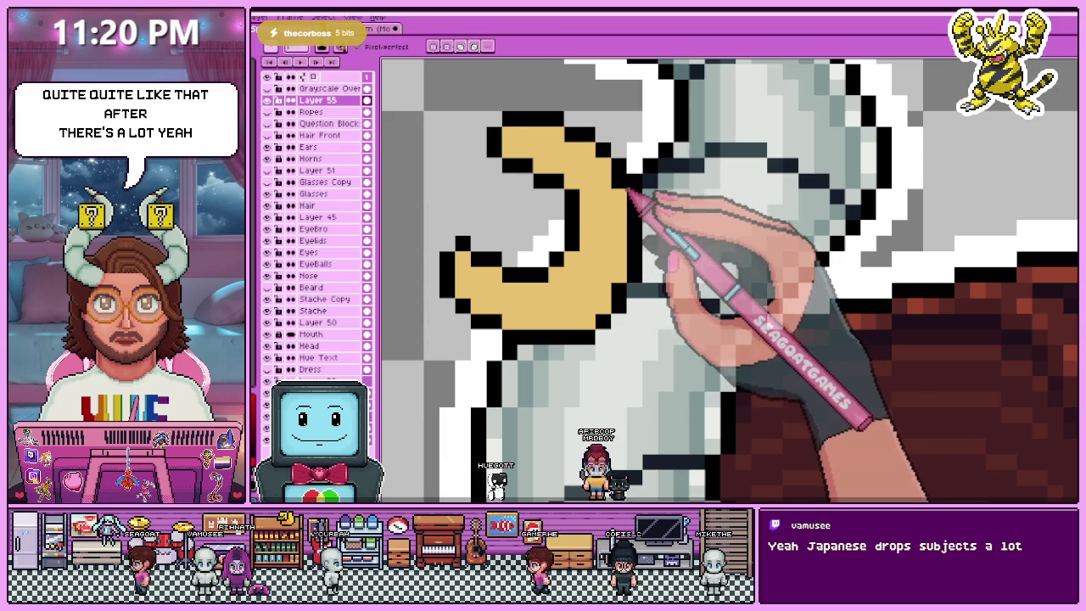
scroll(604, 255, down, 3)
scroll(598, 253, down, 2)
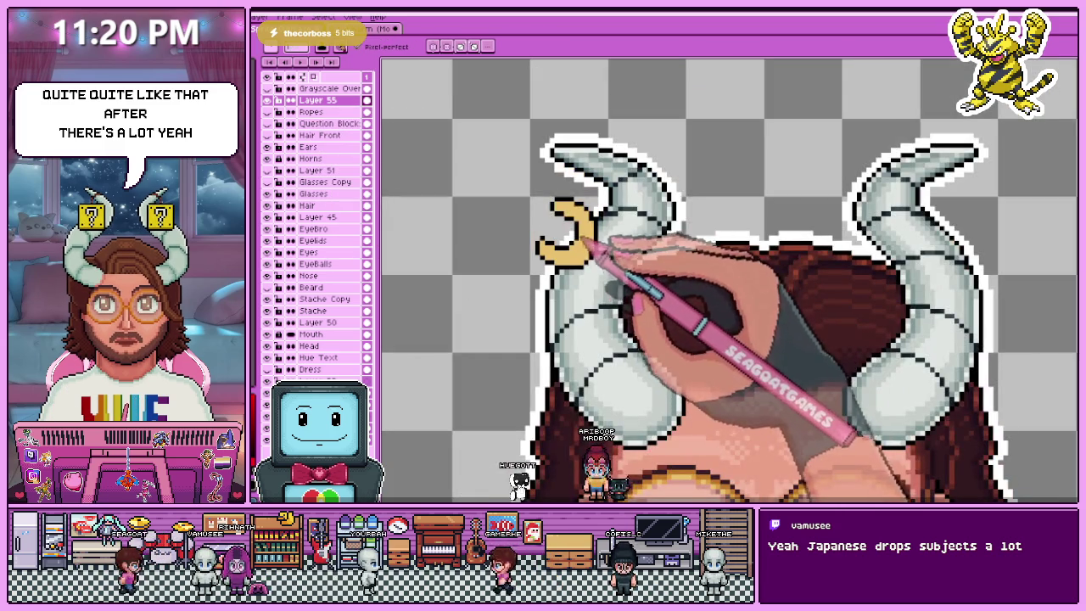
- Move the crescent moon up and left so it sits just outside the left horn
key(v)
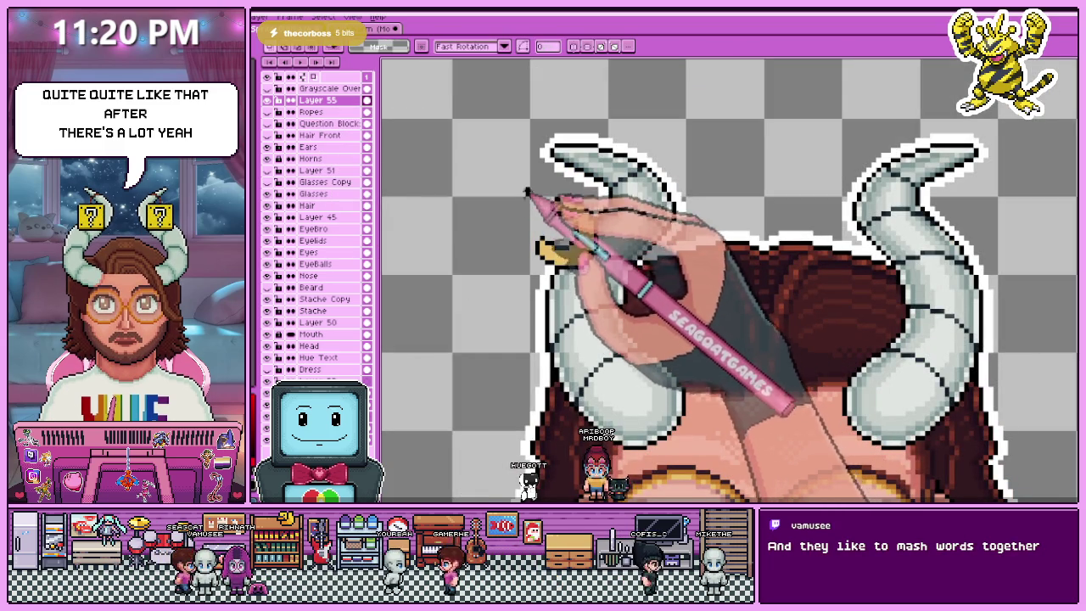
drag(560, 225, 488, 204)
scroll(679, 265, down, 2)
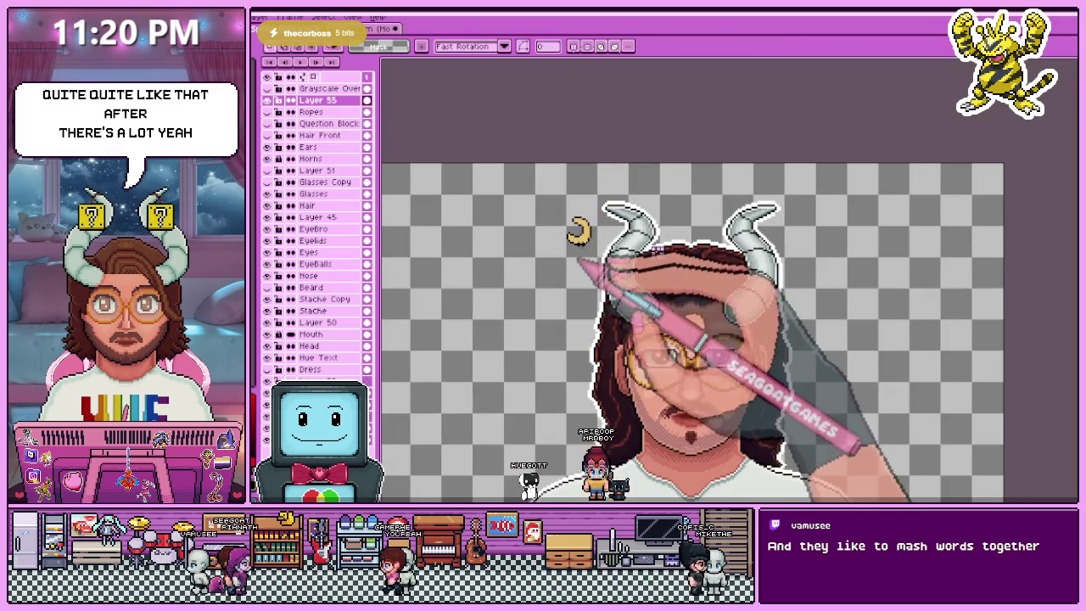
scroll(584, 279, up, 2)
scroll(585, 279, up, 1)
scroll(594, 280, up, 2)
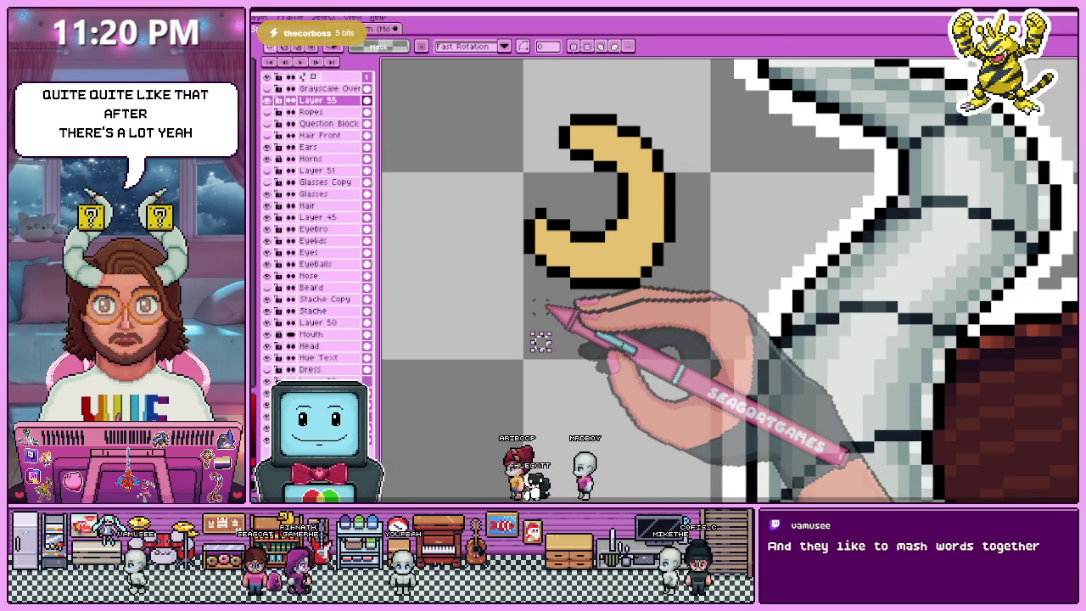
scroll(654, 307, up, 1)
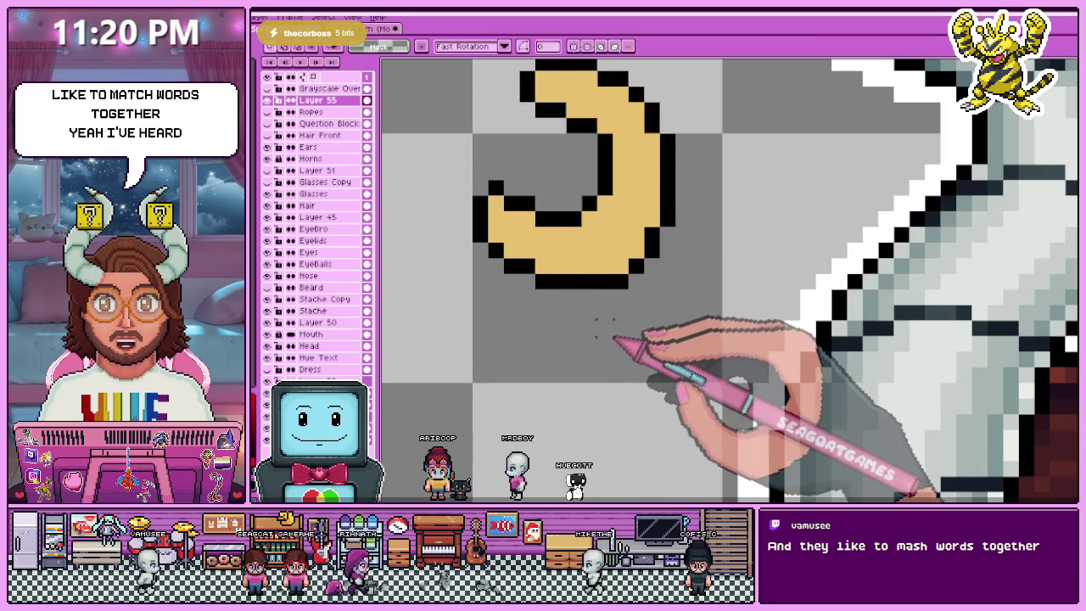
key(b)
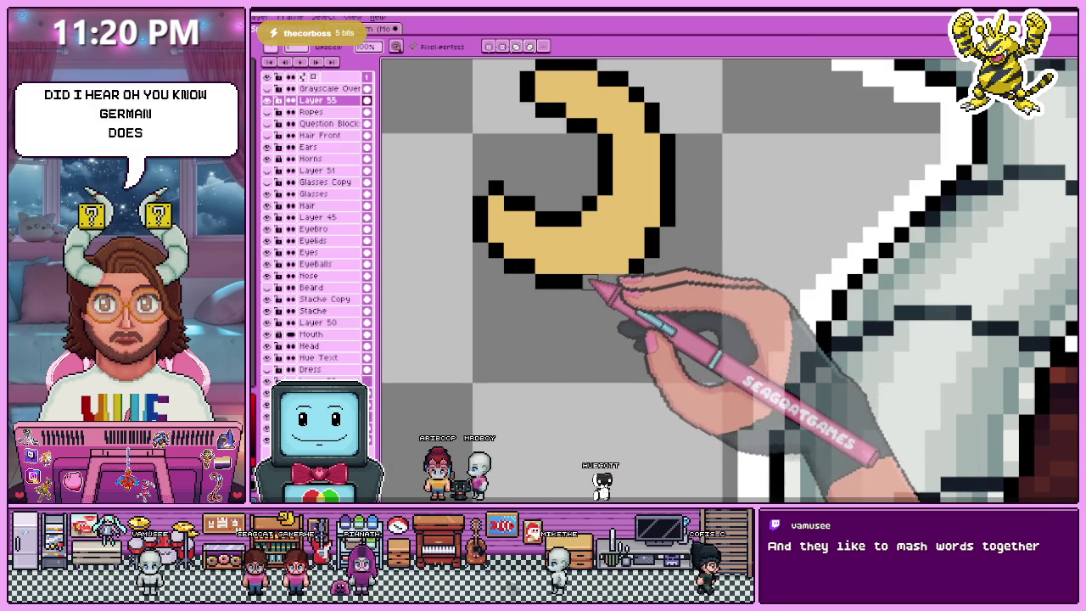
key(i)
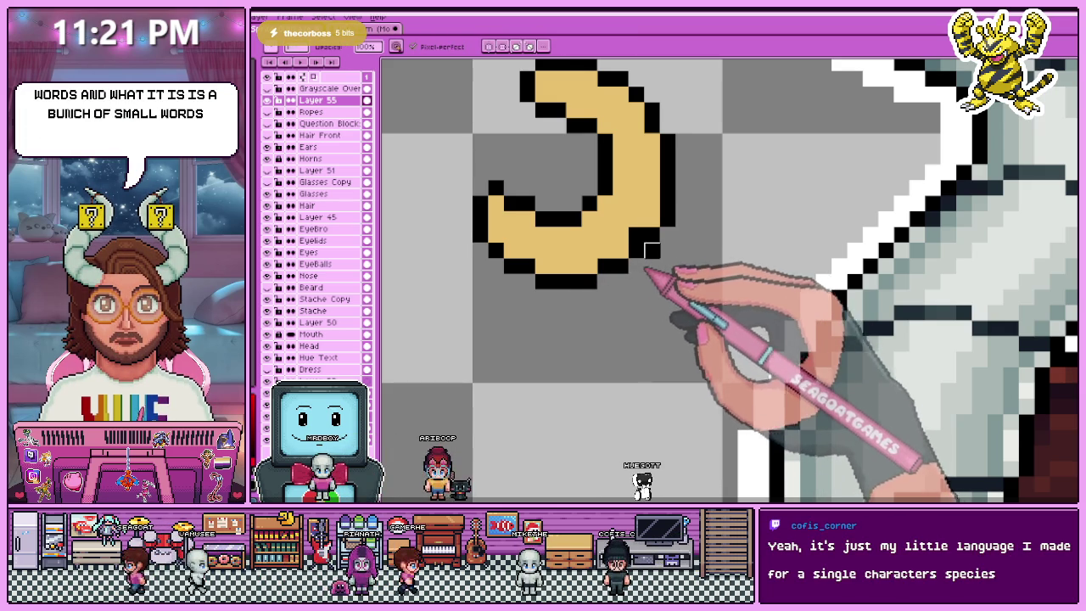
scroll(651, 251, up, 1)
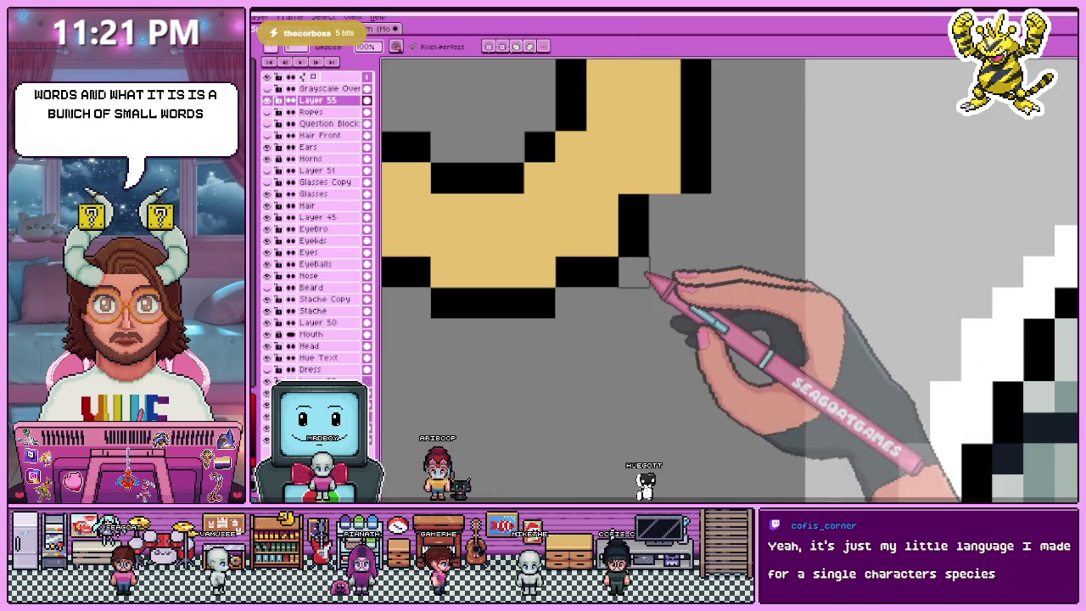
- Erase a black outline pixel at the crescent's lower-right tip
key(e)
click(603, 275)
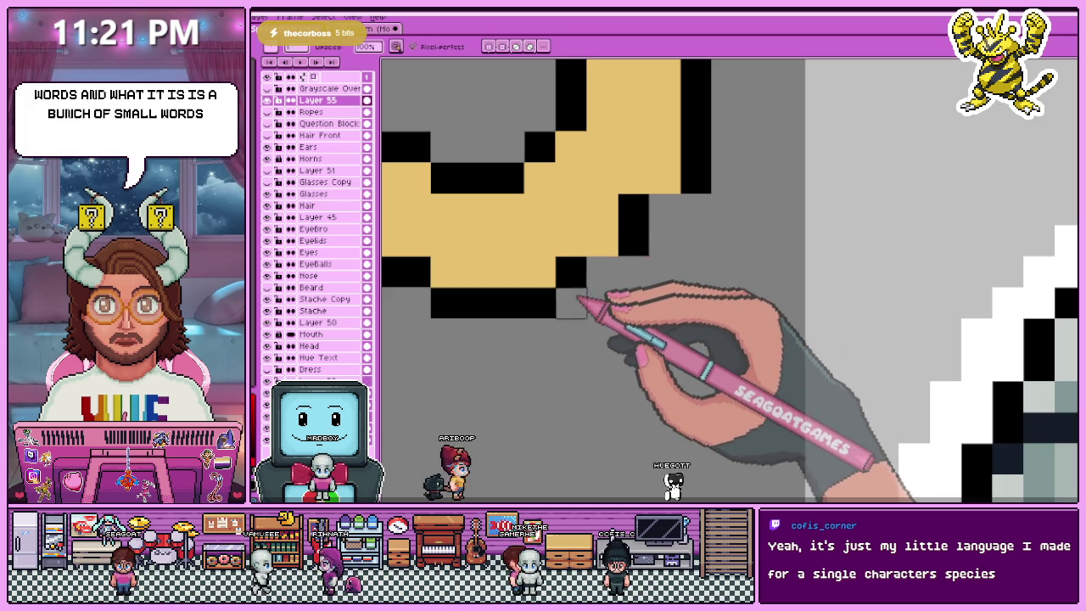
scroll(651, 252, down, 1)
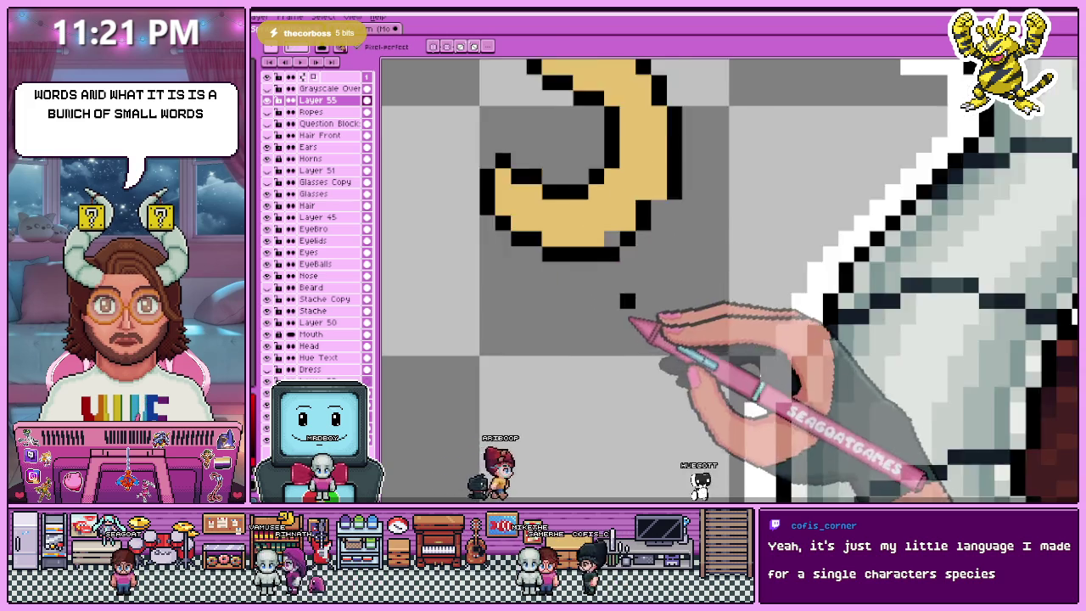
scroll(654, 249, up, 1)
key(b)
scroll(720, 303, down, 3)
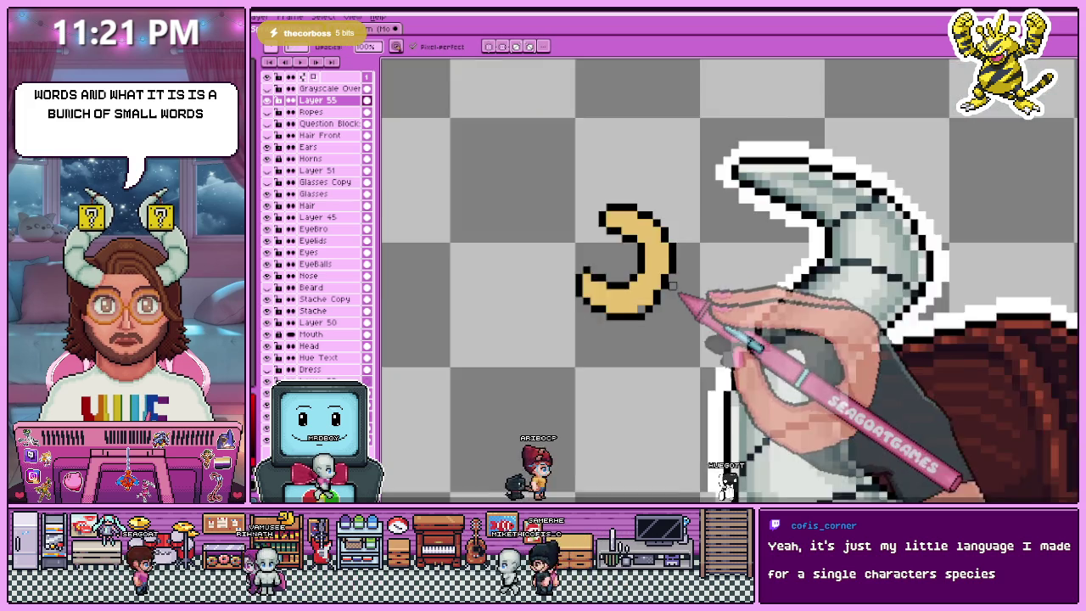
scroll(691, 315, down, 2)
scroll(696, 315, up, 2)
scroll(675, 343, up, 2)
scroll(678, 337, up, 2)
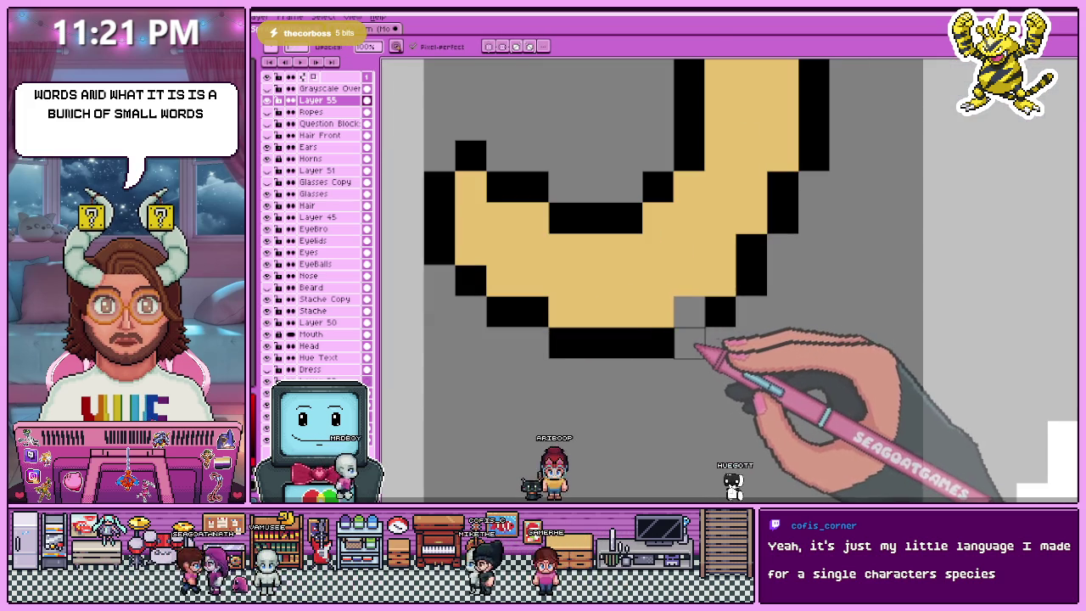
scroll(679, 315, down, 2)
scroll(708, 301, up, 1)
scroll(713, 314, down, 3)
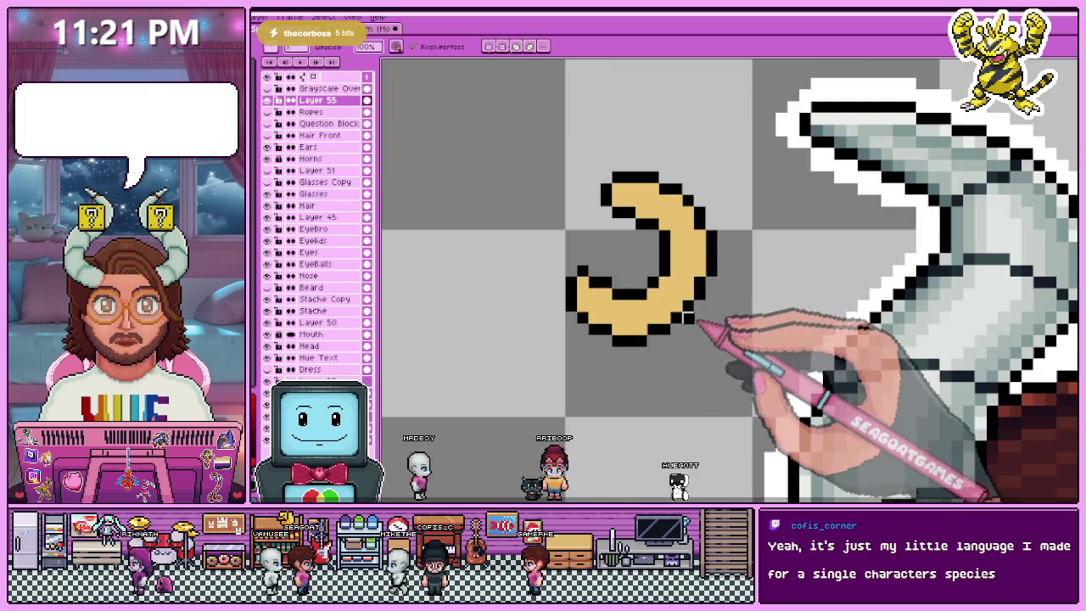
scroll(680, 338, down, 2)
scroll(683, 357, down, 2)
scroll(688, 381, down, 2)
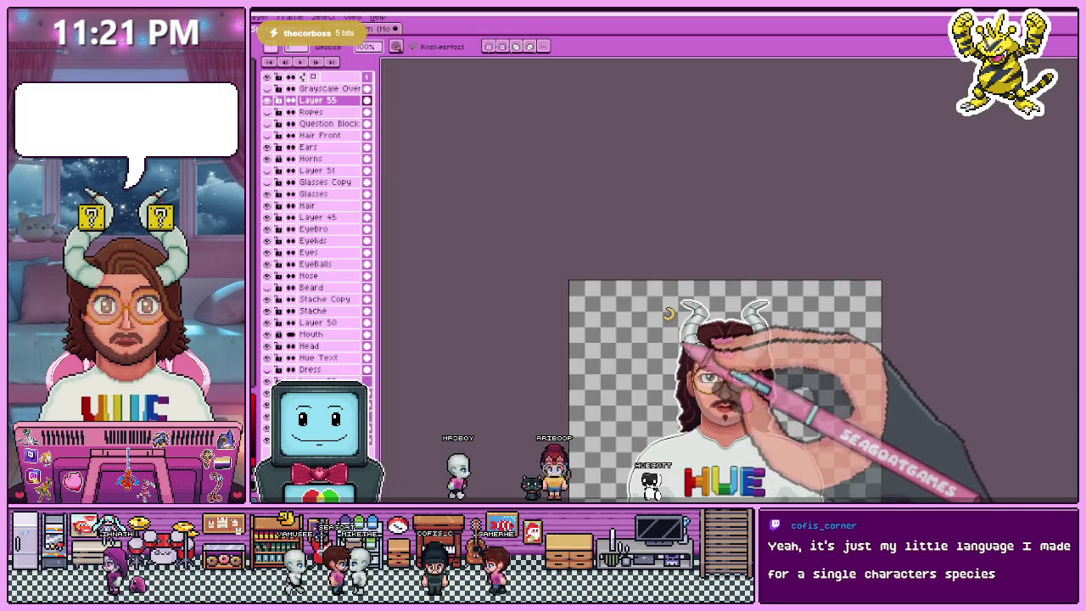
scroll(662, 310, up, 2)
scroll(653, 305, up, 2)
scroll(649, 306, up, 3)
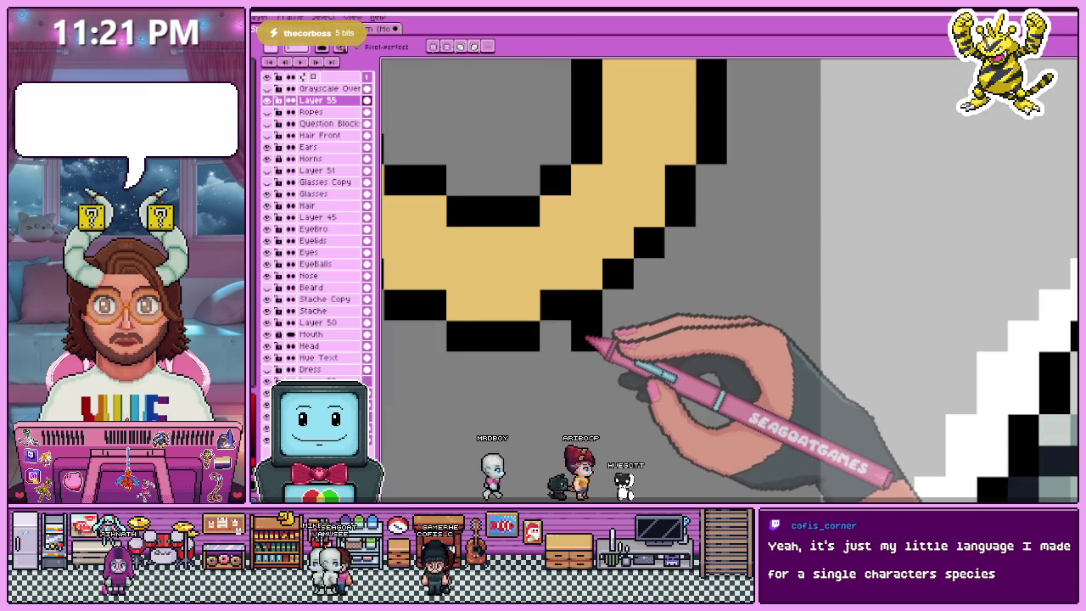
- Redraw the tip's stepped black outline, recolour old outline pixels yellow, and erase a stray pixel
drag(585, 335, 679, 242)
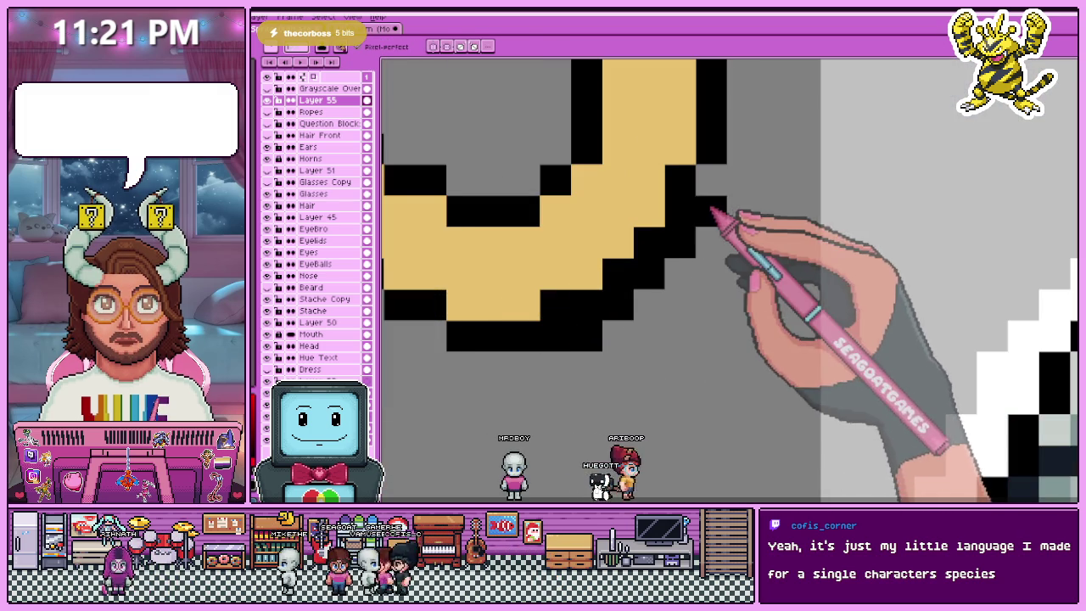
key(i)
key(b)
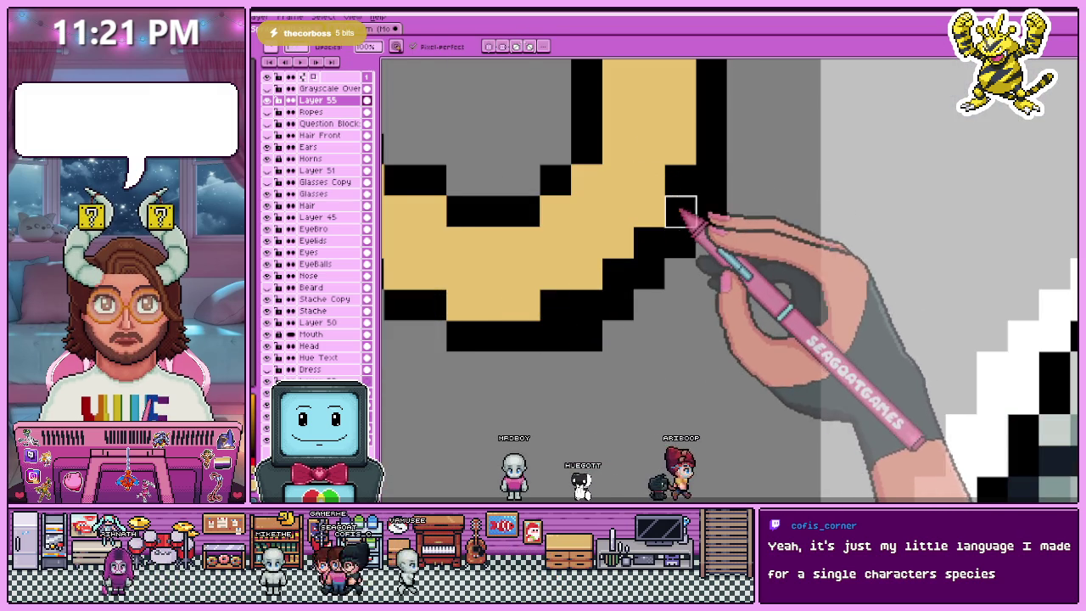
drag(686, 213, 683, 182)
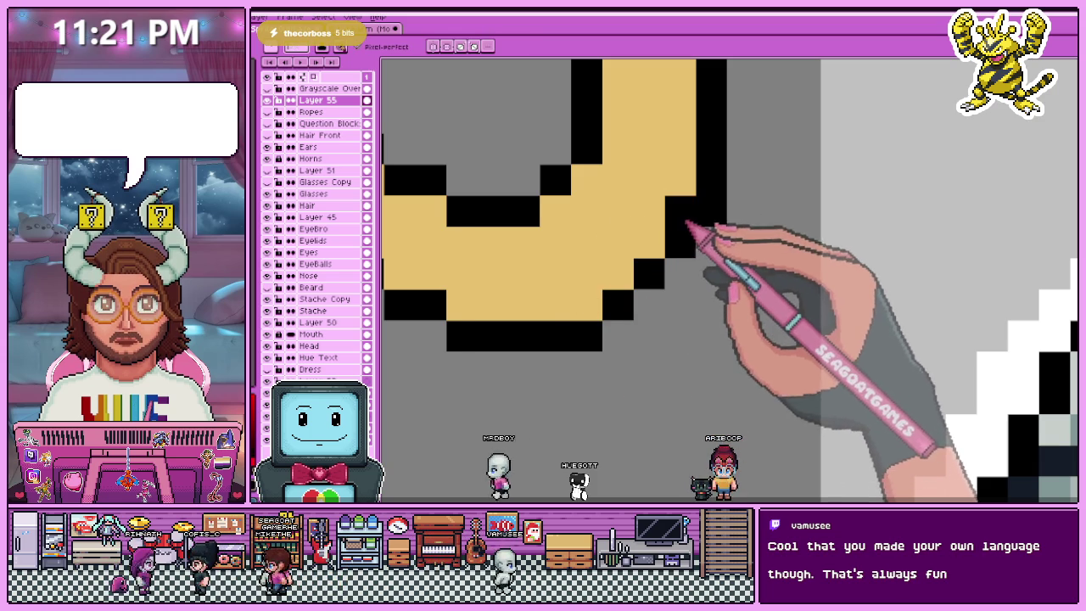
key(e)
click(711, 212)
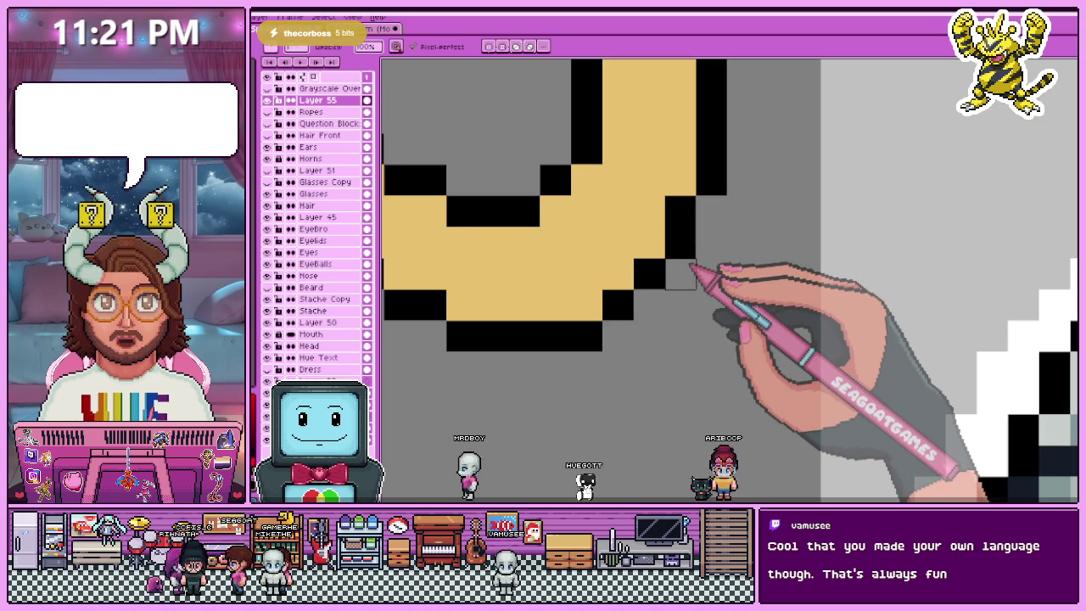
scroll(552, 246, down, 2)
scroll(551, 244, down, 2)
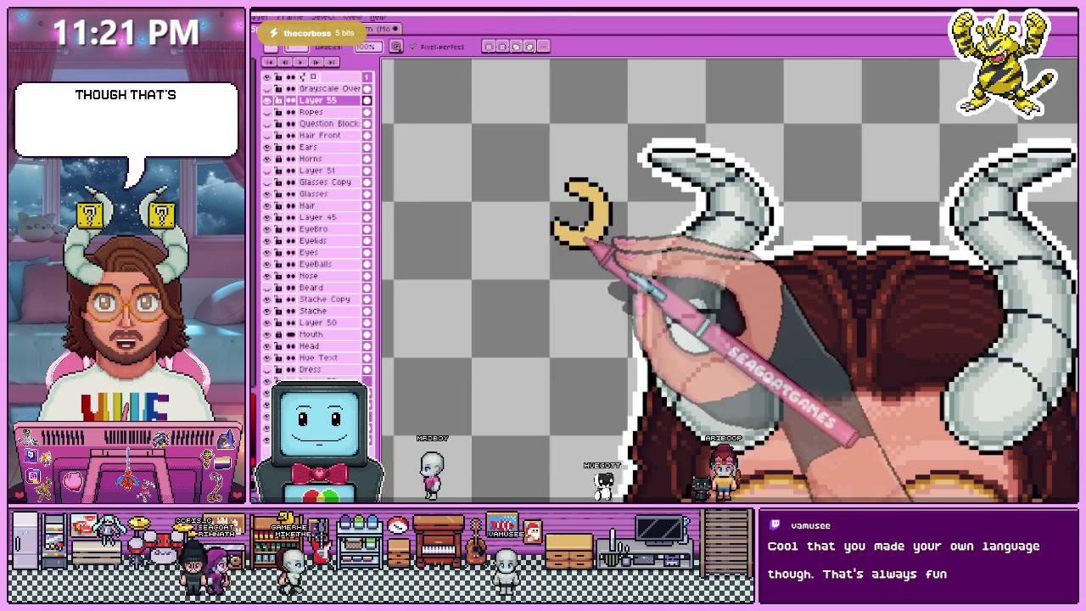
- Zoom in on the moon and add orange shading pixels at its top-left and lower curve
scroll(561, 263, up, 1)
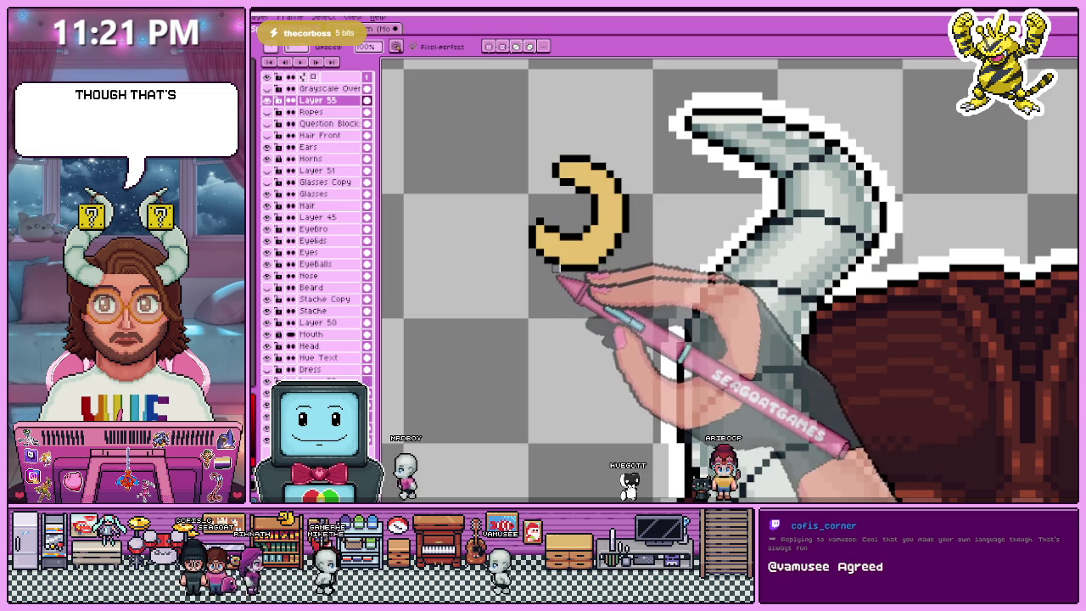
scroll(556, 270, down, 1)
scroll(594, 219, up, 1)
scroll(565, 231, down, 1)
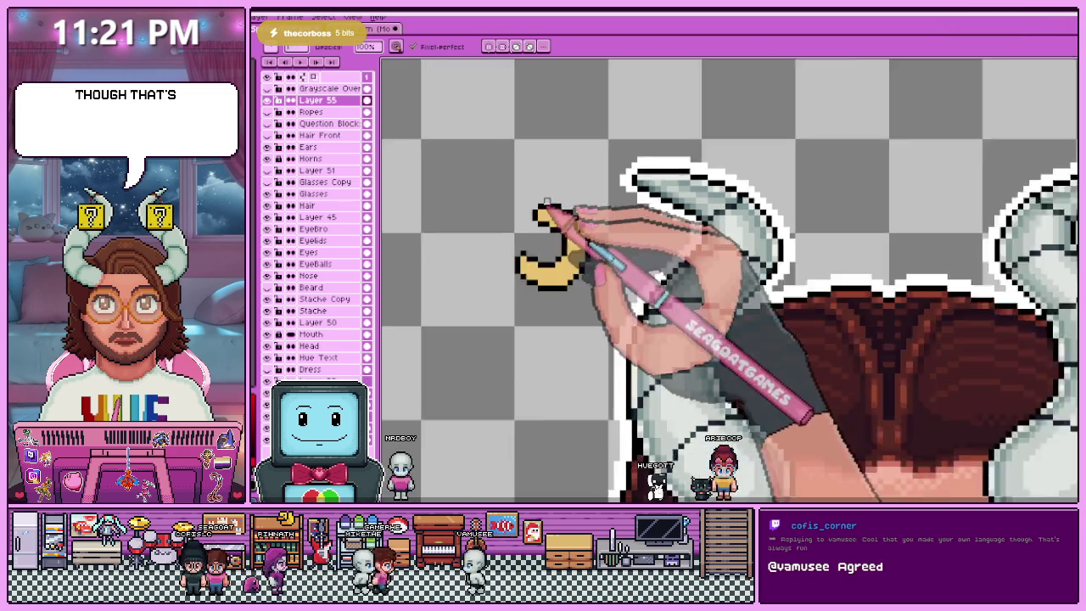
scroll(560, 238, down, 1)
scroll(584, 262, up, 2)
scroll(571, 238, up, 2)
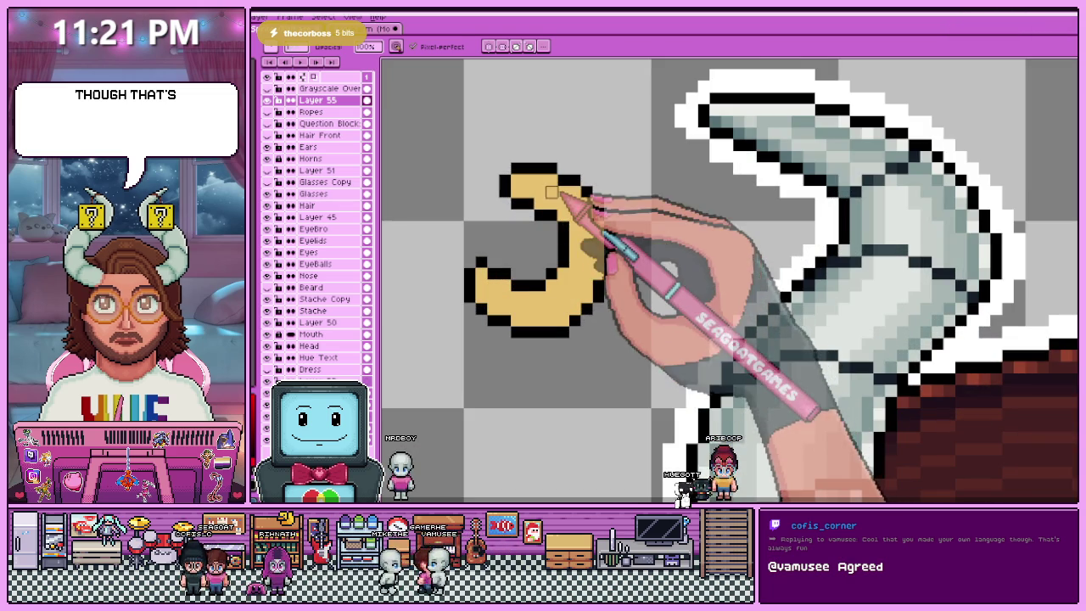
scroll(558, 219, down, 2)
scroll(545, 241, down, 1)
scroll(546, 235, down, 1)
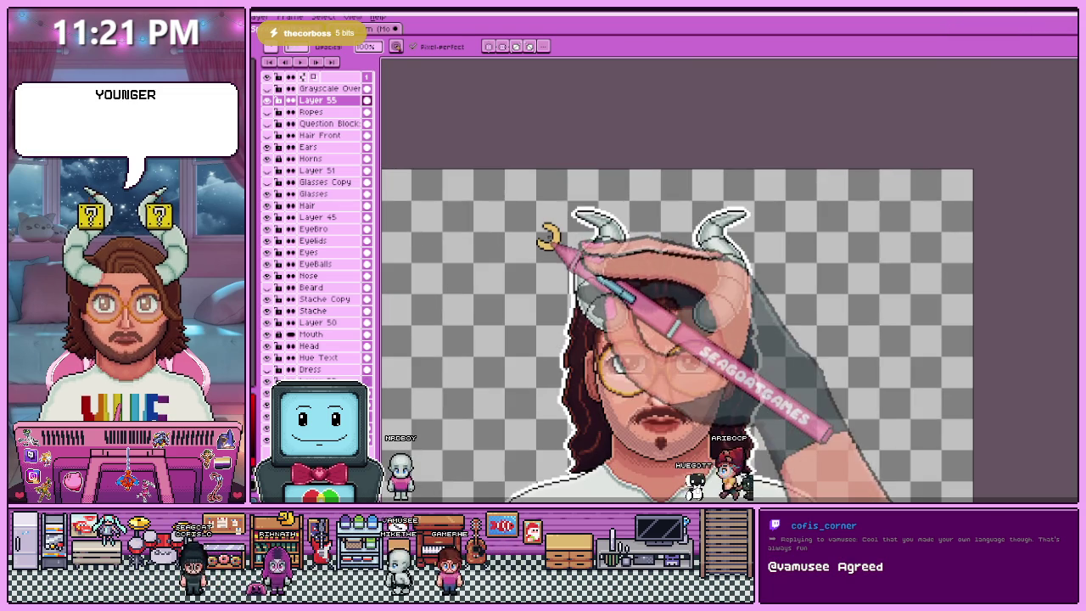
scroll(547, 250, up, 2)
scroll(543, 250, up, 1)
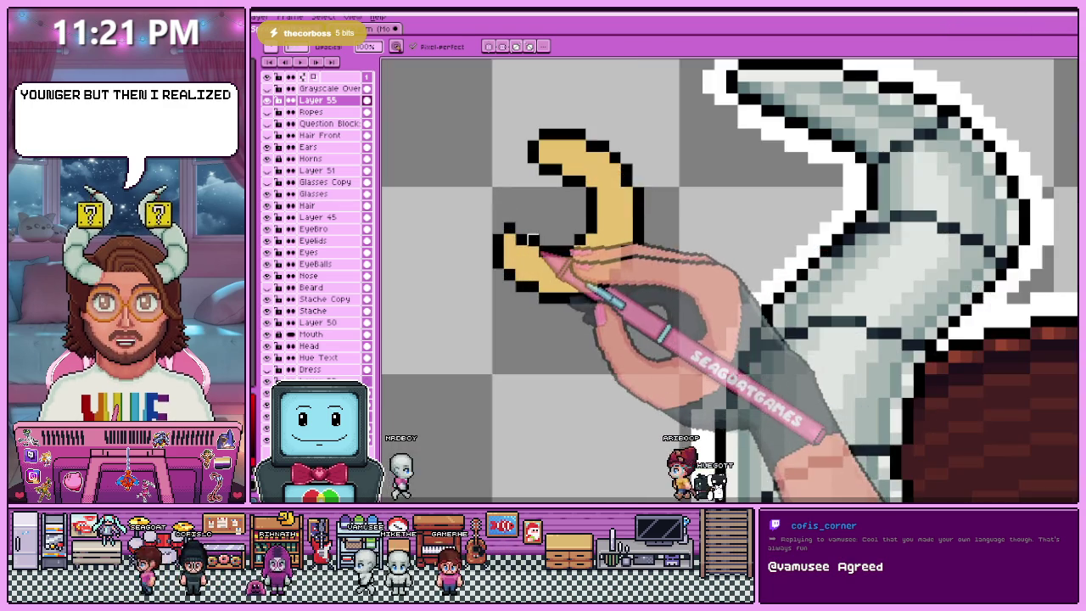
scroll(537, 251, up, 2)
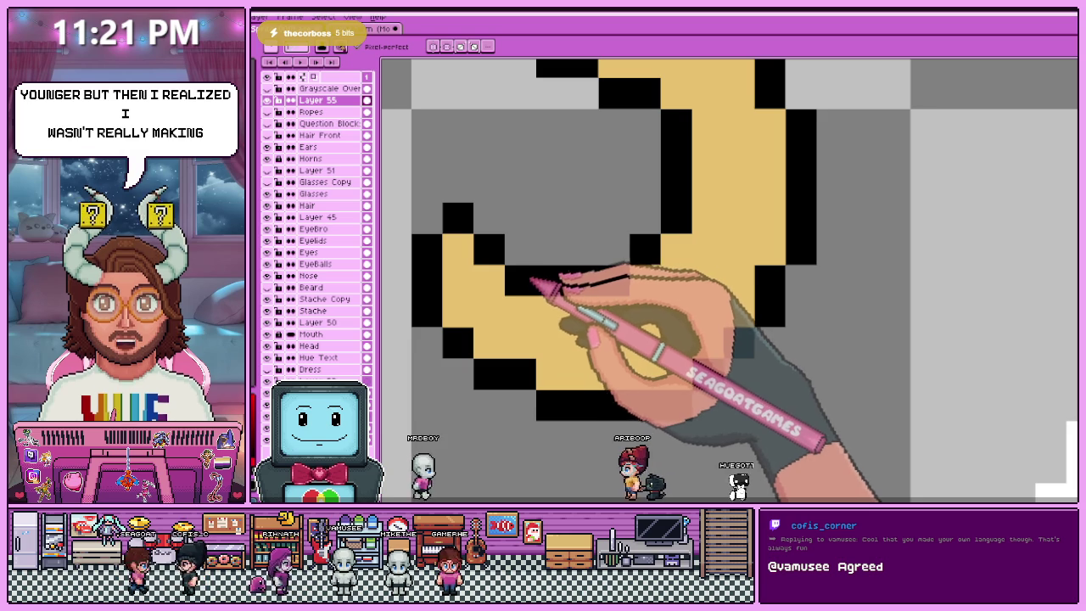
scroll(556, 255, down, 3)
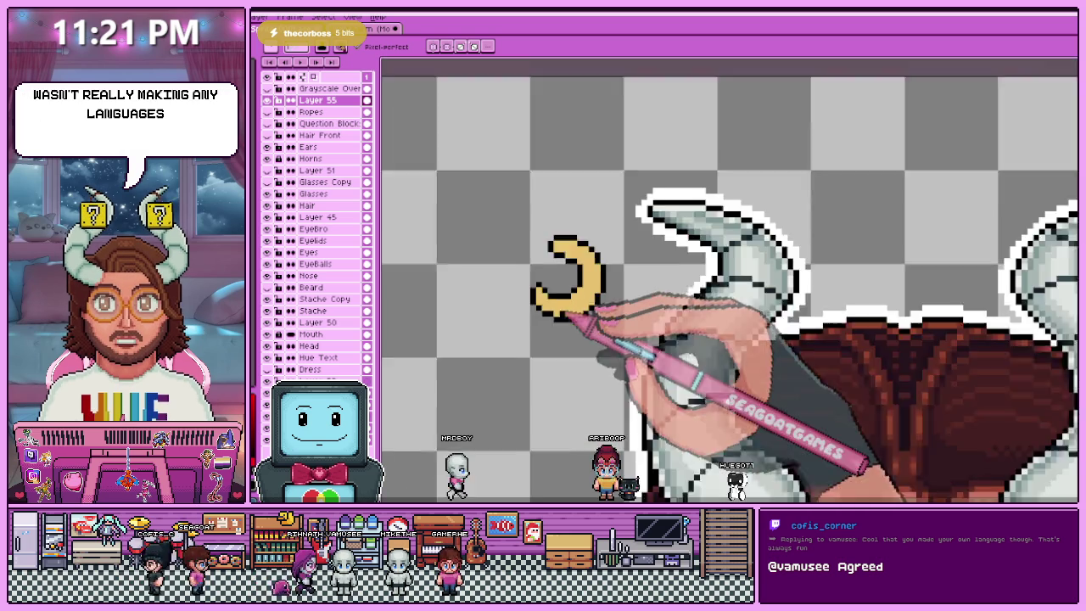
scroll(567, 258, up, 1)
scroll(567, 272, up, 1)
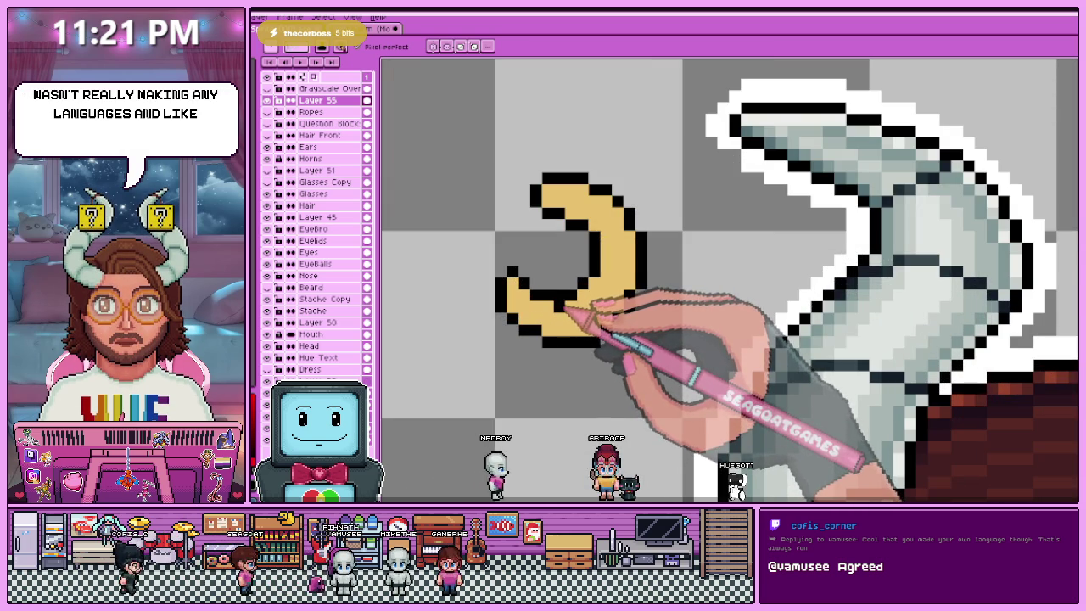
scroll(566, 307, up, 2)
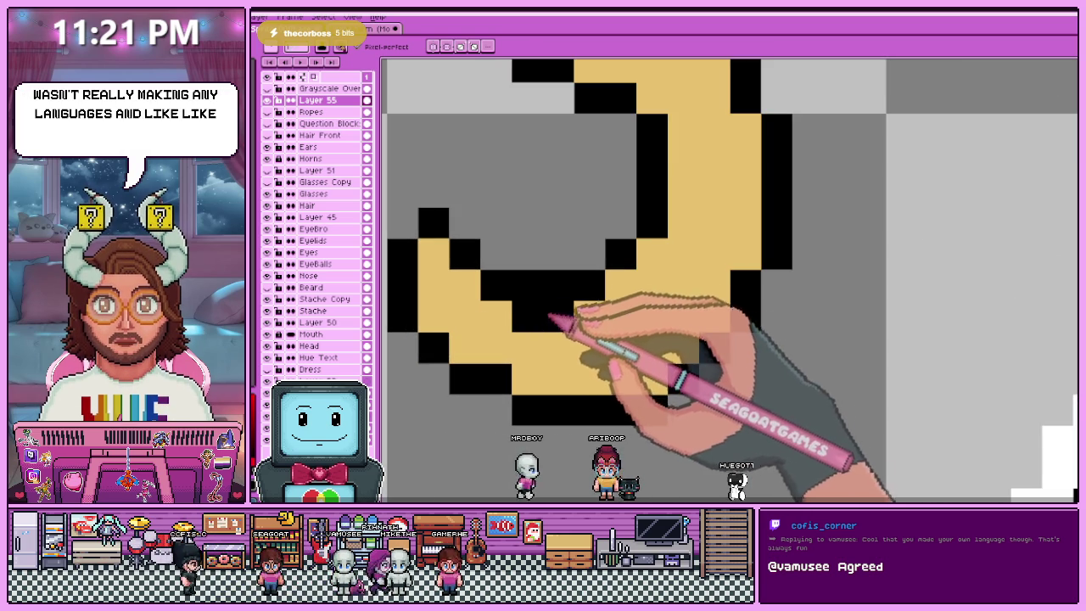
scroll(561, 287, down, 2)
scroll(530, 304, down, 1)
scroll(577, 291, up, 2)
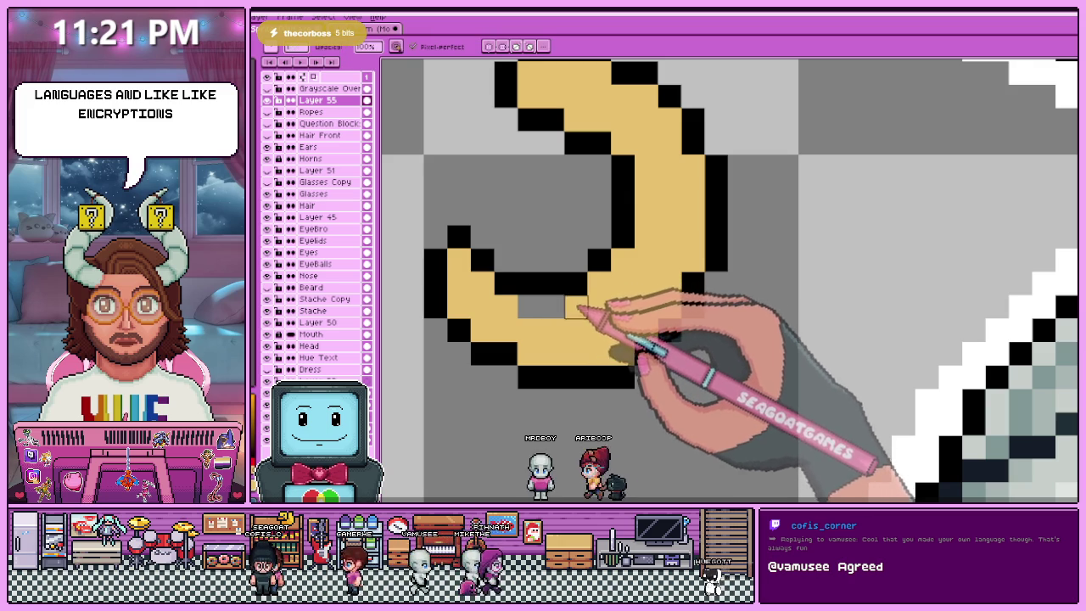
scroll(555, 289, down, 2)
scroll(565, 327, down, 2)
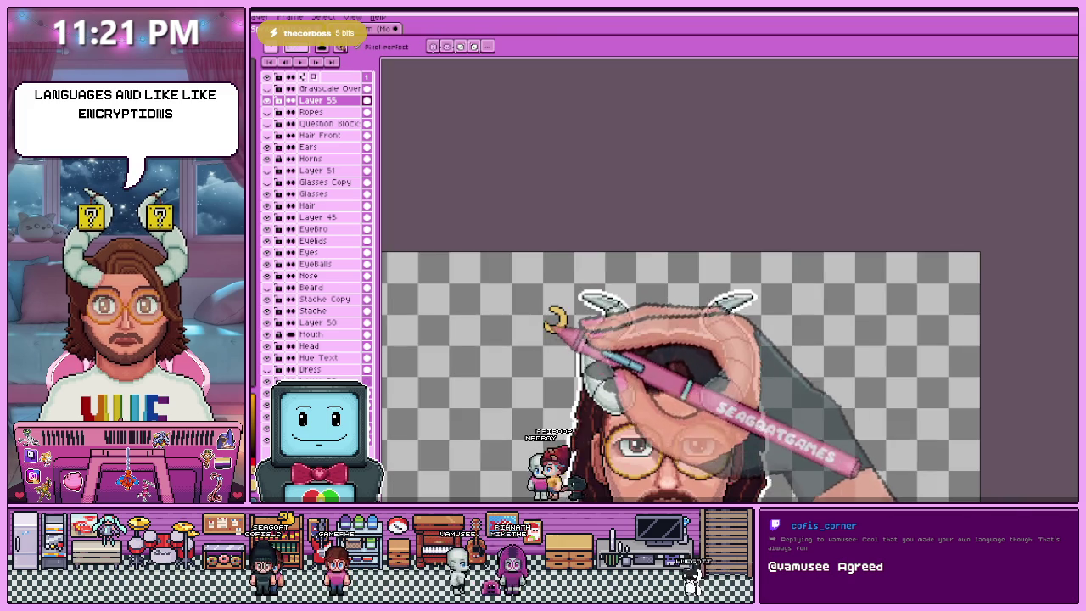
scroll(567, 335, up, 2)
scroll(569, 333, up, 2)
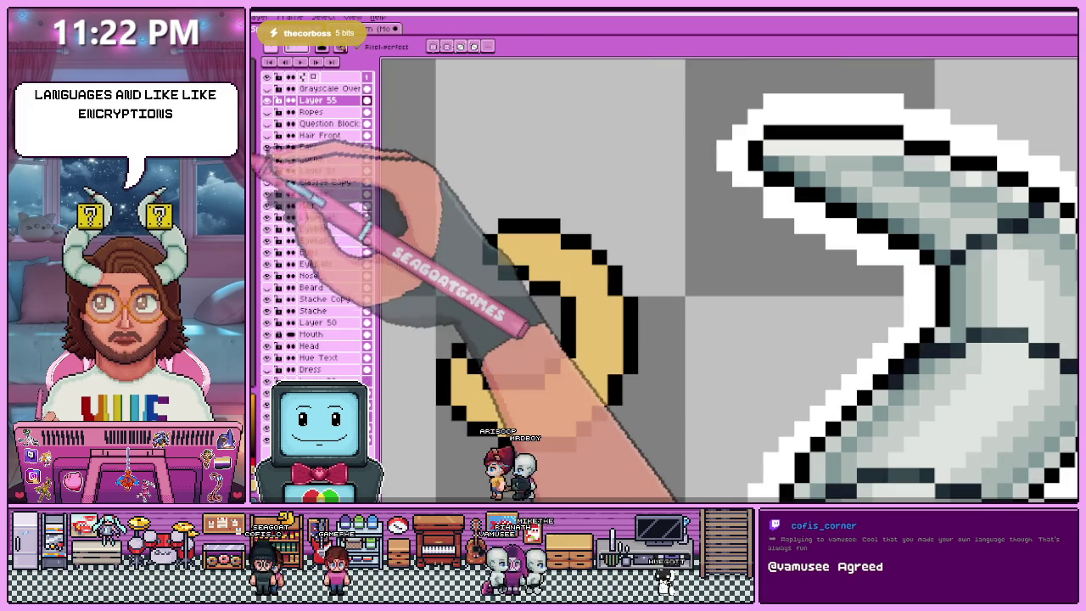
click(507, 214)
scroll(509, 216, up, 2)
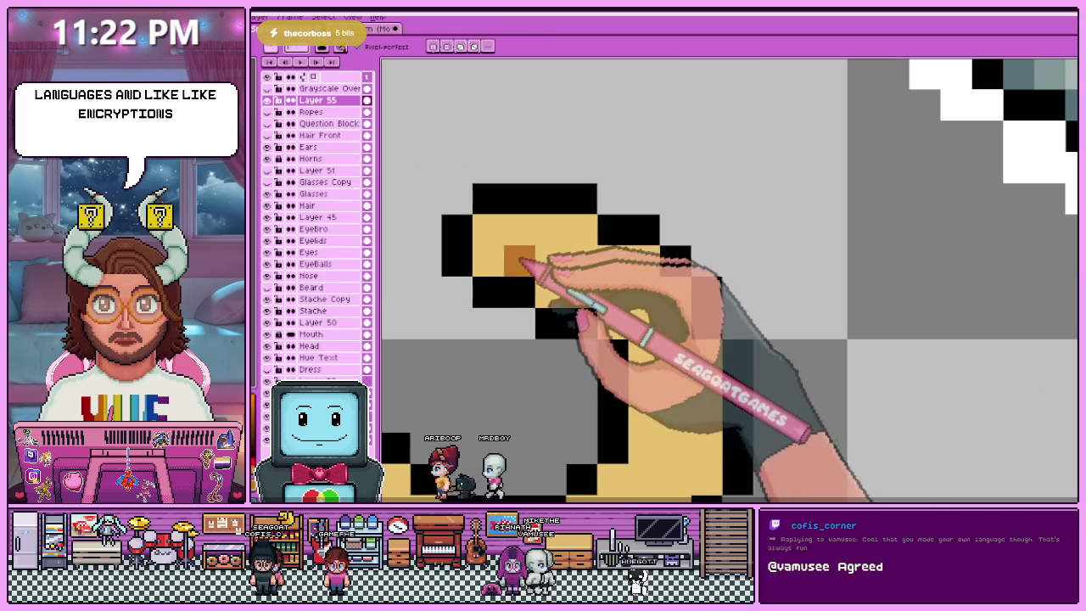
click(567, 293)
scroll(617, 327, down, 2)
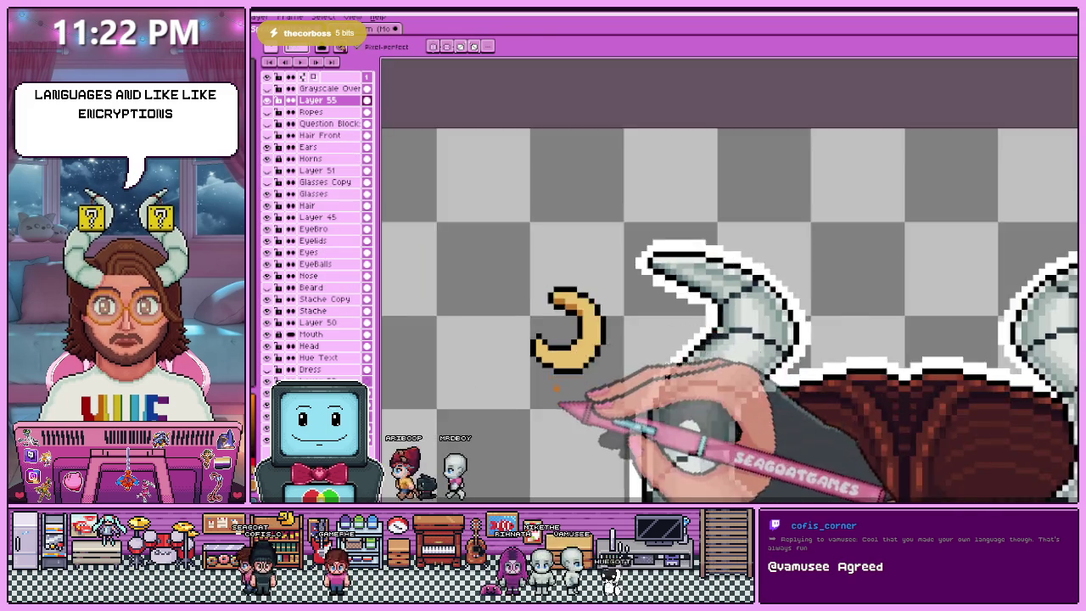
scroll(560, 374, up, 2)
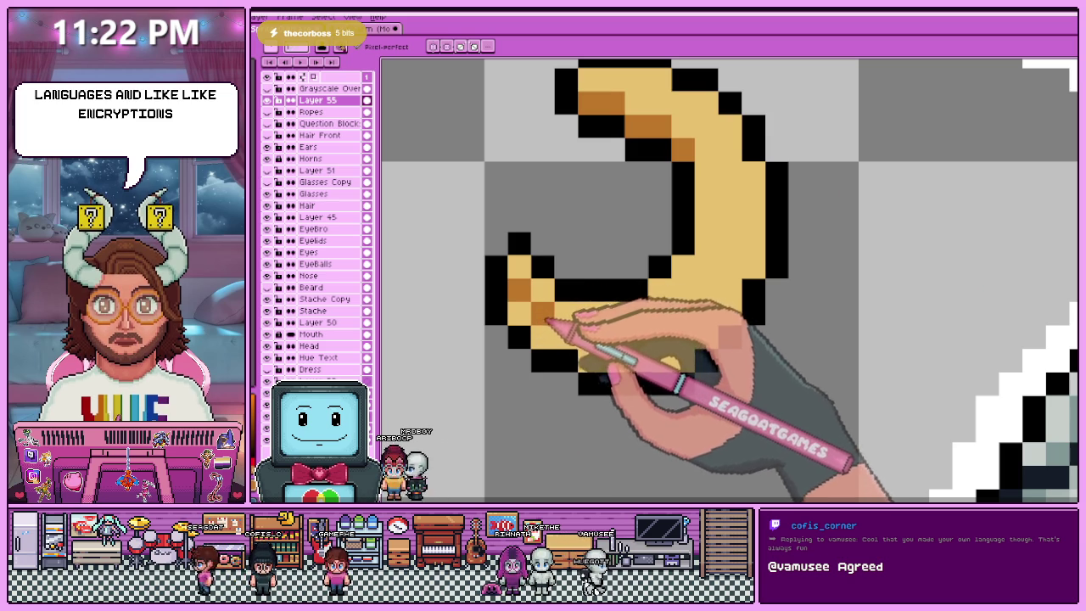
click(590, 337)
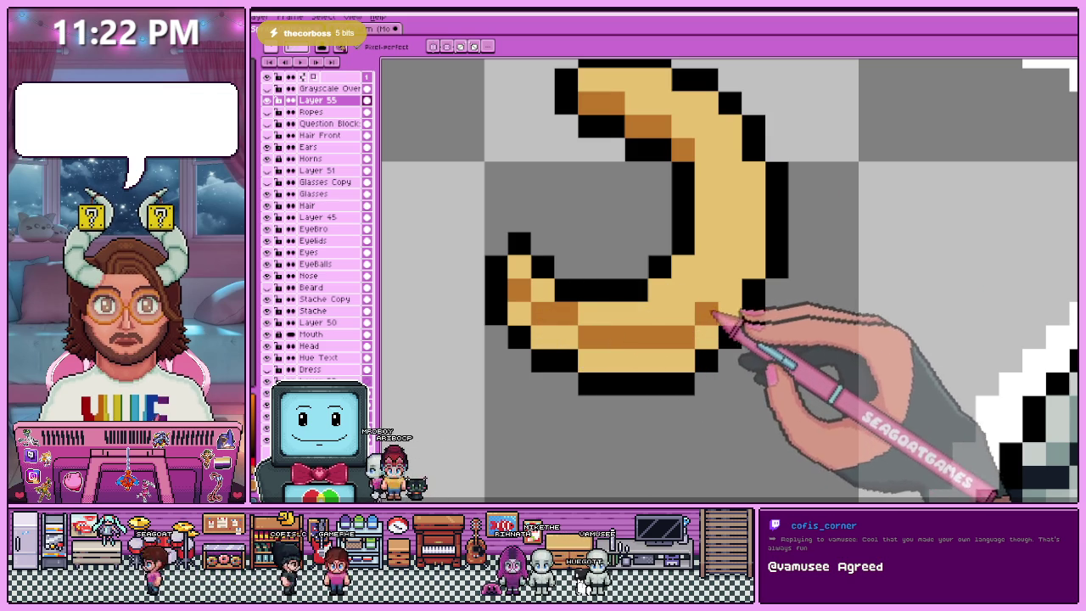
- Paint a stroke of lighter yellow highlight along the moon's right arm
scroll(713, 212, down, 2)
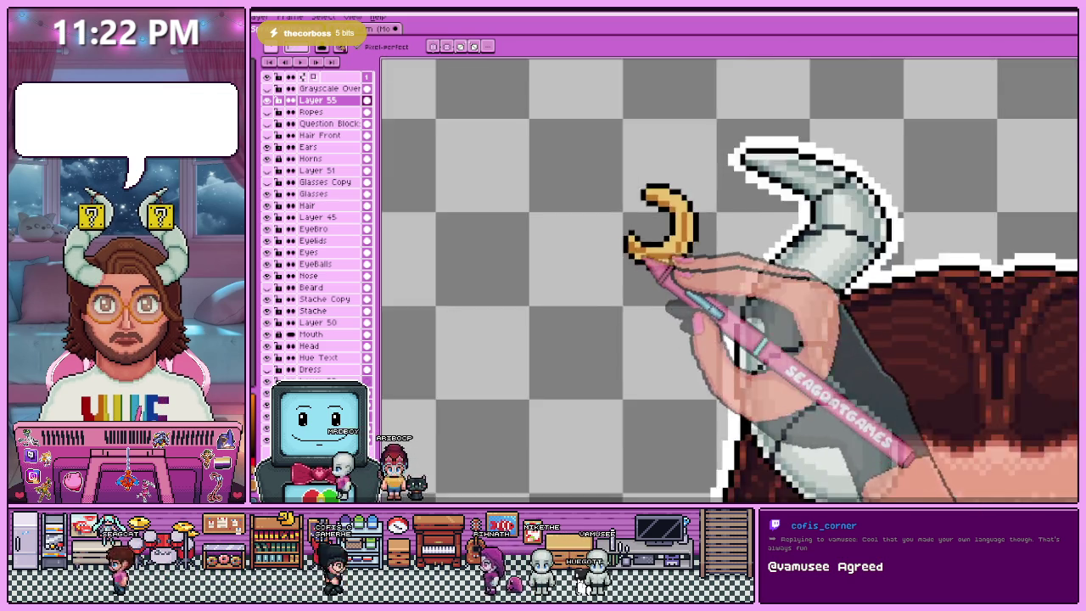
scroll(637, 255, up, 2)
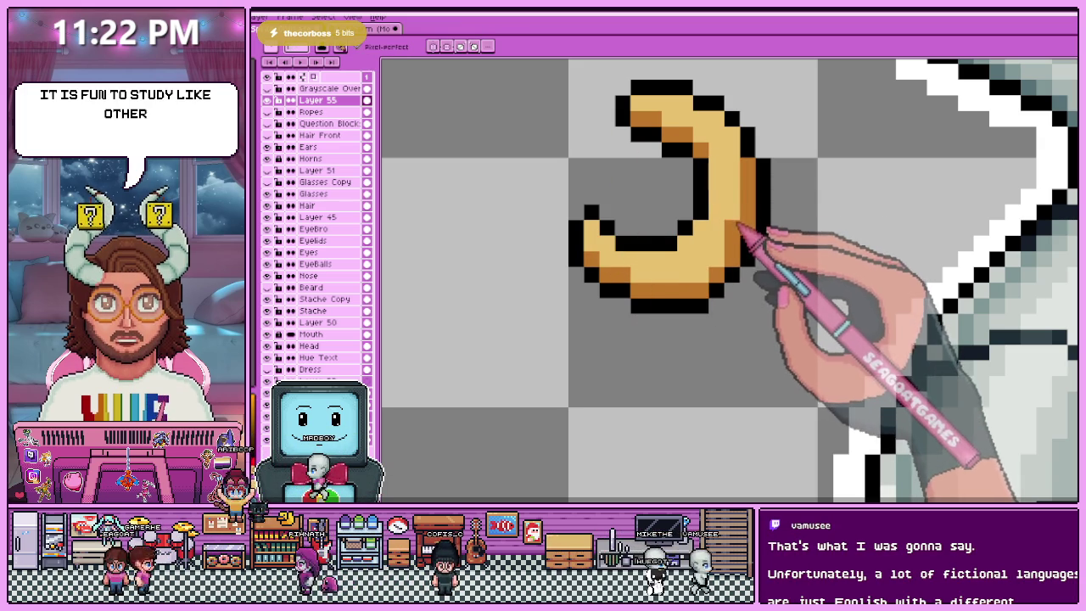
scroll(691, 242, down, 1)
scroll(671, 251, down, 3)
scroll(645, 259, down, 2)
scroll(674, 303, up, 1)
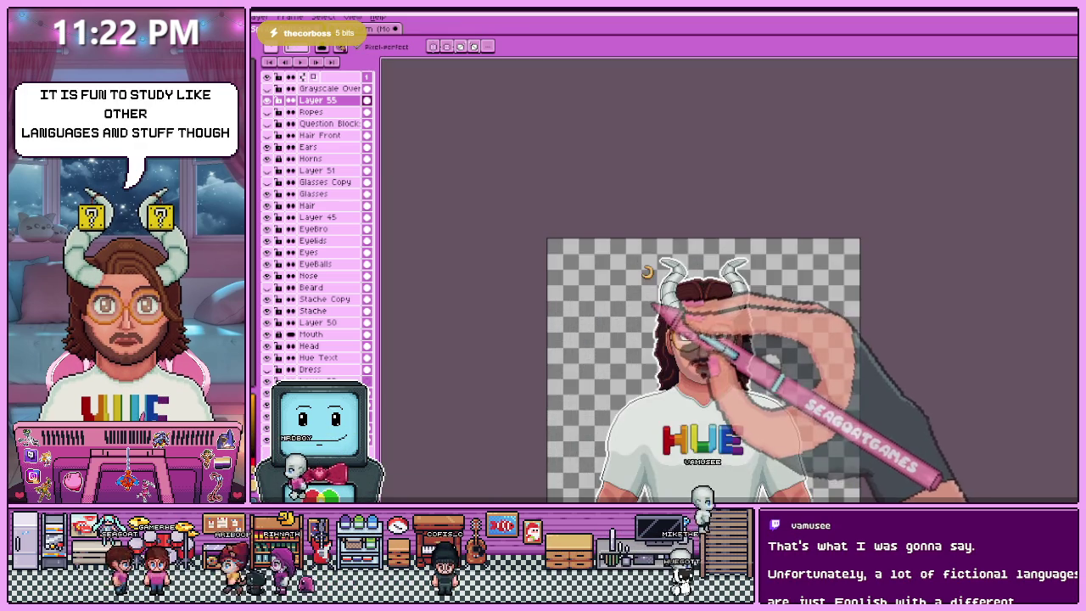
scroll(691, 314, up, 2)
scroll(638, 279, up, 1)
scroll(632, 283, up, 2)
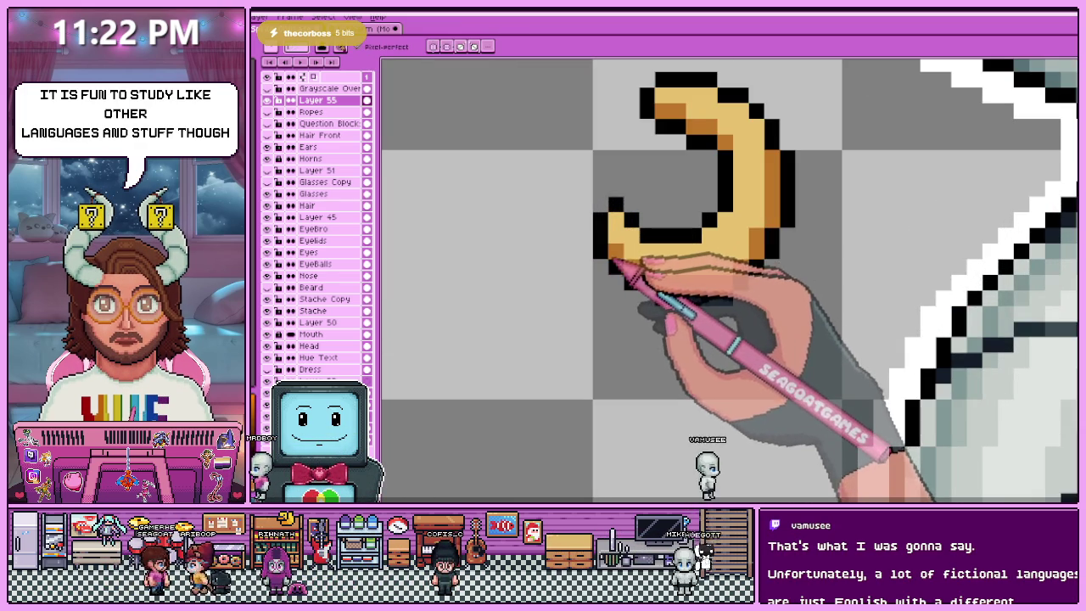
scroll(613, 243, down, 3)
scroll(625, 283, down, 2)
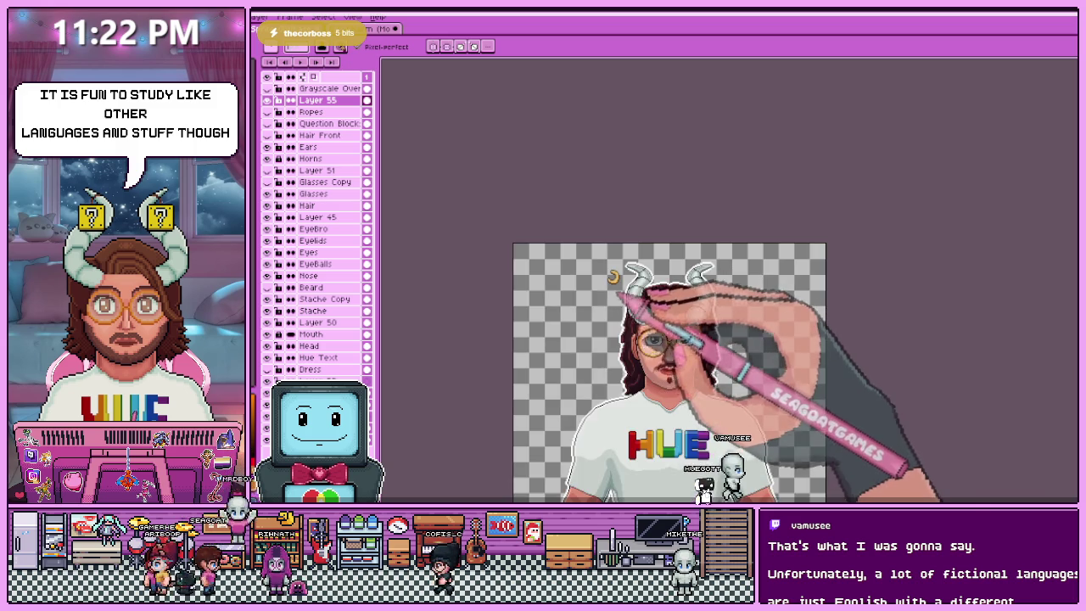
scroll(628, 293, up, 3)
scroll(636, 254, up, 1)
scroll(641, 246, down, 1)
scroll(633, 253, up, 2)
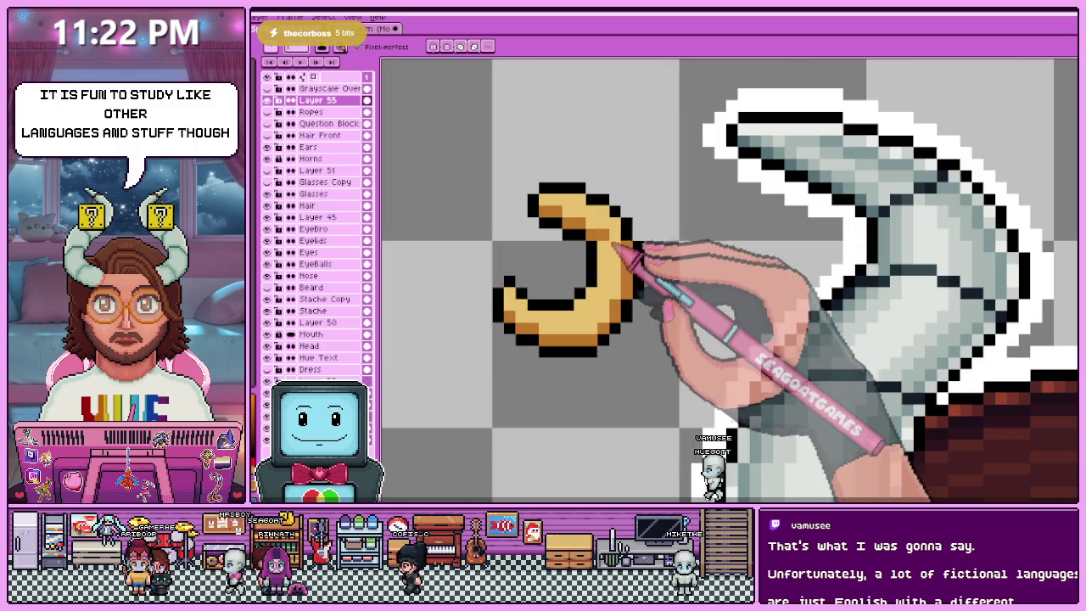
scroll(556, 212, up, 1)
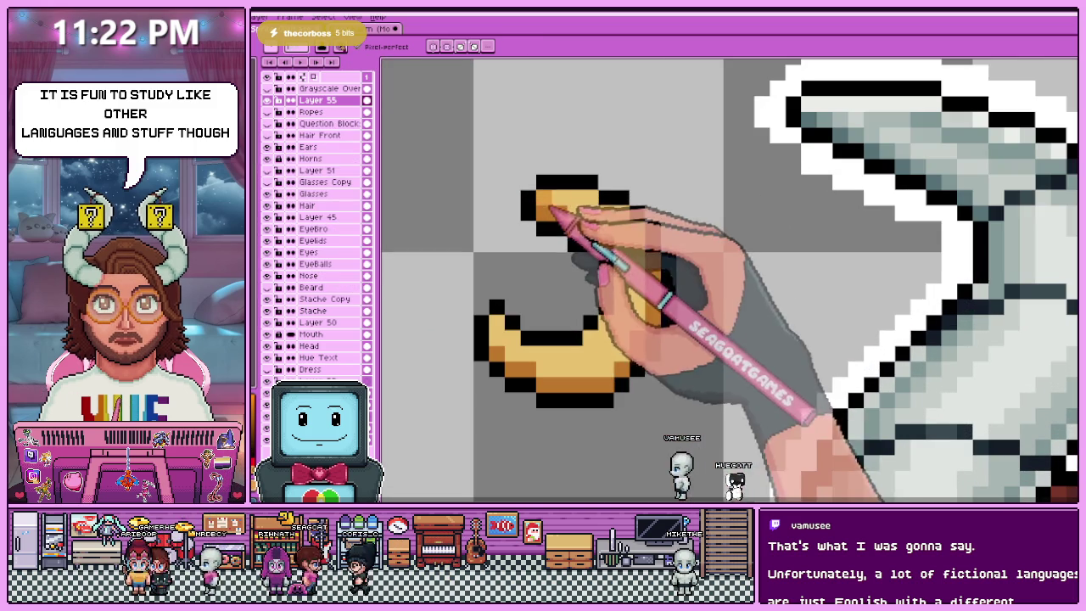
drag(612, 244, 514, 339)
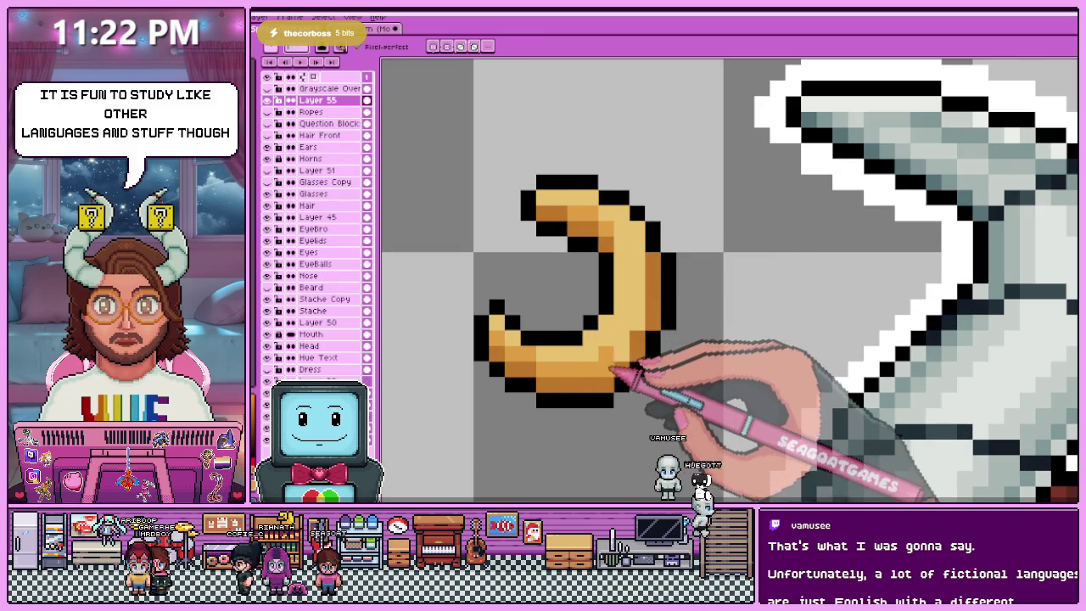
- Marquee-select the whole crescent moon
scroll(647, 301, down, 1)
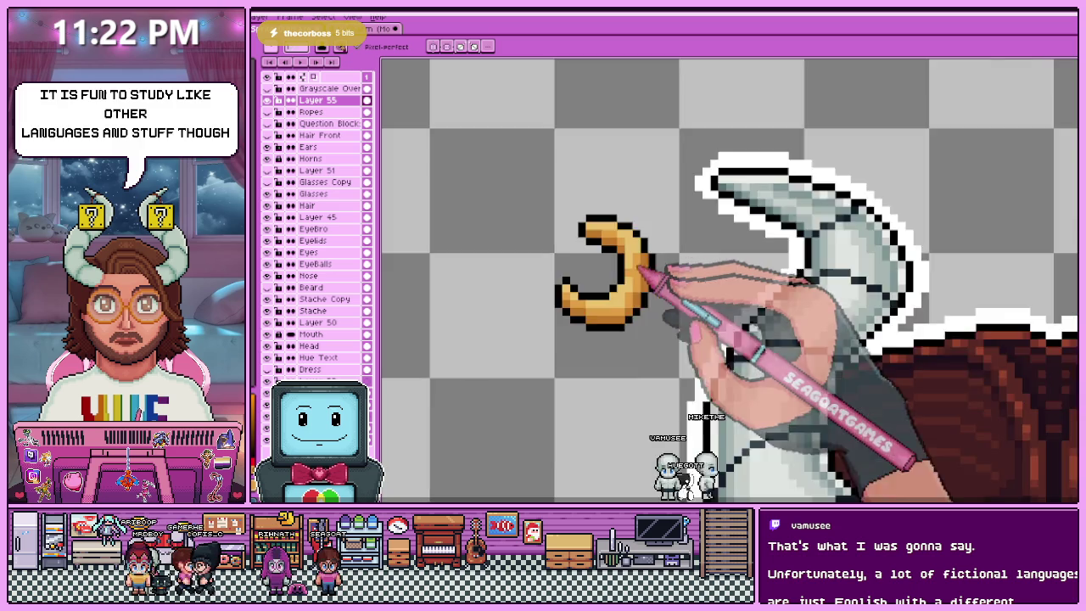
scroll(643, 263, down, 1)
scroll(628, 322, down, 2)
scroll(645, 352, down, 1)
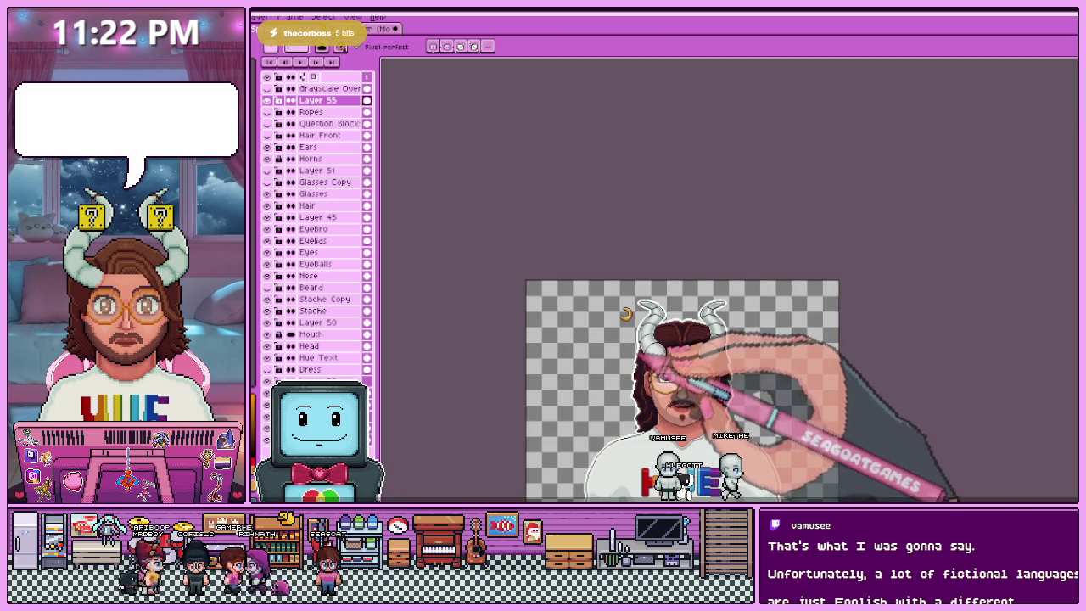
scroll(661, 356, up, 2)
scroll(654, 230, up, 2)
scroll(637, 243, up, 2)
scroll(645, 242, down, 1)
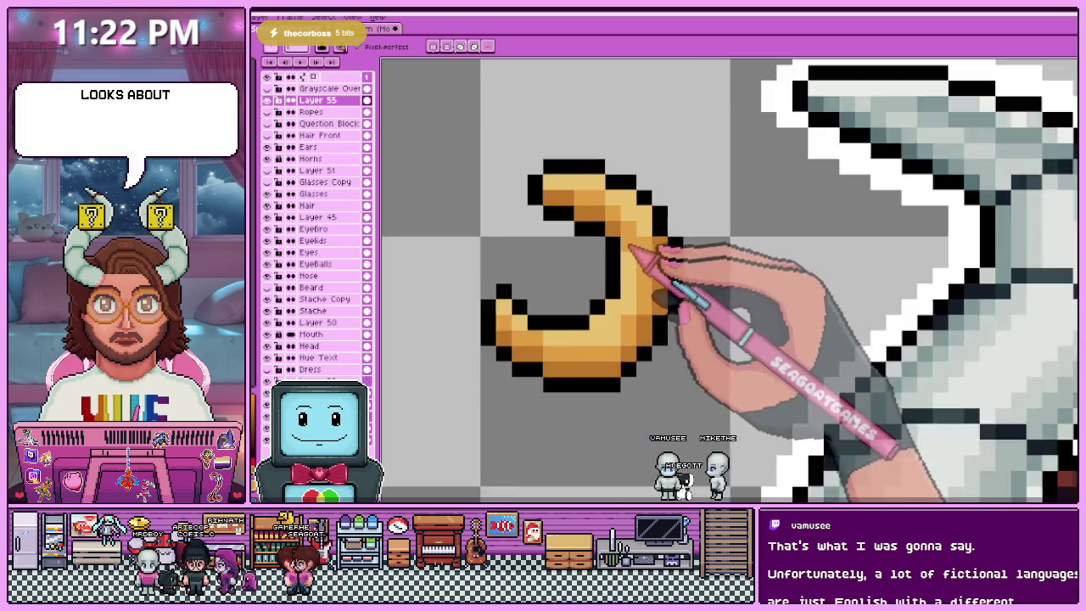
scroll(637, 289, down, 3)
scroll(632, 339, down, 1)
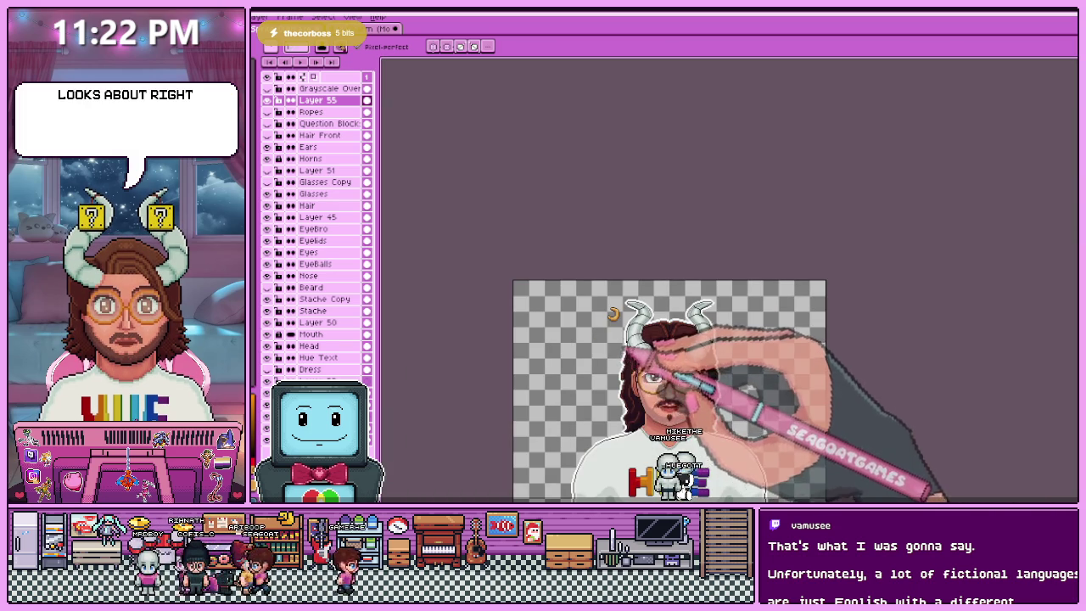
scroll(628, 331, up, 2)
scroll(626, 307, up, 2)
scroll(637, 302, down, 1)
scroll(615, 297, down, 2)
scroll(624, 309, down, 1)
scroll(628, 323, up, 2)
scroll(621, 327, up, 1)
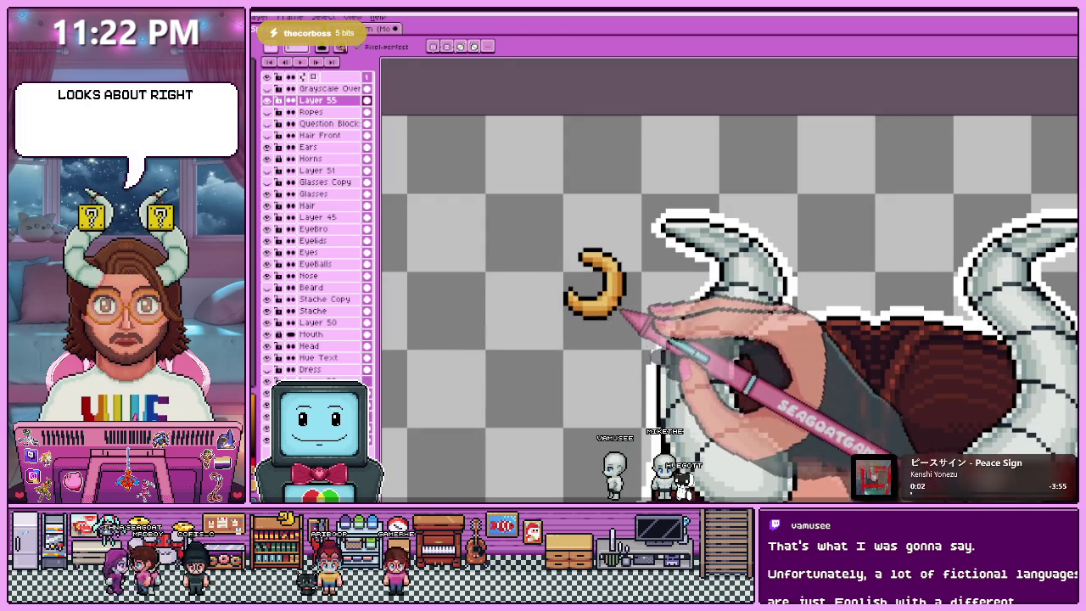
drag(547, 222, 649, 350)
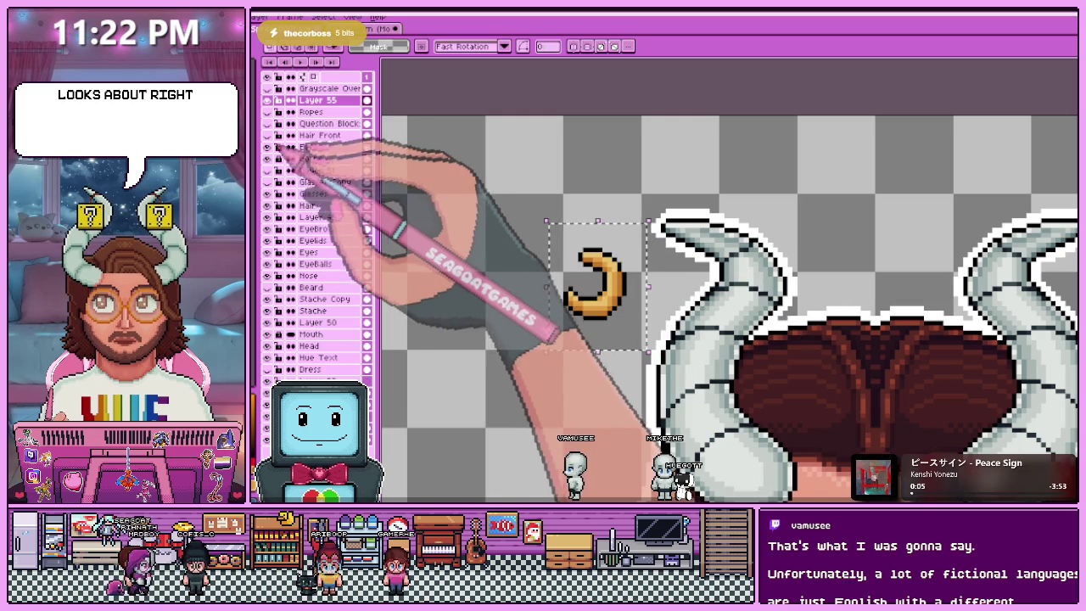
- Show the question blocks, move the moon onto the left block, and nudge it up one pixel
click(267, 123)
drag(569, 303, 686, 312)
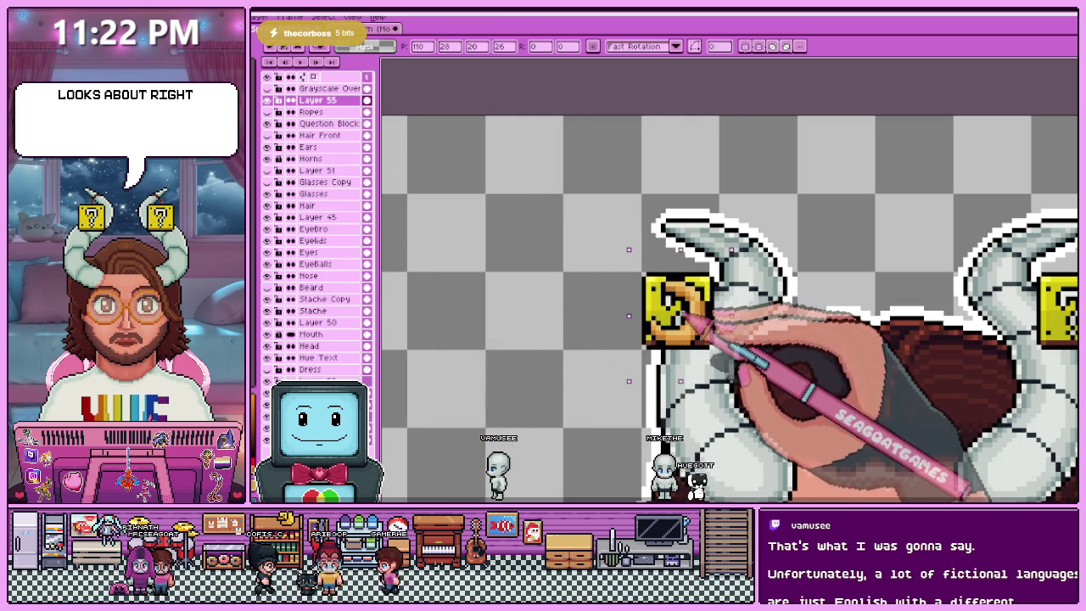
scroll(688, 316, down, 1)
scroll(671, 288, up, 2)
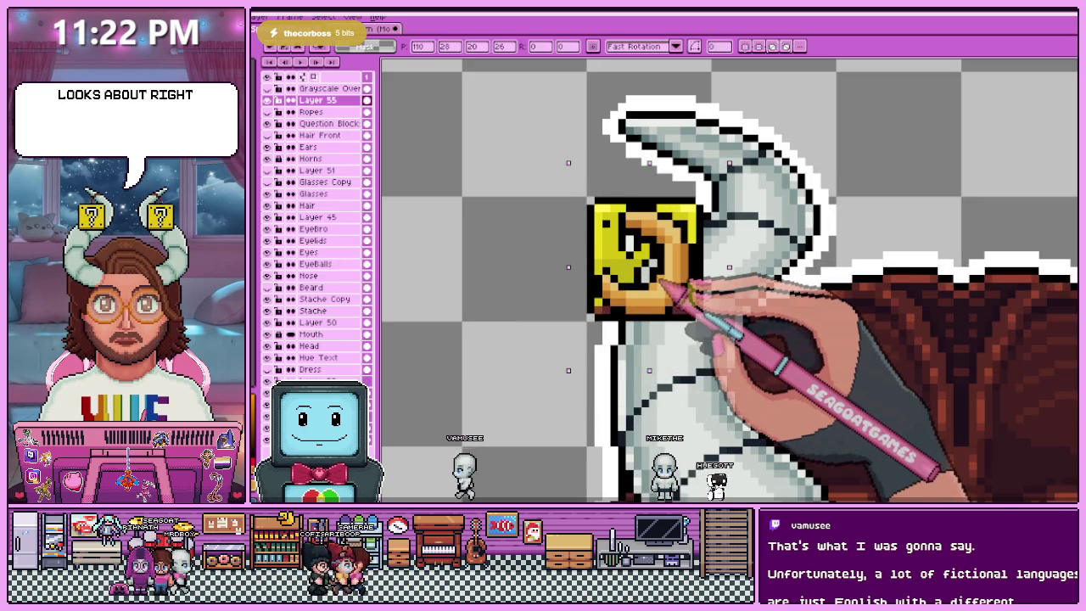
drag(659, 279, 659, 271)
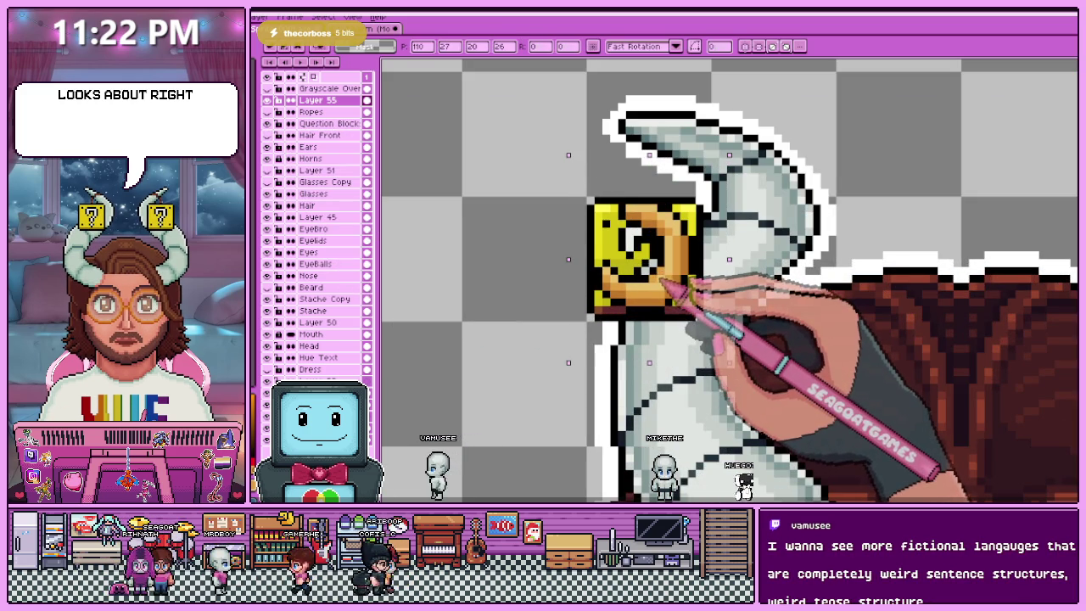
click(489, 372)
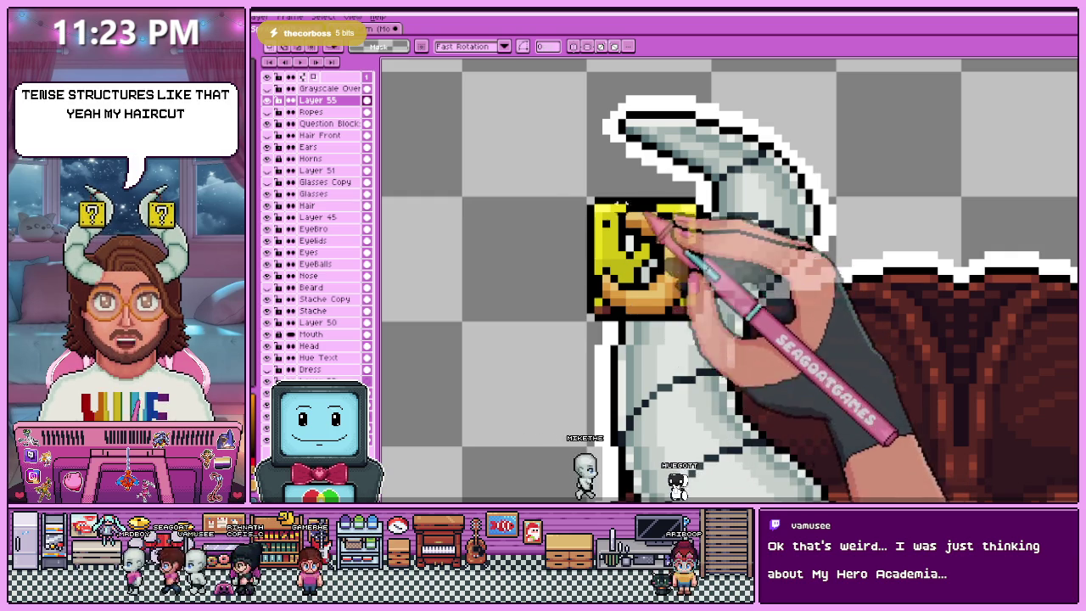
- Select and clear a small area near the left question block
drag(545, 170, 574, 222)
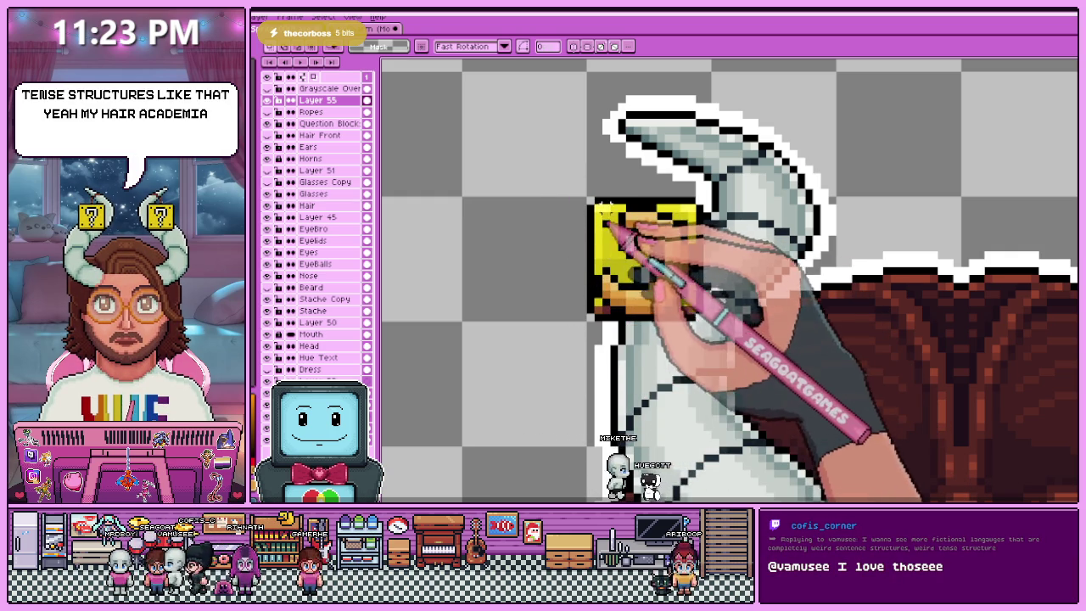
click(585, 264)
scroll(592, 266, down, 1)
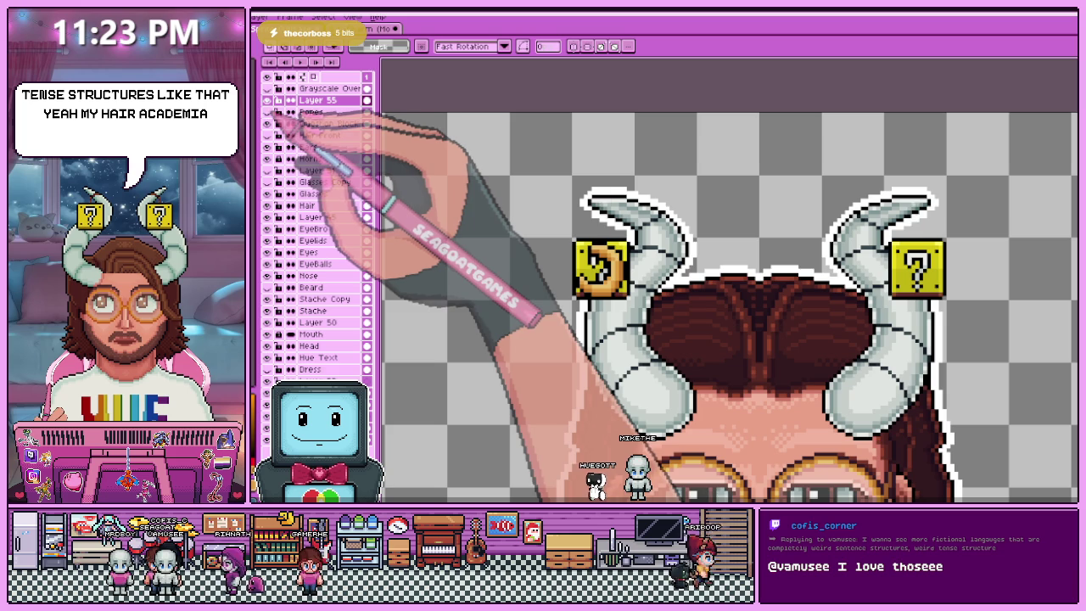
- Rename the moon's layer to Moons in Layer Properties
click(266, 100)
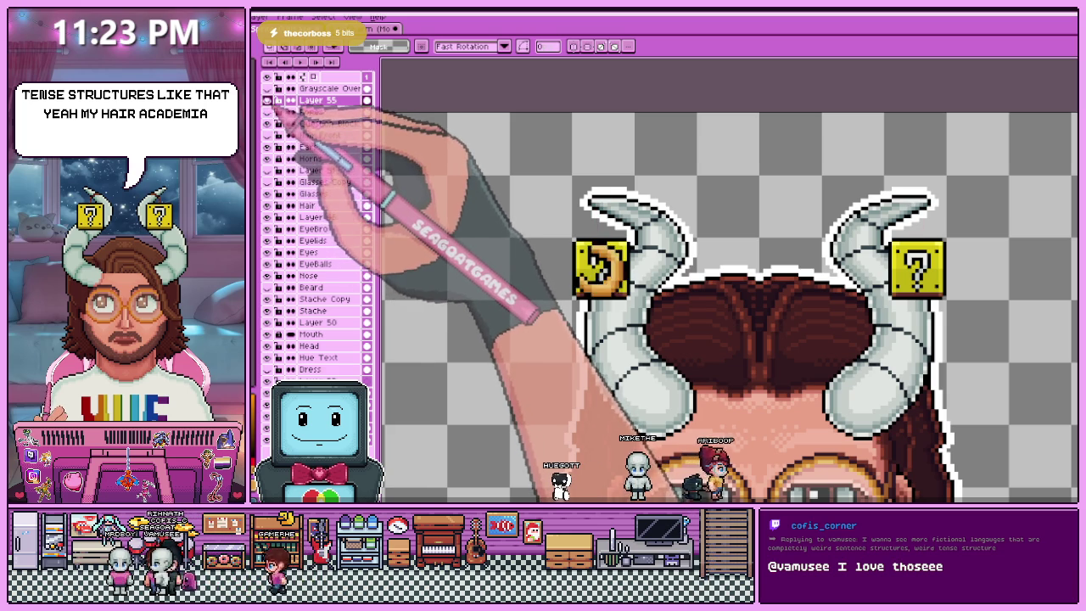
key(shift+p)
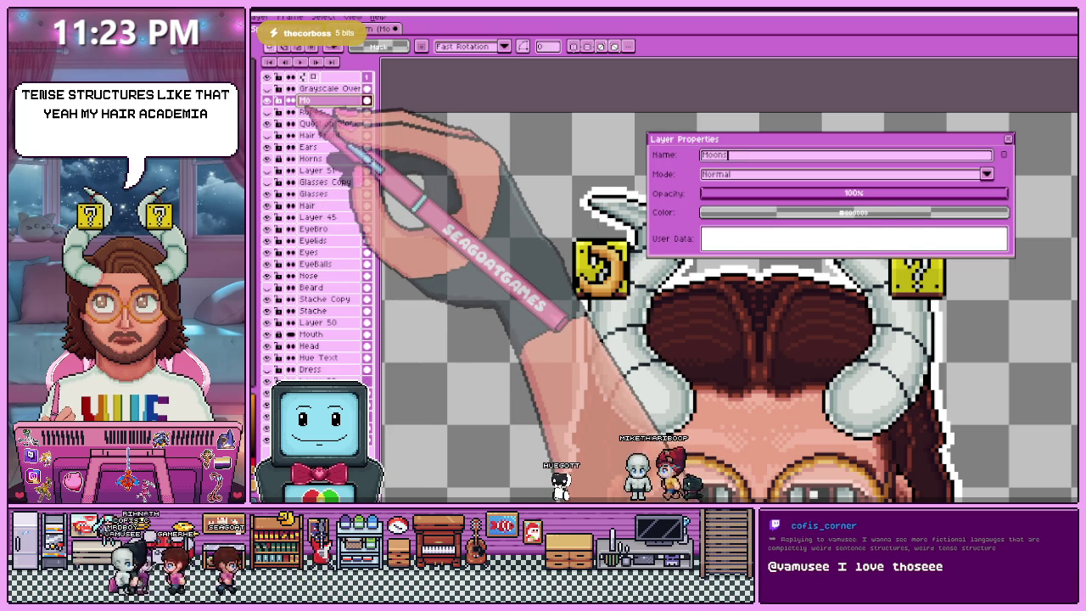
key(Return)
scroll(619, 153, down, 2)
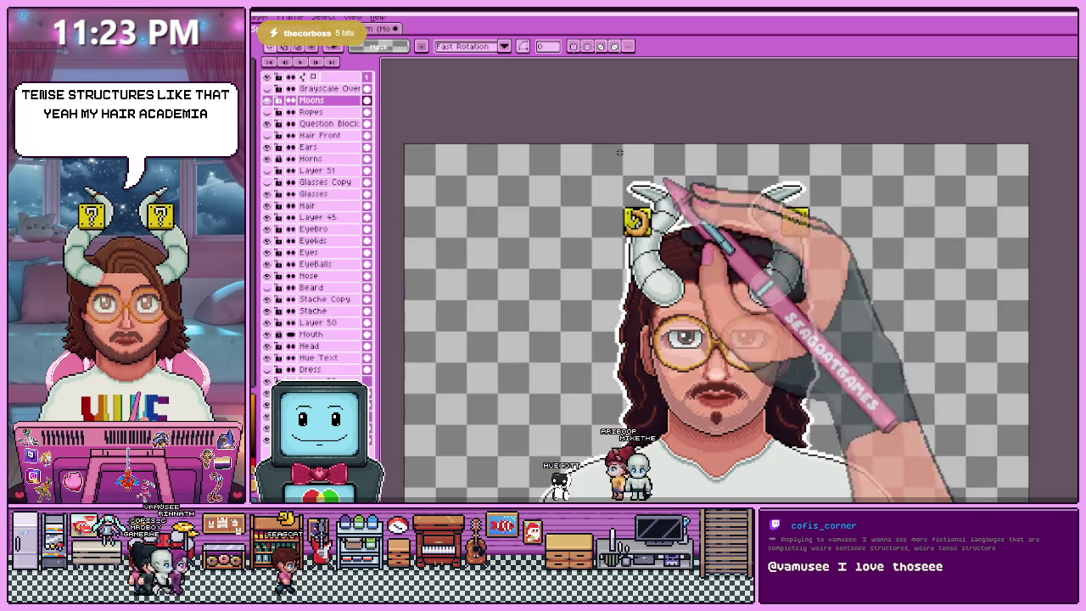
scroll(620, 152, down, 2)
scroll(569, 190, up, 2)
scroll(594, 212, up, 1)
scroll(615, 231, up, 1)
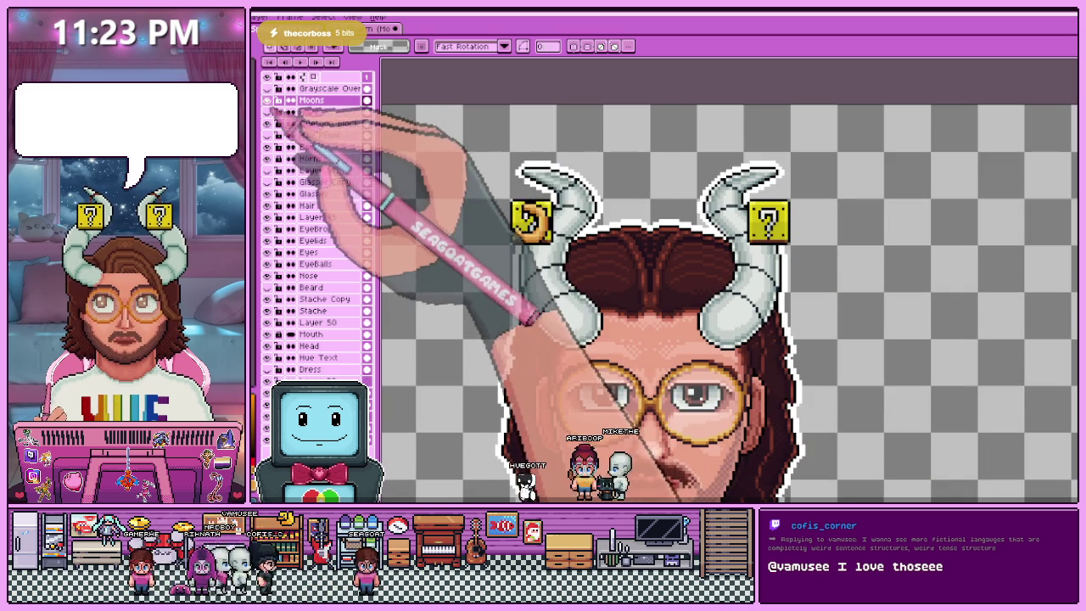
- Hide the question blocks and close the moon sprite file without saving
click(268, 123)
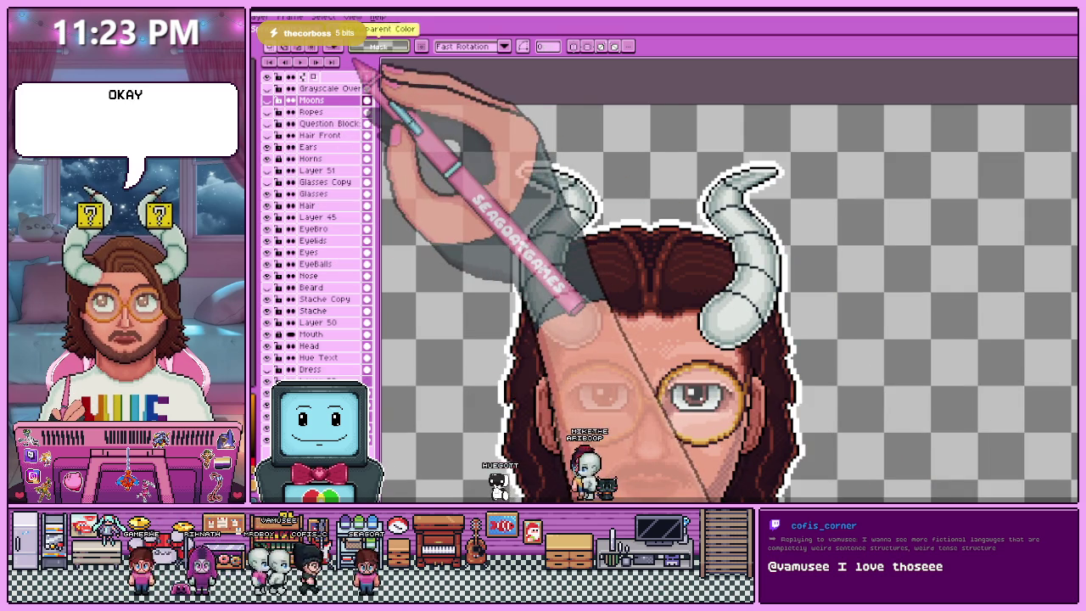
click(395, 29)
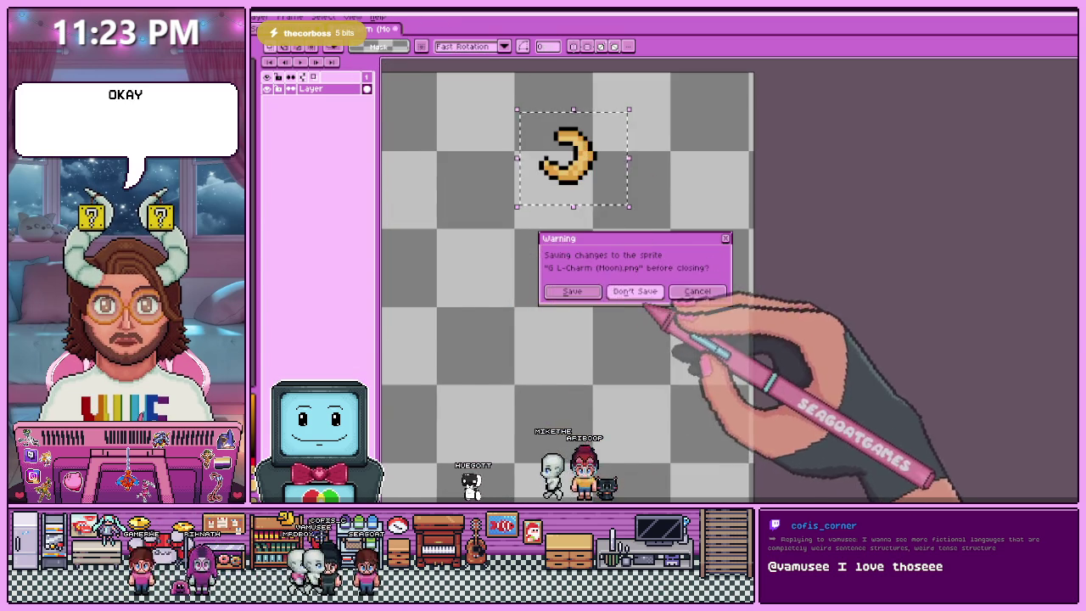
click(636, 291)
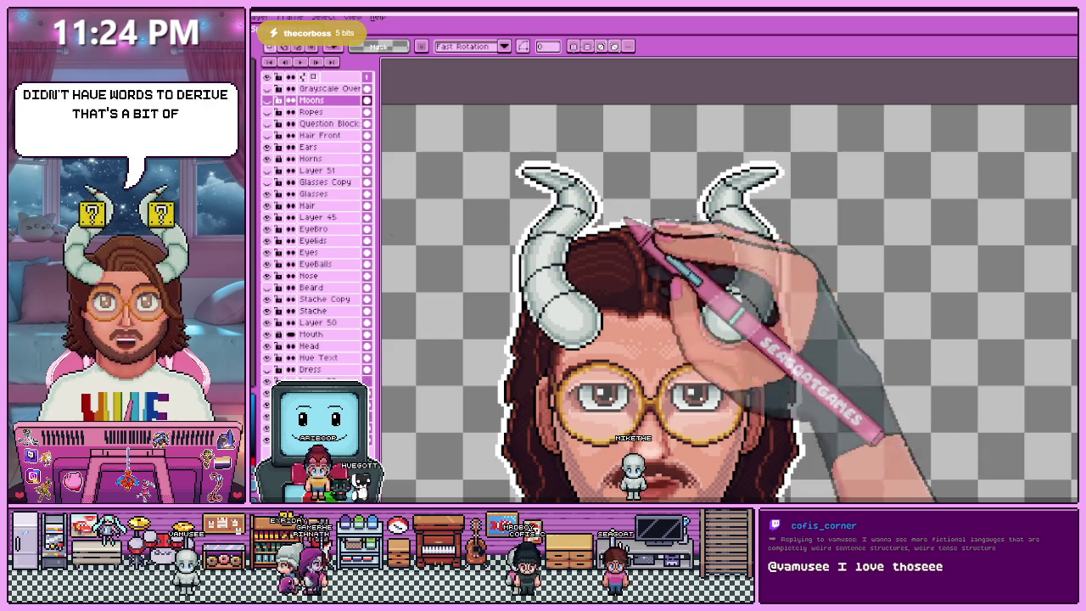
scroll(560, 199, up, 3)
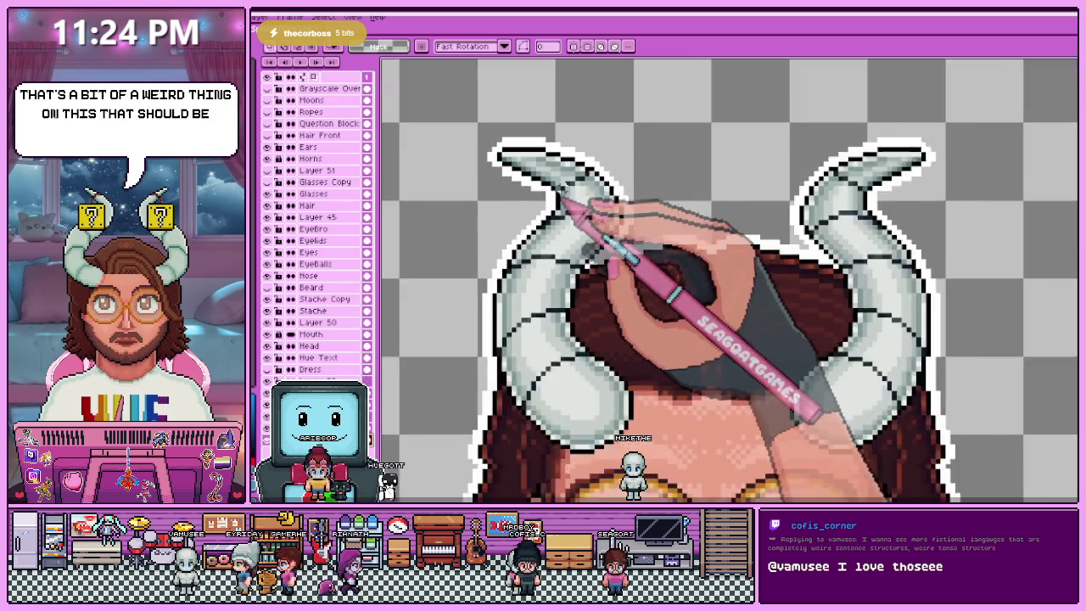
key(i)
key(b)
scroll(509, 187, down, 3)
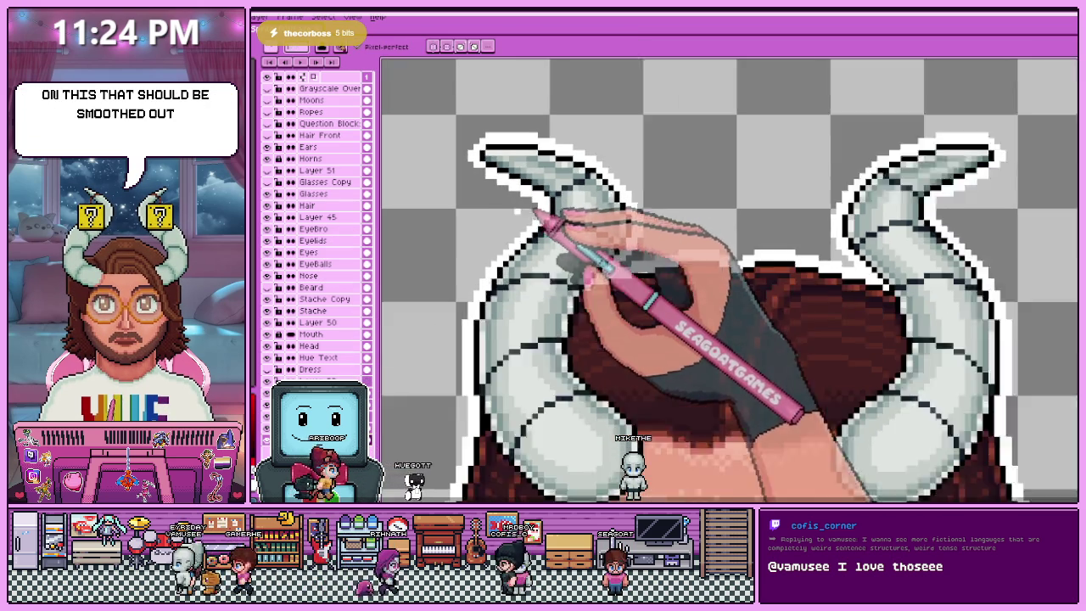
scroll(853, 196, up, 2)
key(minus)
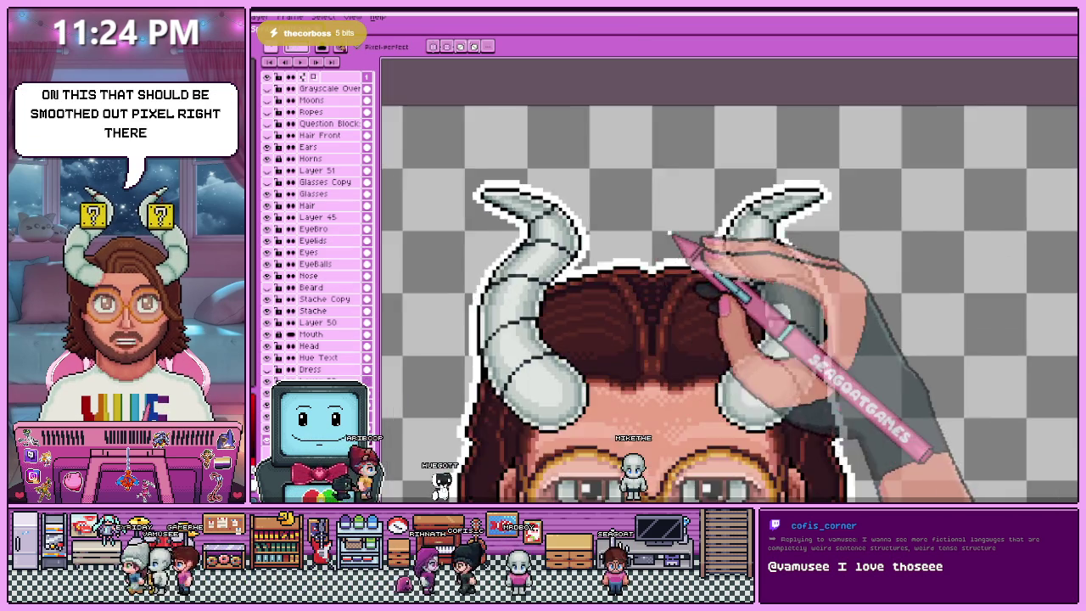
key(minus)
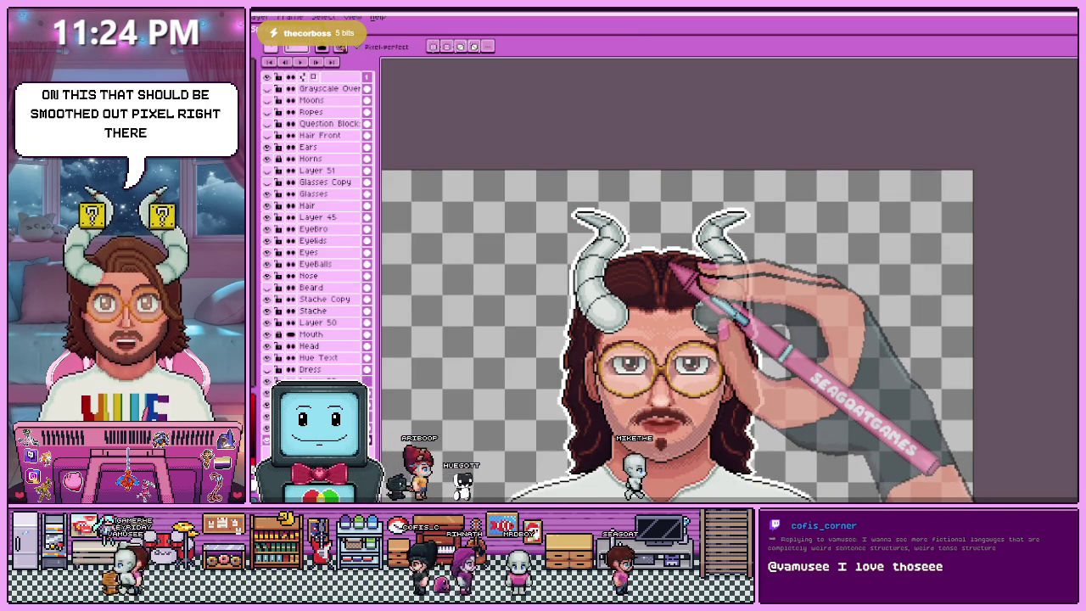
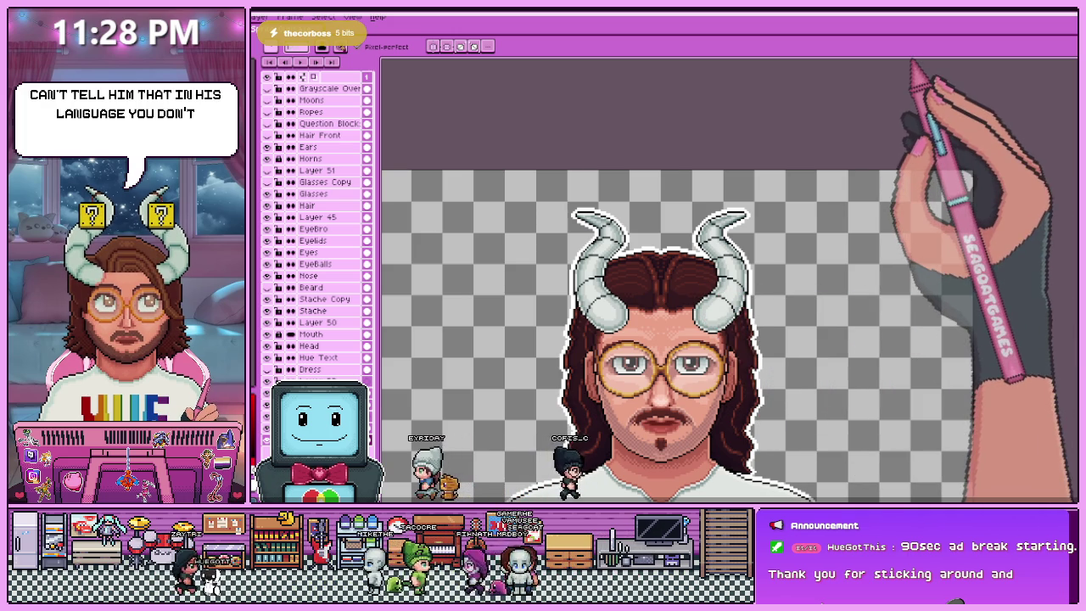
- Zoom out to check the character down to the shirt, then switch to the other avatar document
key(minus)
key(plus)
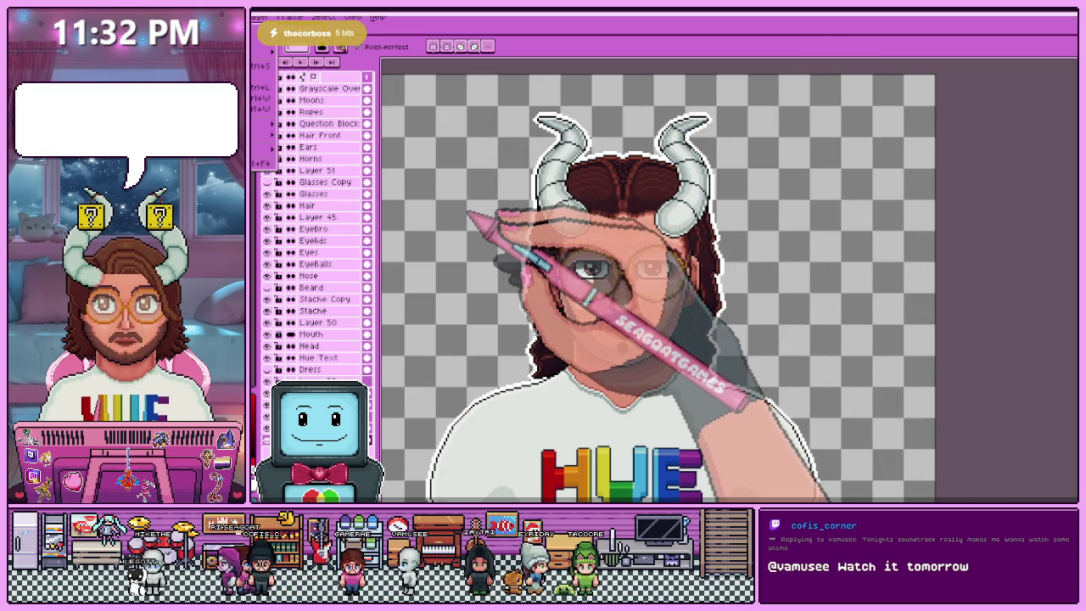
key(ctrl+Tab)
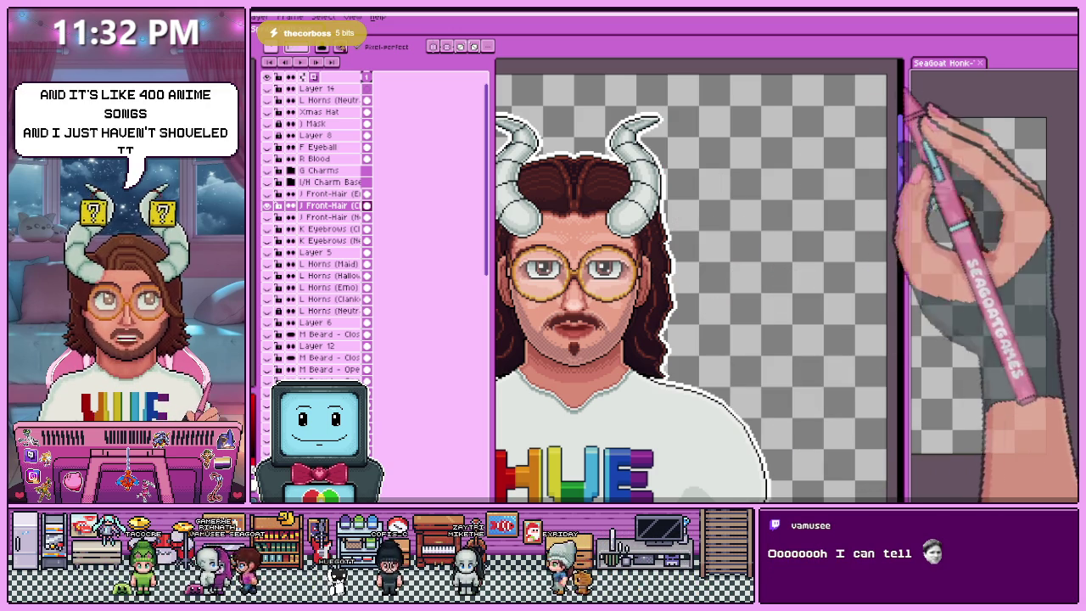
drag(902, 93, 1003, 53)
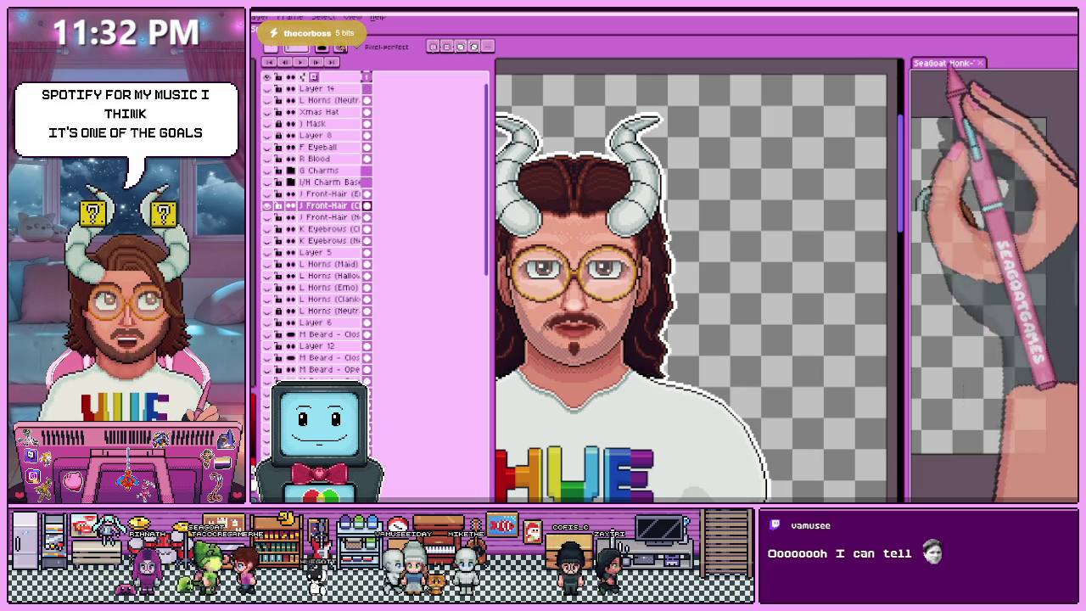
key(minus)
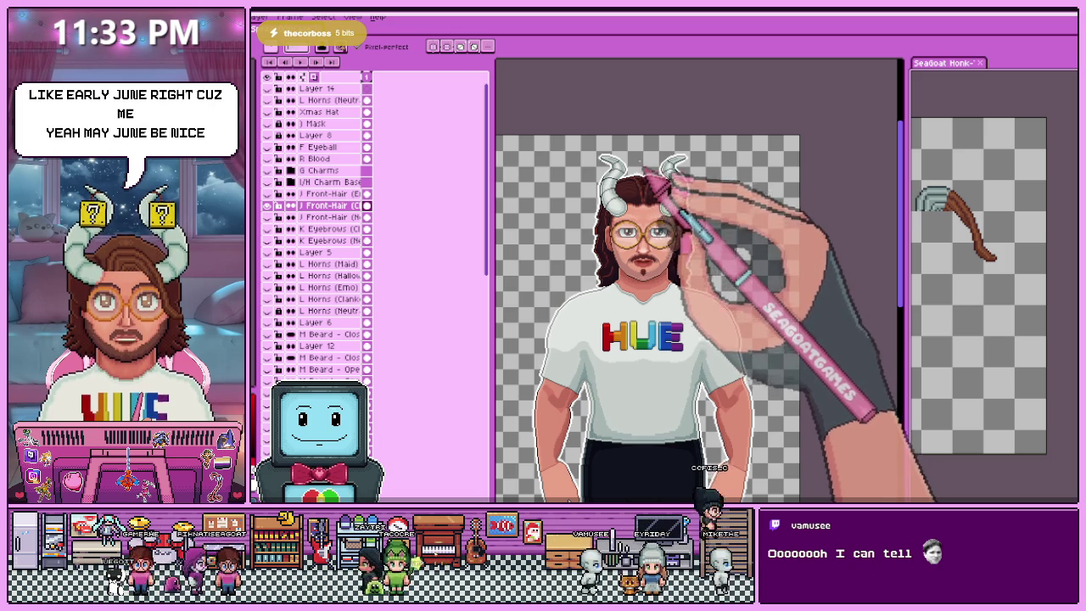
scroll(645, 183, up, 2)
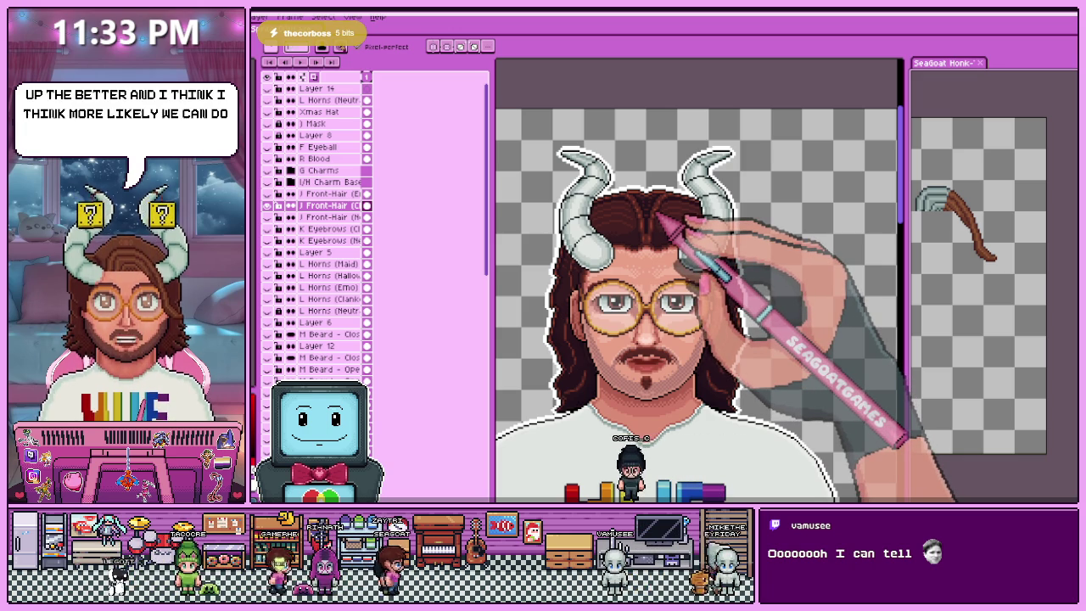
scroll(627, 180, up, 1)
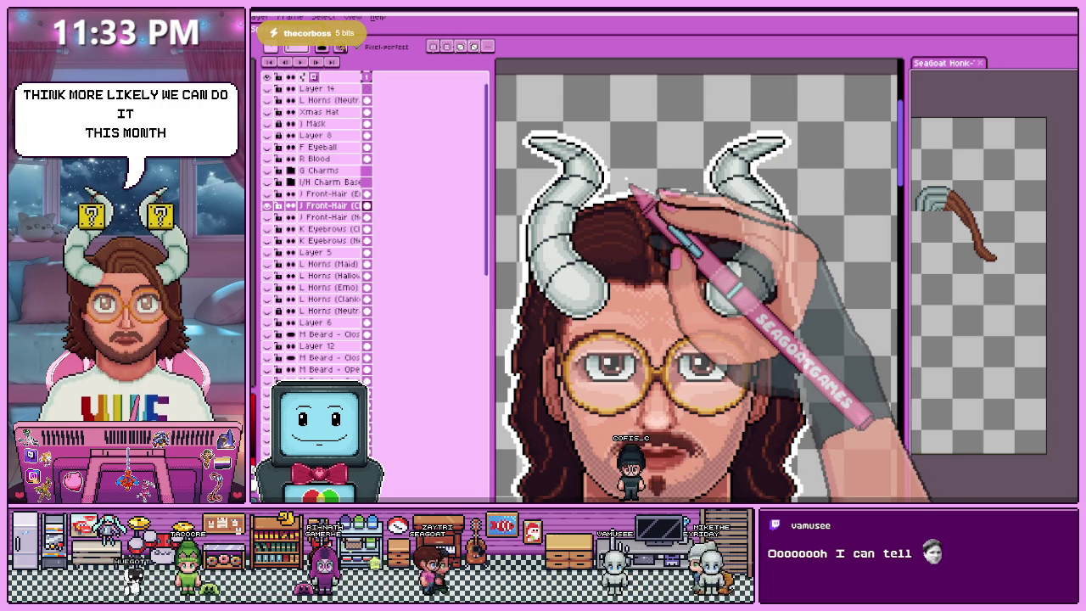
scroll(627, 181, down, 1)
scroll(627, 181, down, 3)
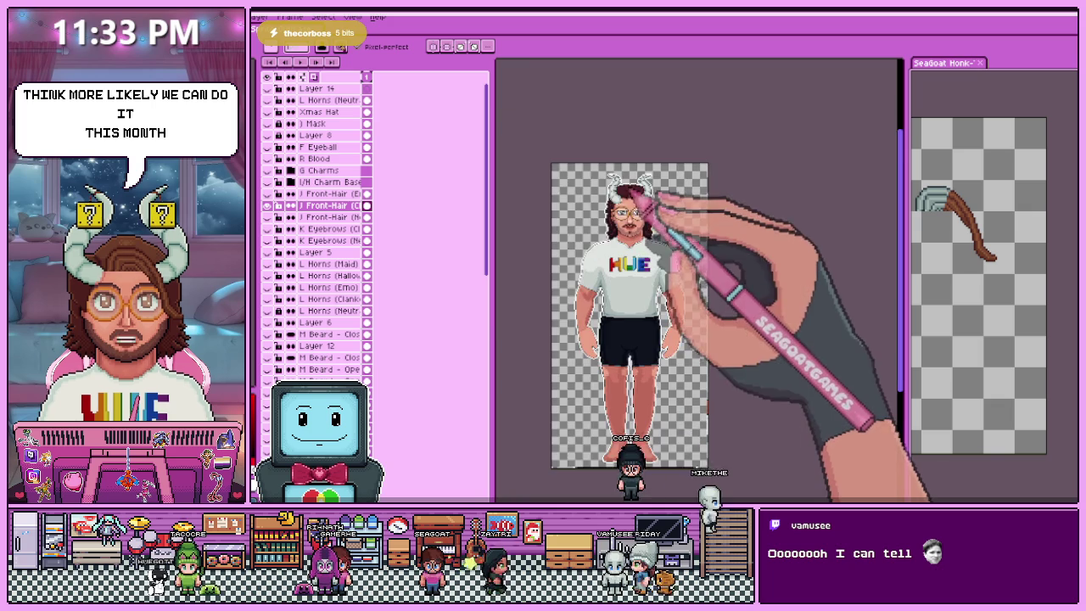
scroll(653, 204, up, 1)
scroll(626, 181, up, 2)
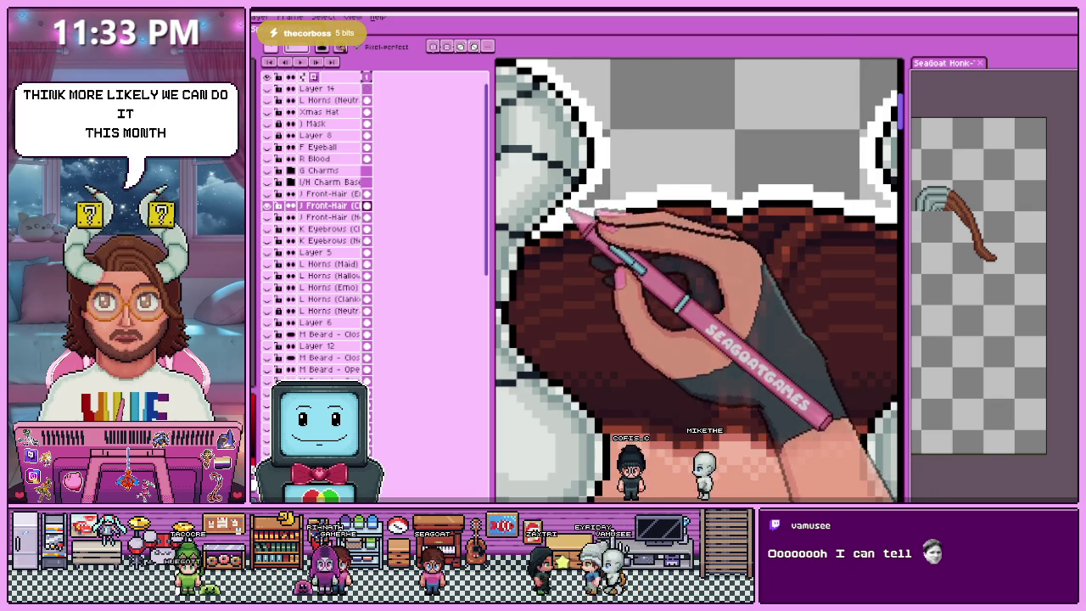
scroll(594, 152, down, 2)
scroll(615, 229, up, 1)
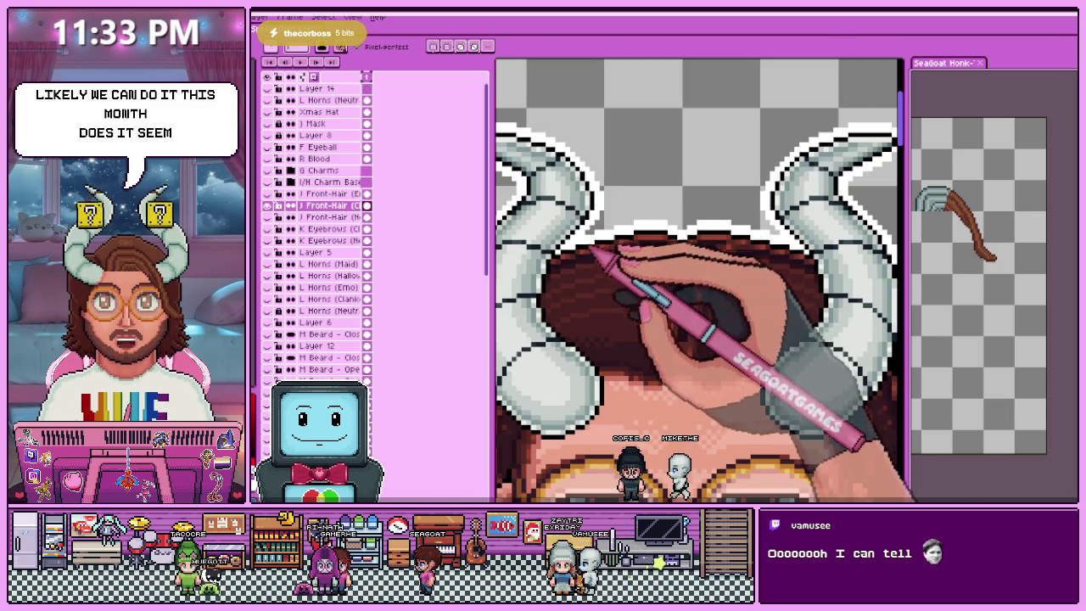
scroll(661, 241, down, 1)
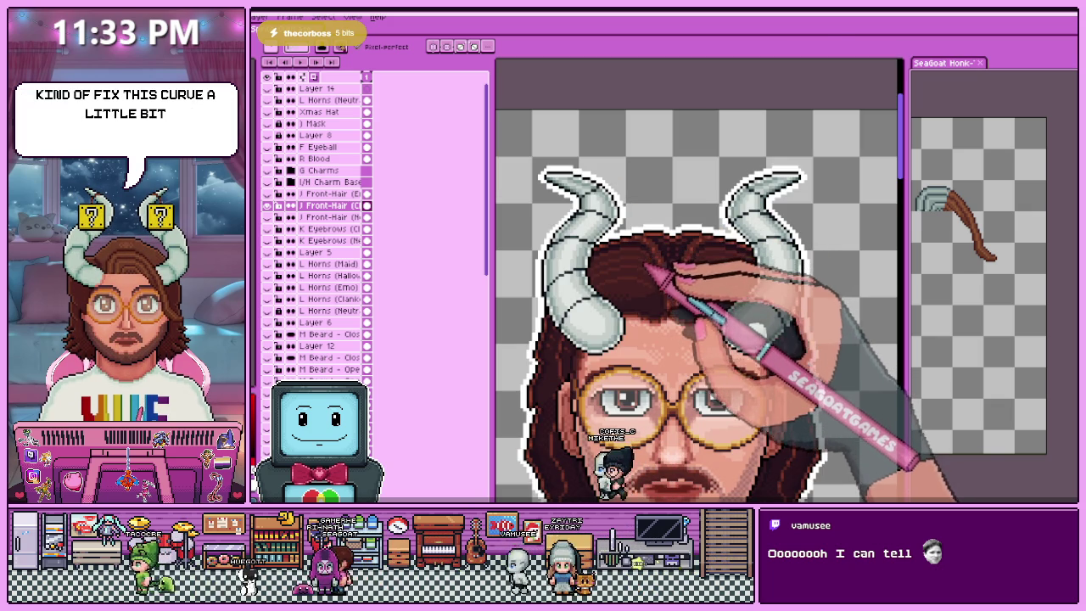
- Toggle the visibility of a J Front-Hair layer and scroll through the layer list
click(269, 206)
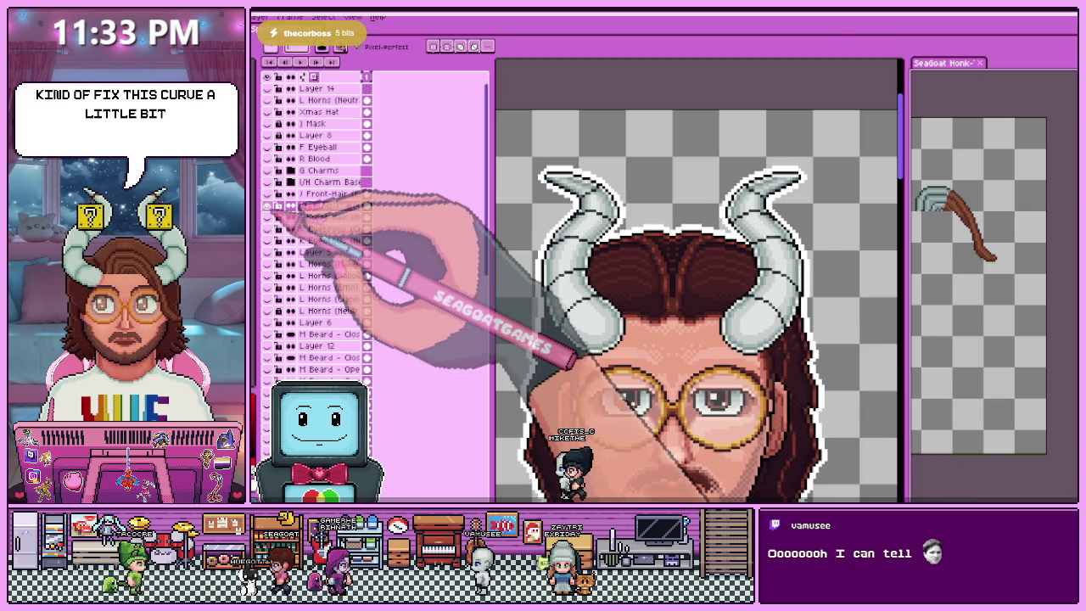
scroll(323, 229, down, 2)
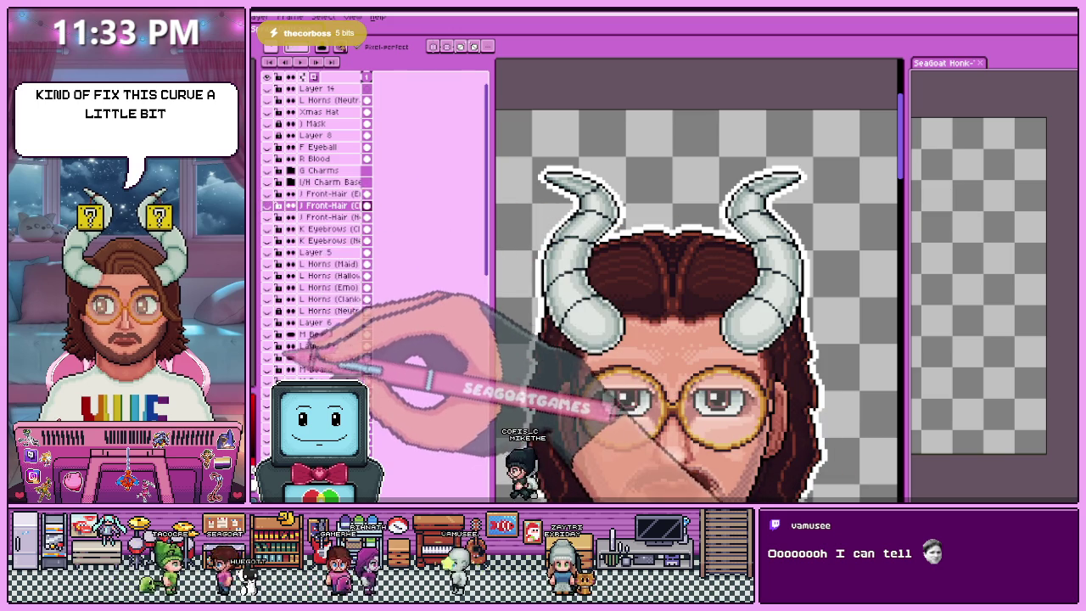
scroll(679, 319, down, 3)
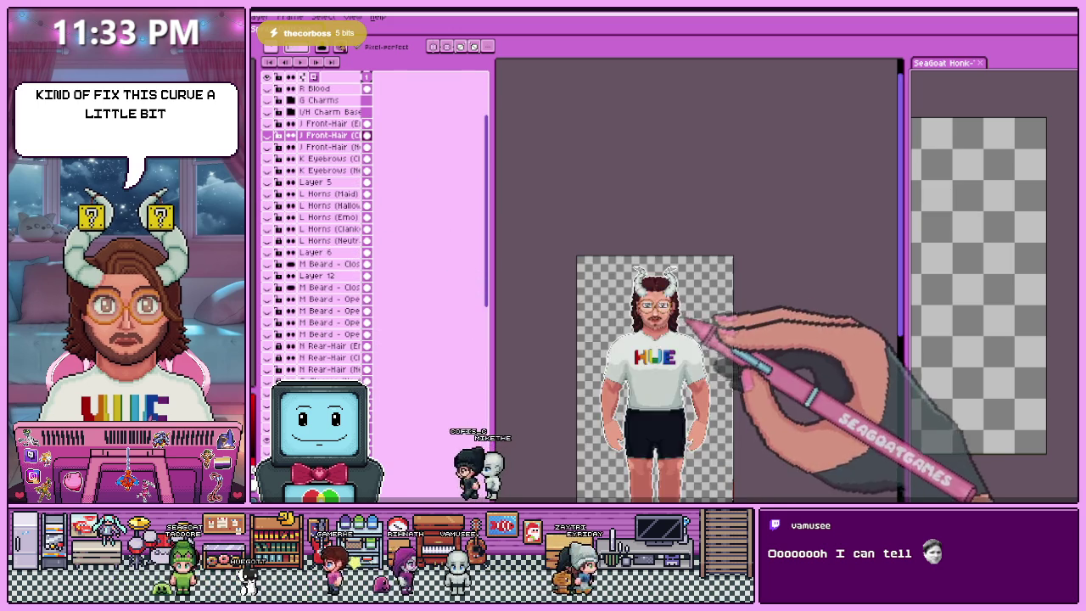
scroll(764, 424, up, 4)
scroll(594, 365, down, 1)
scroll(374, 395, down, 2)
scroll(373, 392, down, 1)
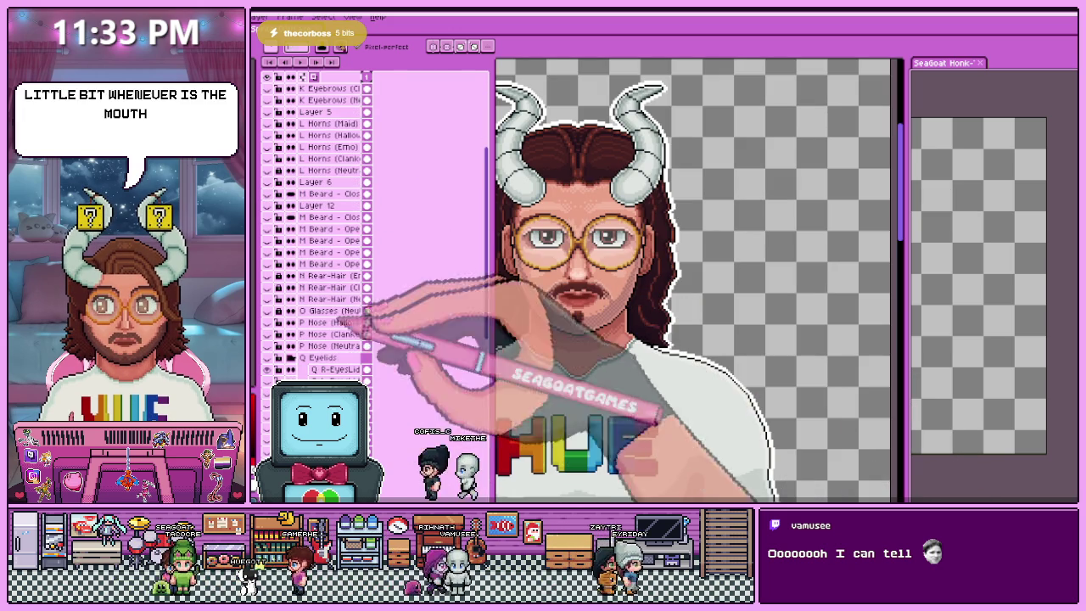
- Return to the self-portrait document and bring up the Mouth layer's context menu
key(ctrl+Tab)
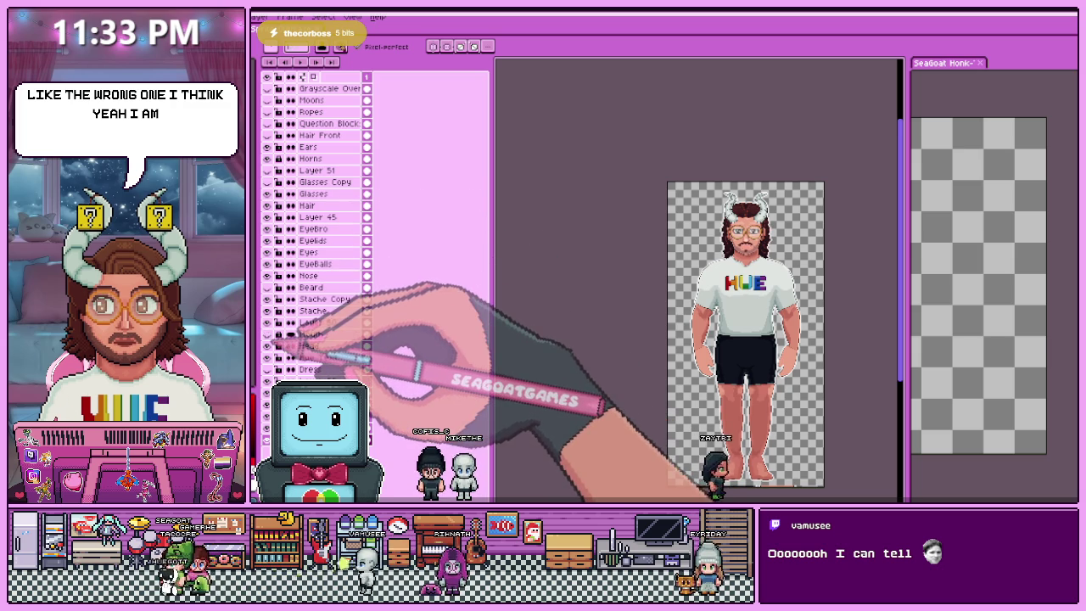
scroll(747, 237, up, 5)
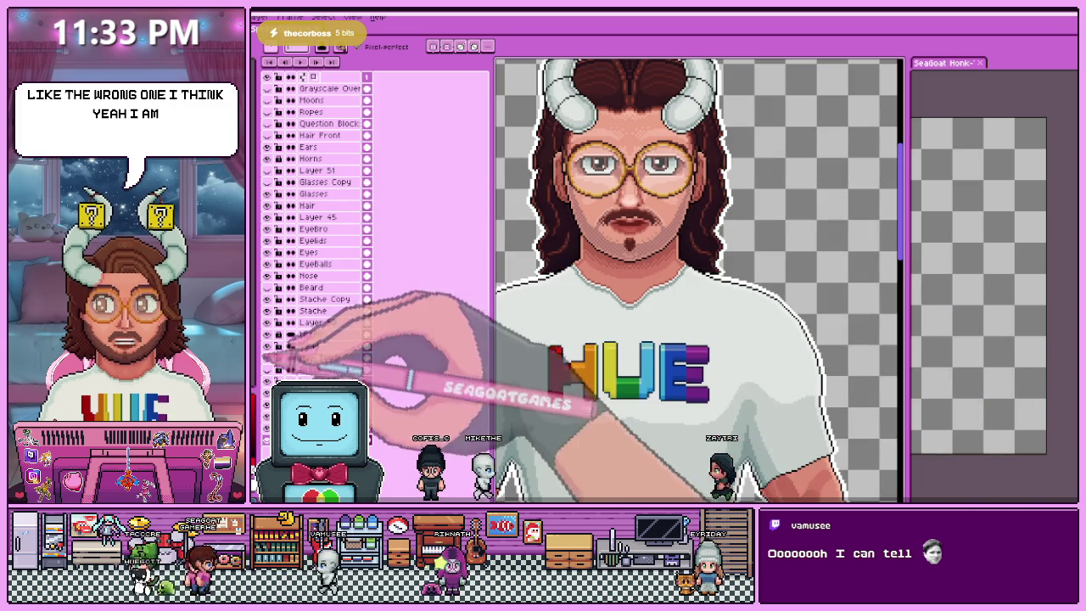
right_click(326, 335)
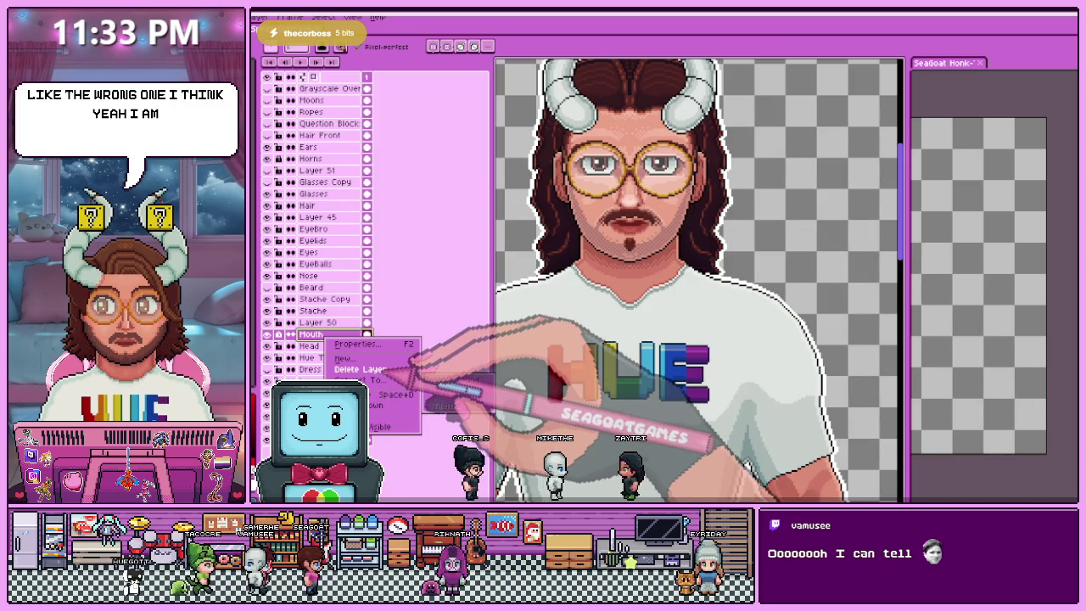
- Dismiss the Mouth layer menu unchanged and bring up the YouTube trailer window
key(Escape)
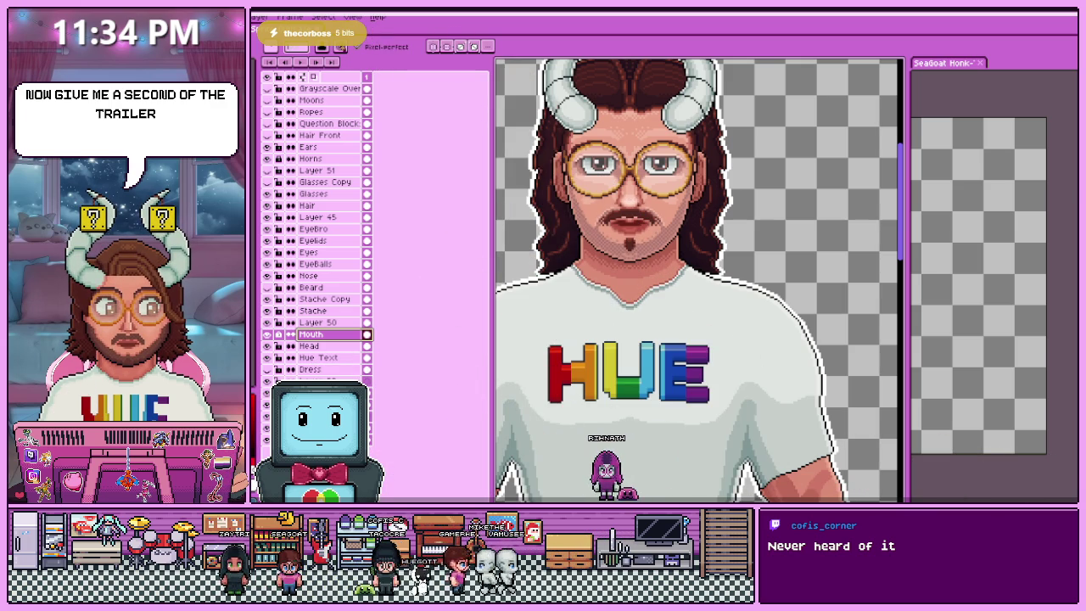
key(alt+Tab)
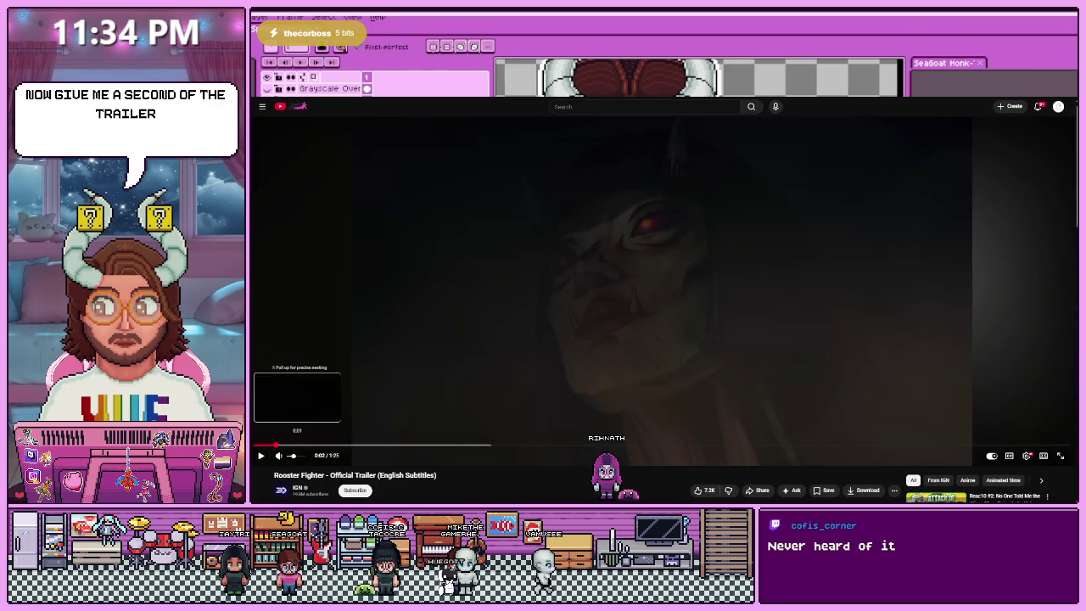
- Play the Rooster Fighter trailer to the end while browsing the page below it
click(260, 456)
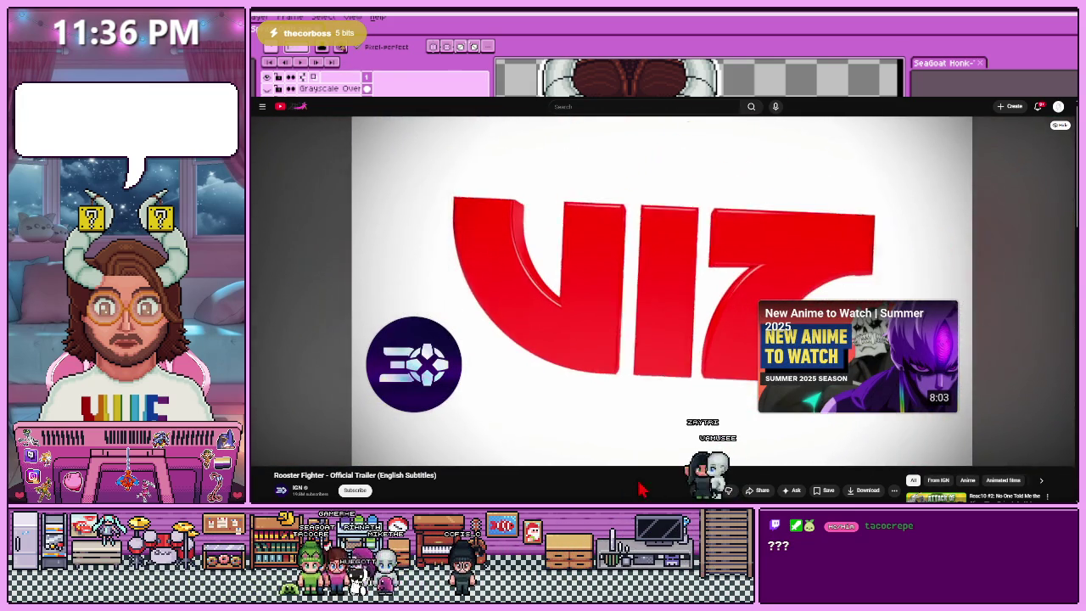
scroll(569, 329, down, 2)
scroll(555, 342, down, 1)
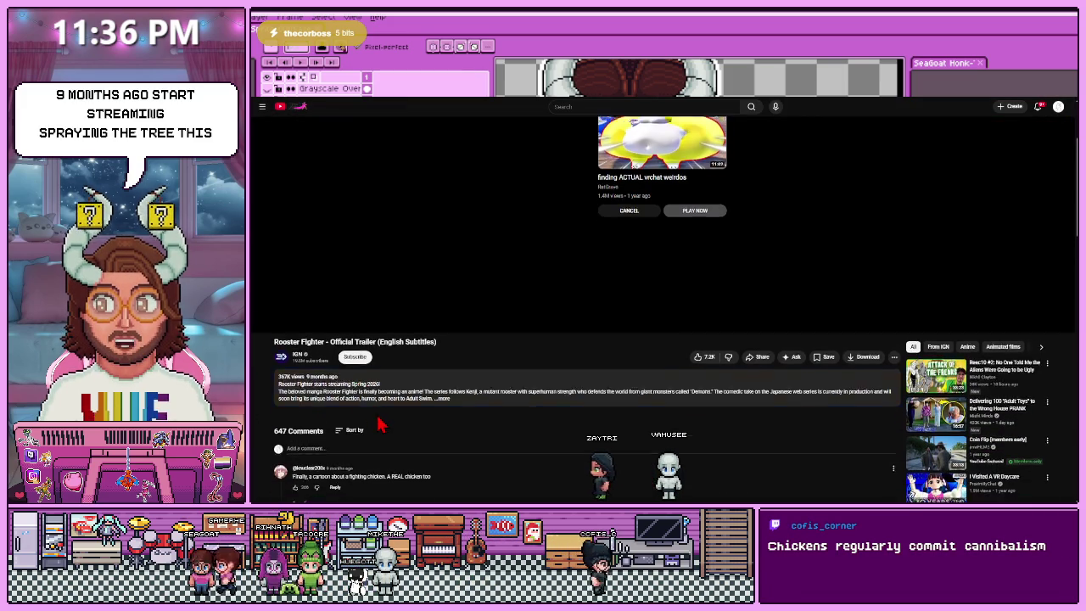
scroll(386, 418, down, 3)
scroll(381, 425, up, 5)
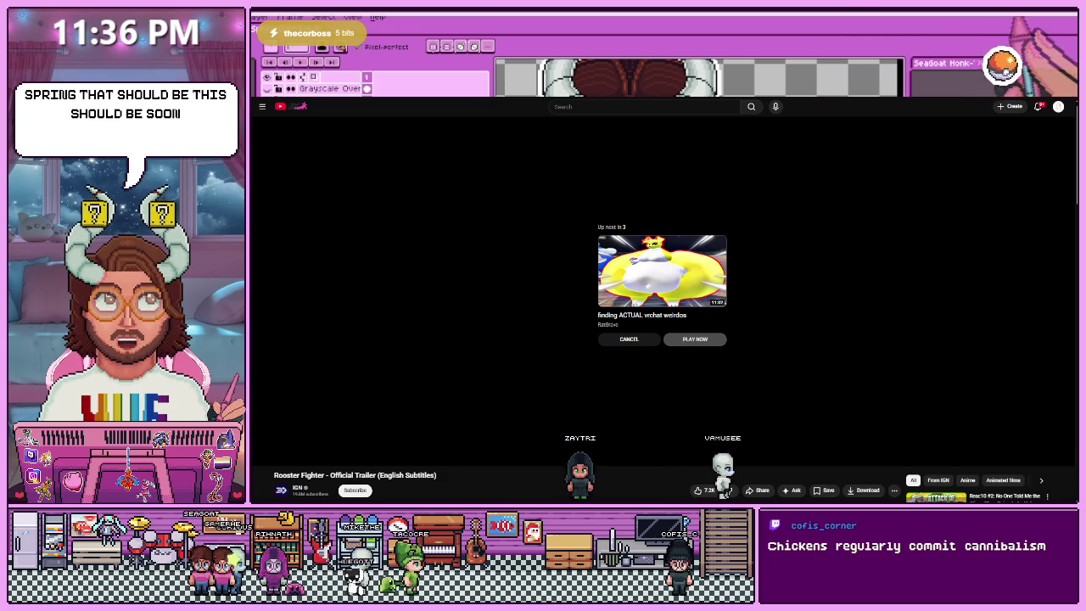
key(alt+Tab)
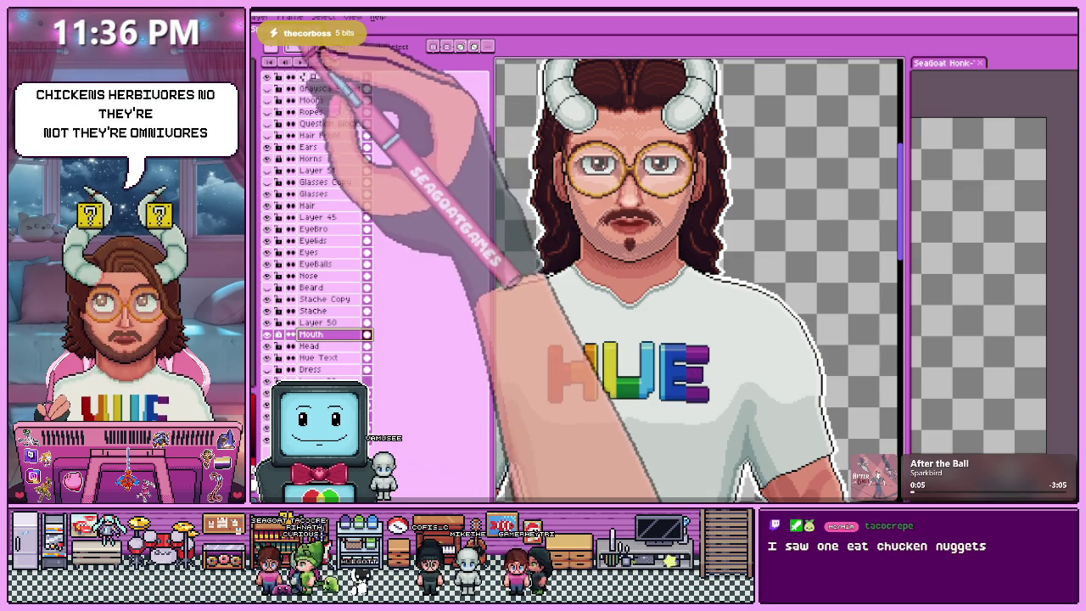
- Look through the Frame and Select menus in Aseprite, closing them without changes
click(289, 16)
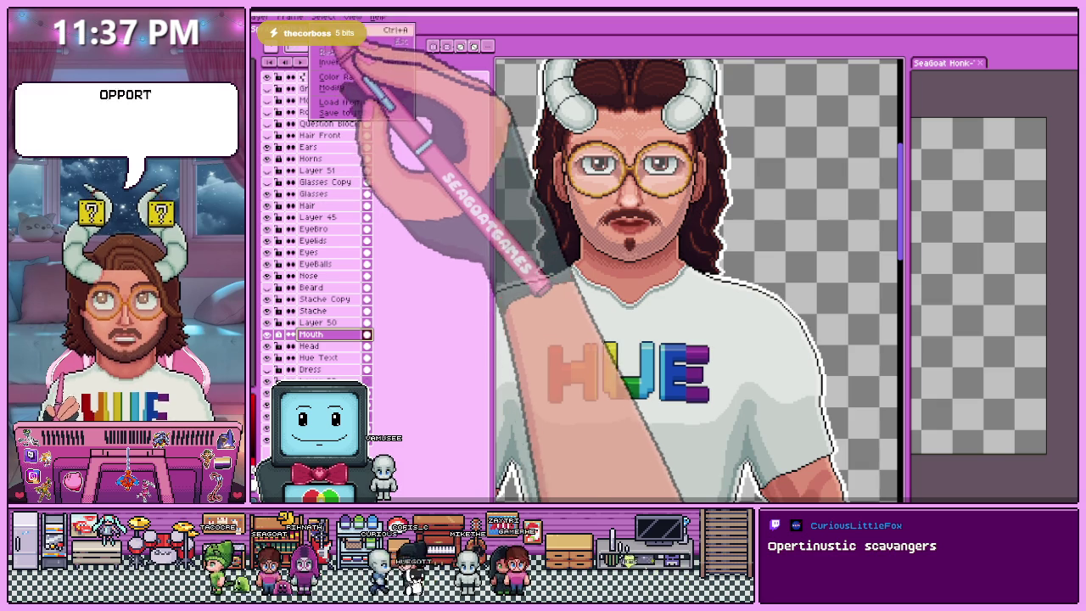
mouse_move(332, 87)
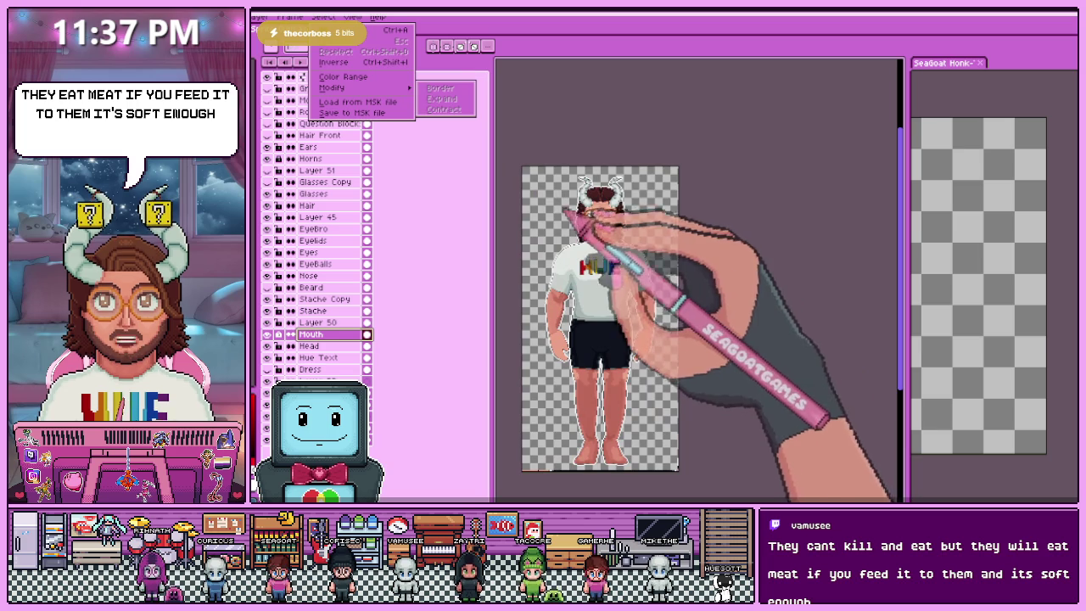
key(Escape)
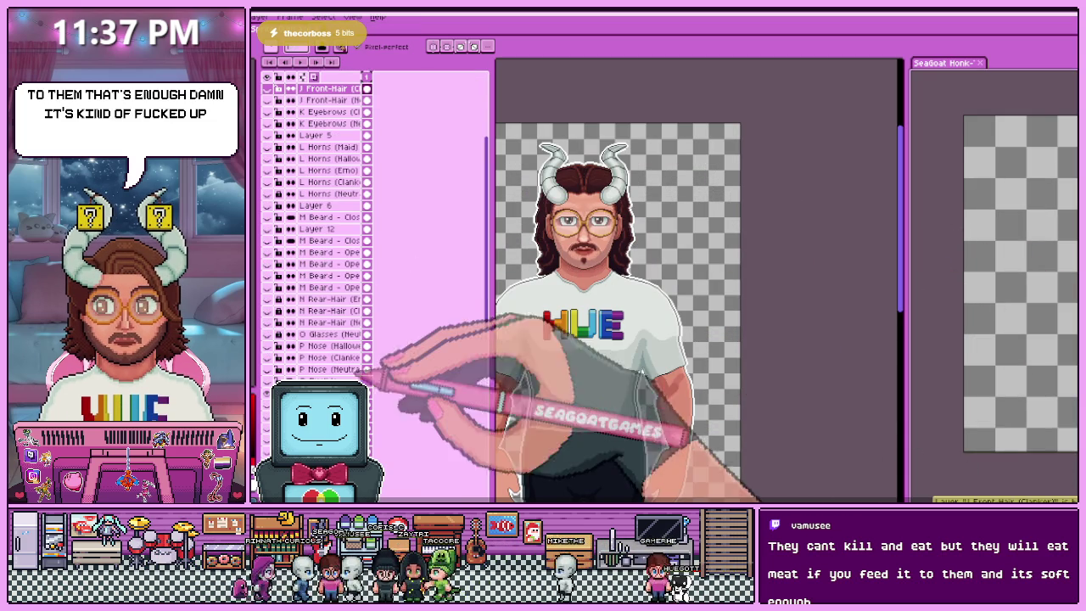
- Expand the R Mouth group in the Layers panel to reveal its mouth-shape layers
scroll(373, 221, down, 1)
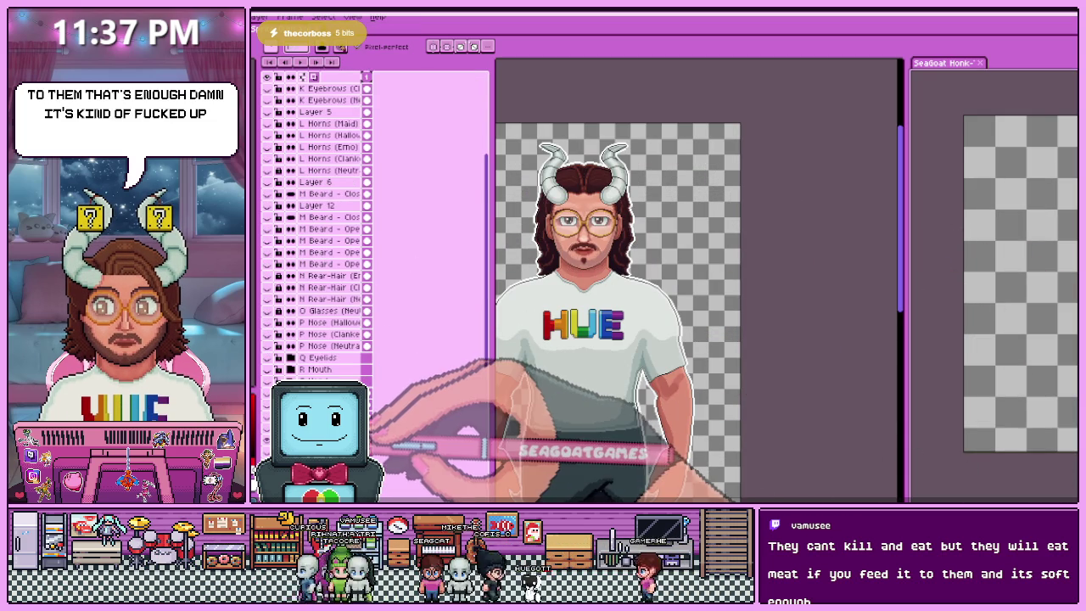
scroll(323, 229, down, 3)
scroll(322, 229, down, 3)
scroll(323, 229, down, 3)
scroll(323, 229, up, 1)
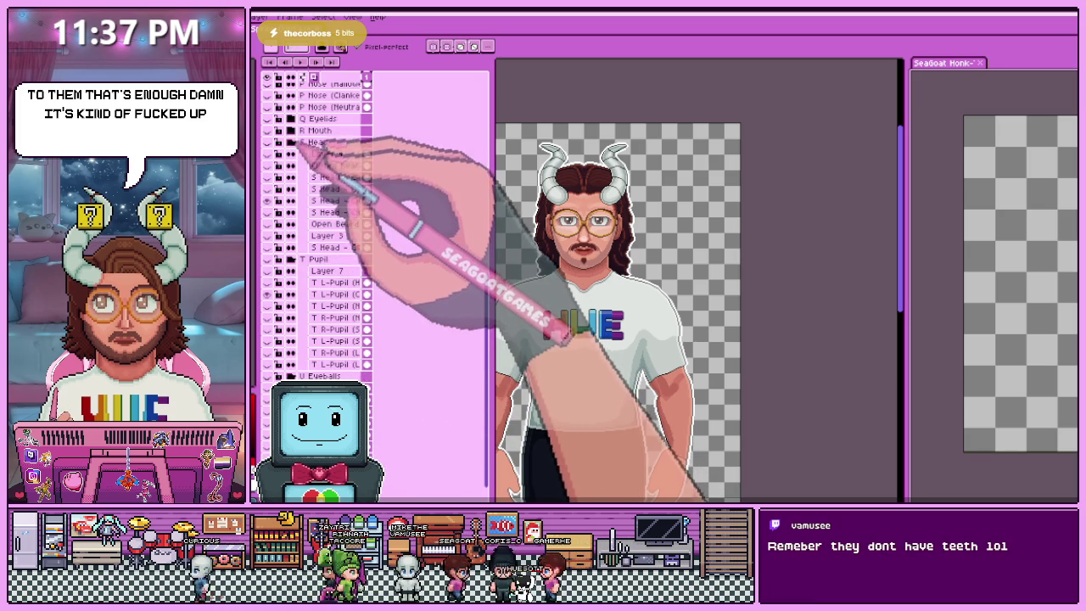
click(291, 129)
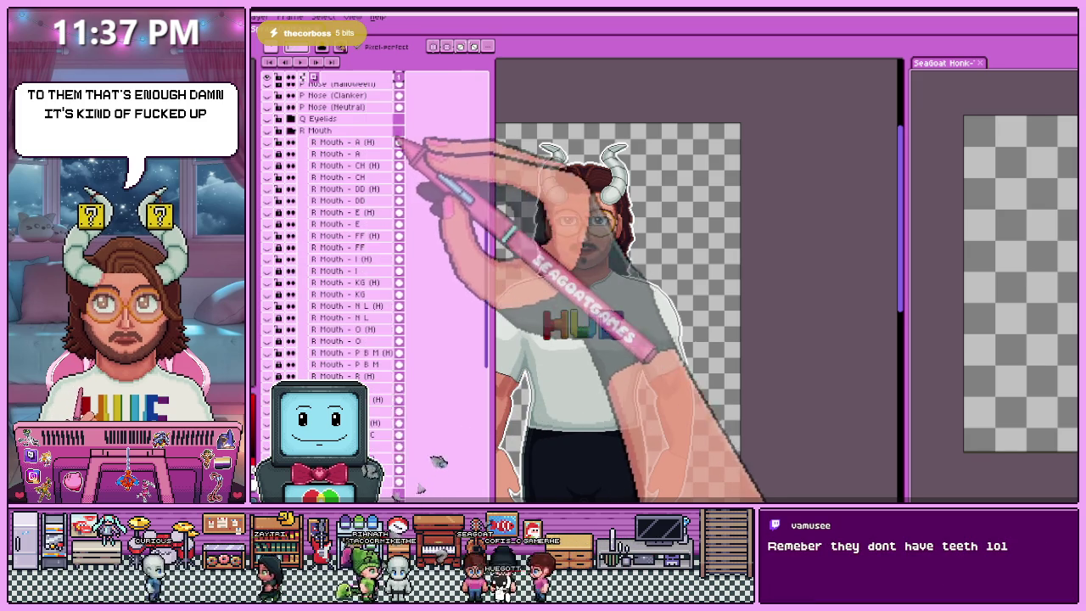
drag(367, 255, 458, 255)
scroll(468, 339, down, 3)
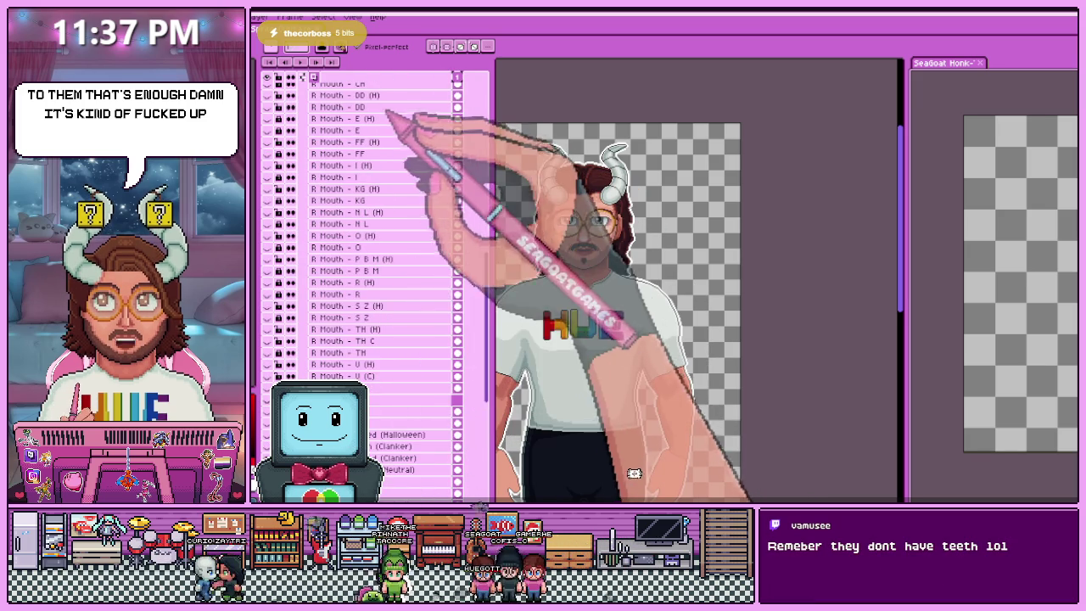
scroll(468, 459, up, 1)
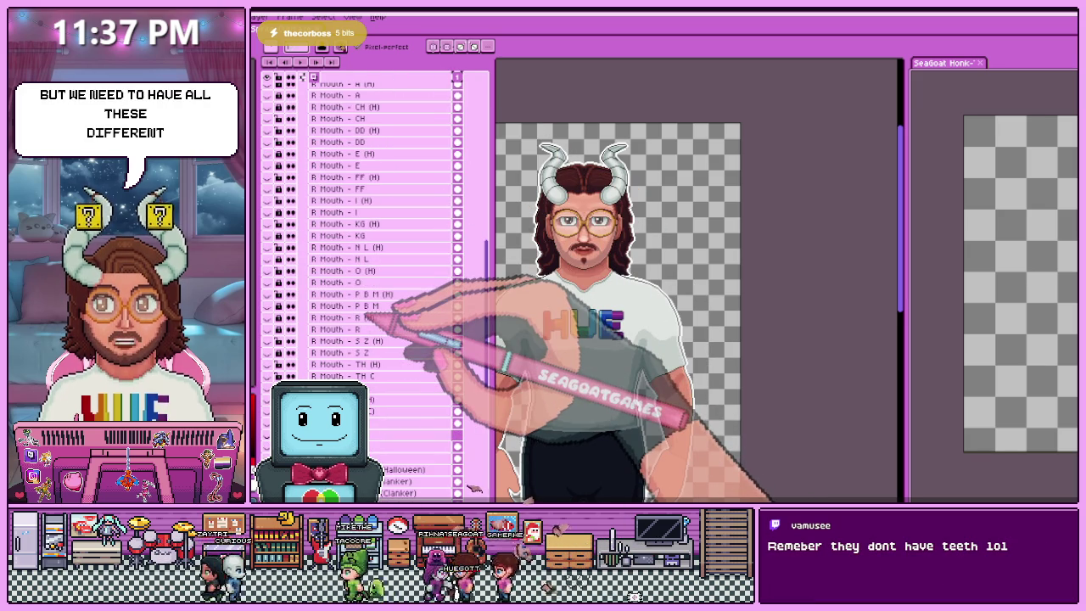
scroll(393, 304, up, 1)
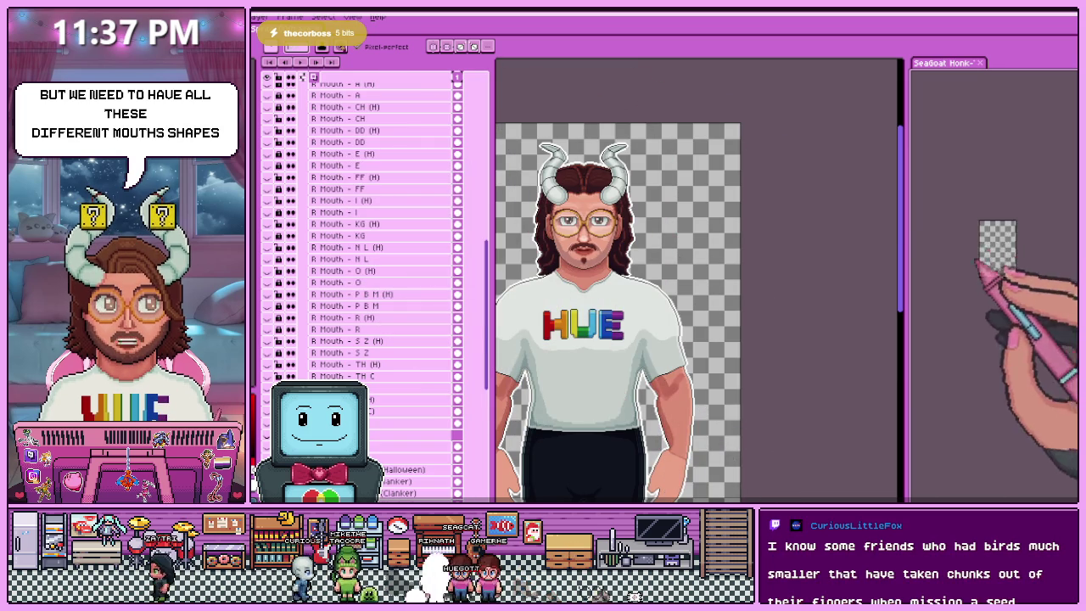
scroll(374, 254, up, 1)
scroll(280, 140, up, 1)
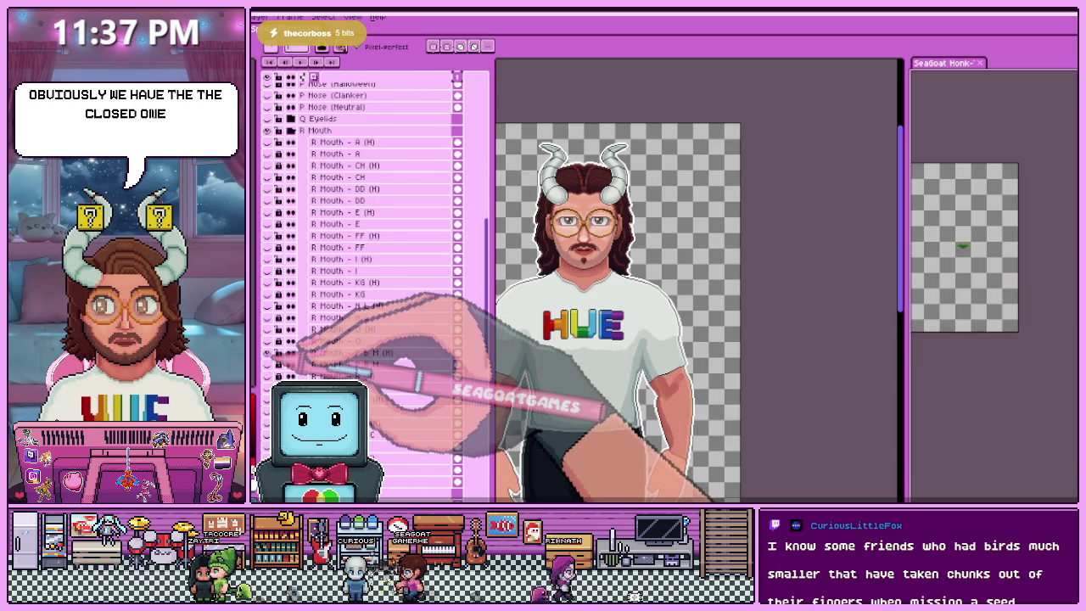
scroll(984, 246, up, 2)
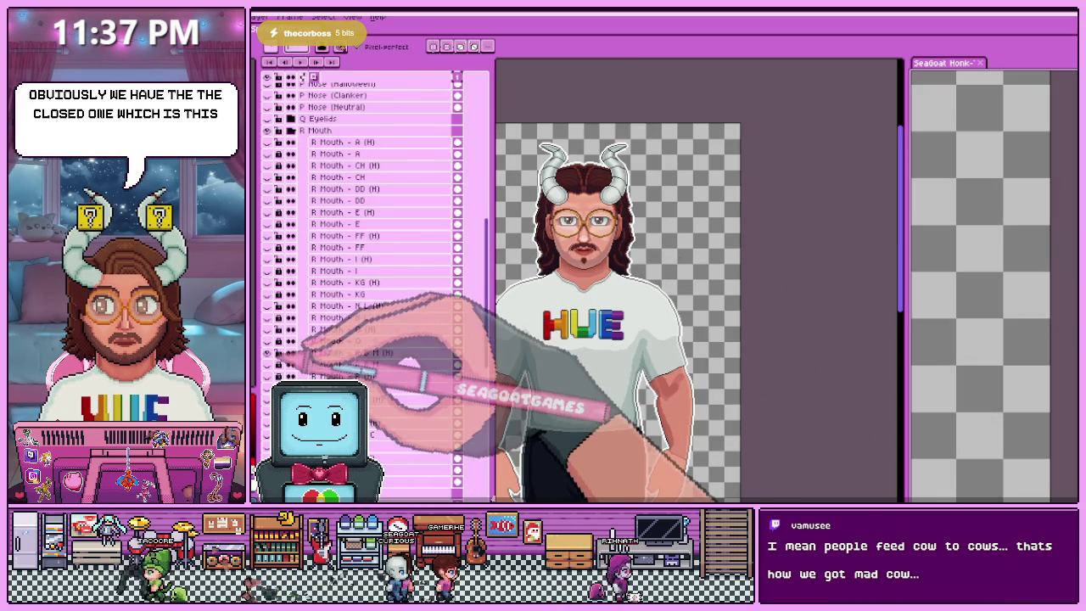
- Show the R Mouth - P B M layer and open its properties with 'P B M' selected
click(266, 364)
scroll(1027, 315, down, 3)
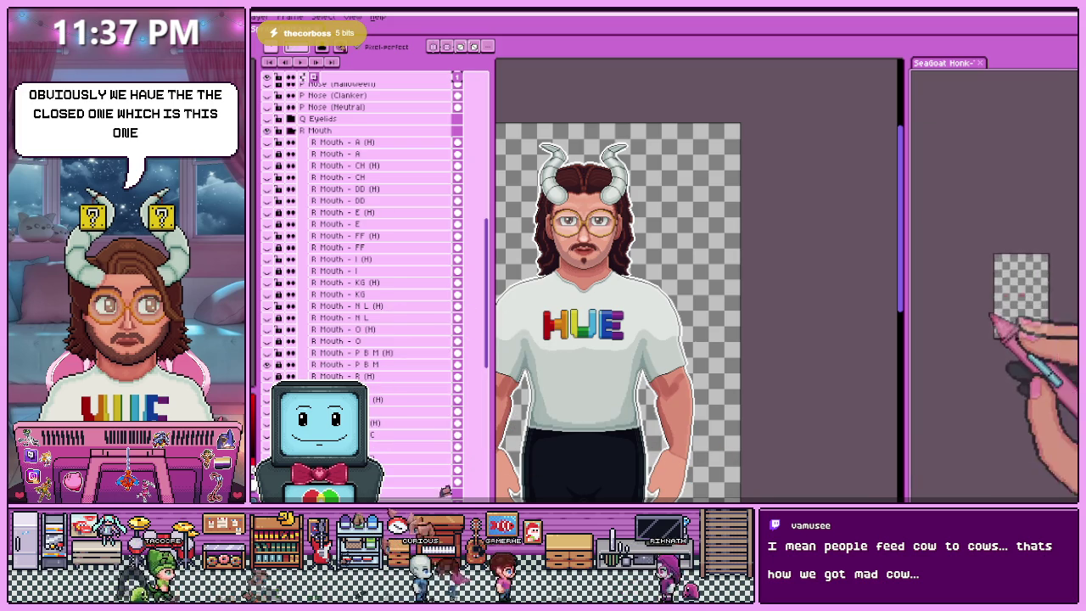
scroll(1019, 315, up, 2)
scroll(975, 315, up, 1)
scroll(974, 316, up, 1)
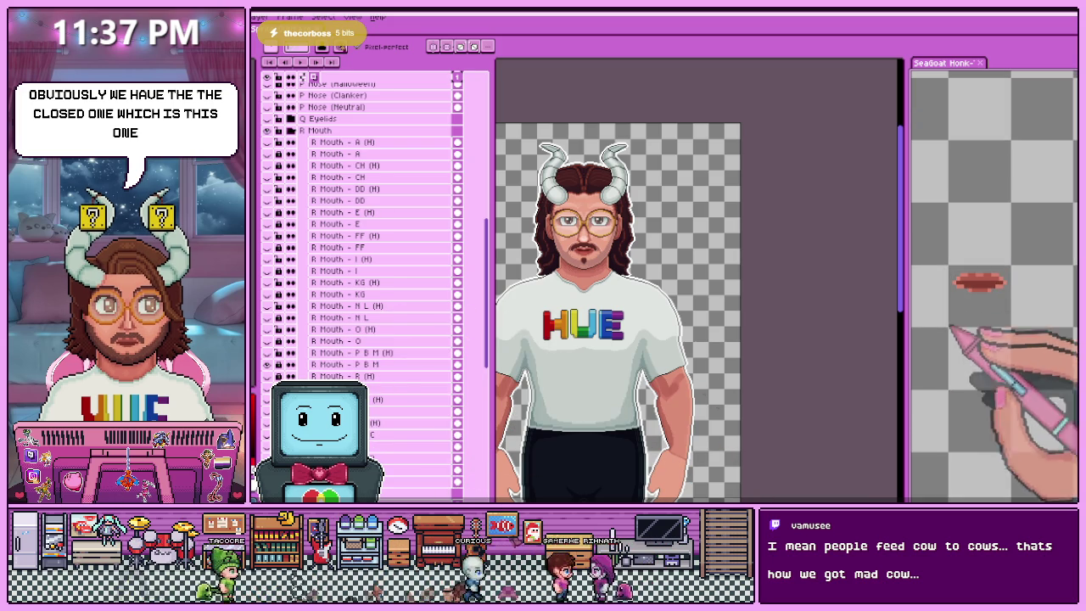
click(399, 365)
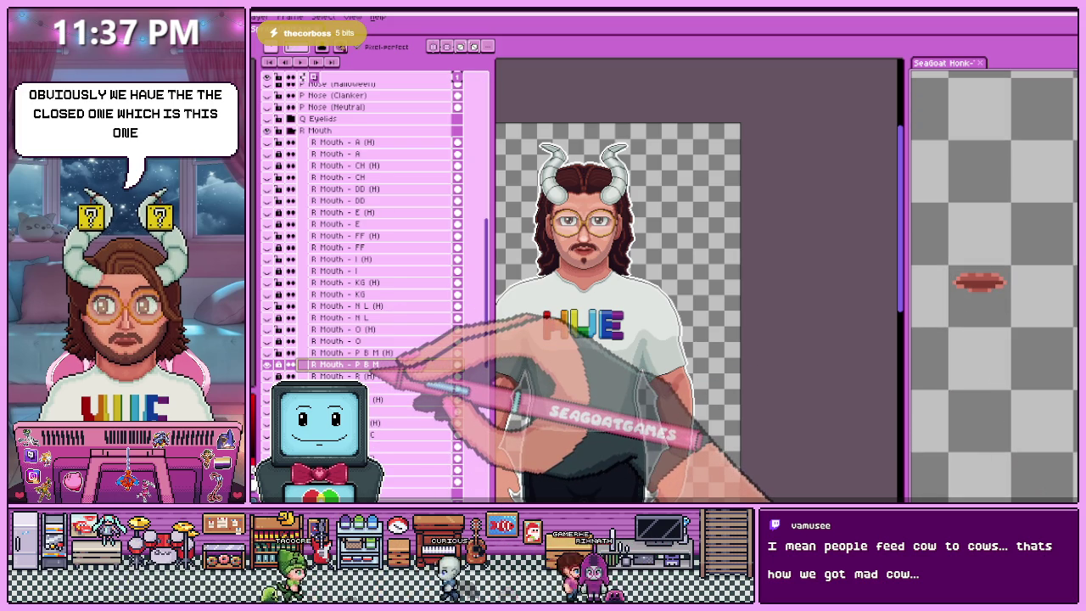
double_click(392, 367)
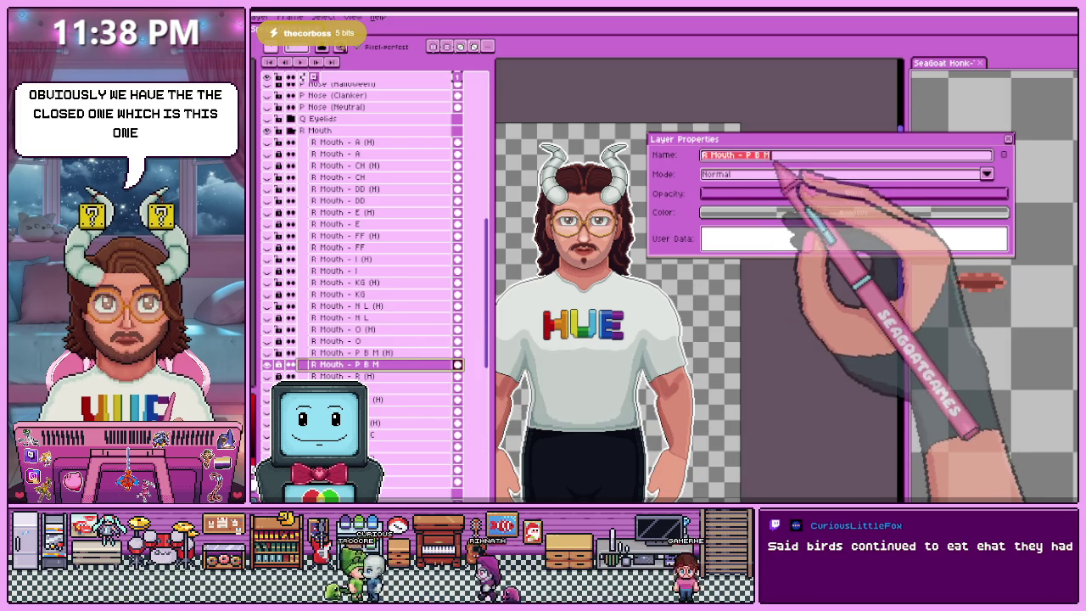
drag(773, 155, 745, 155)
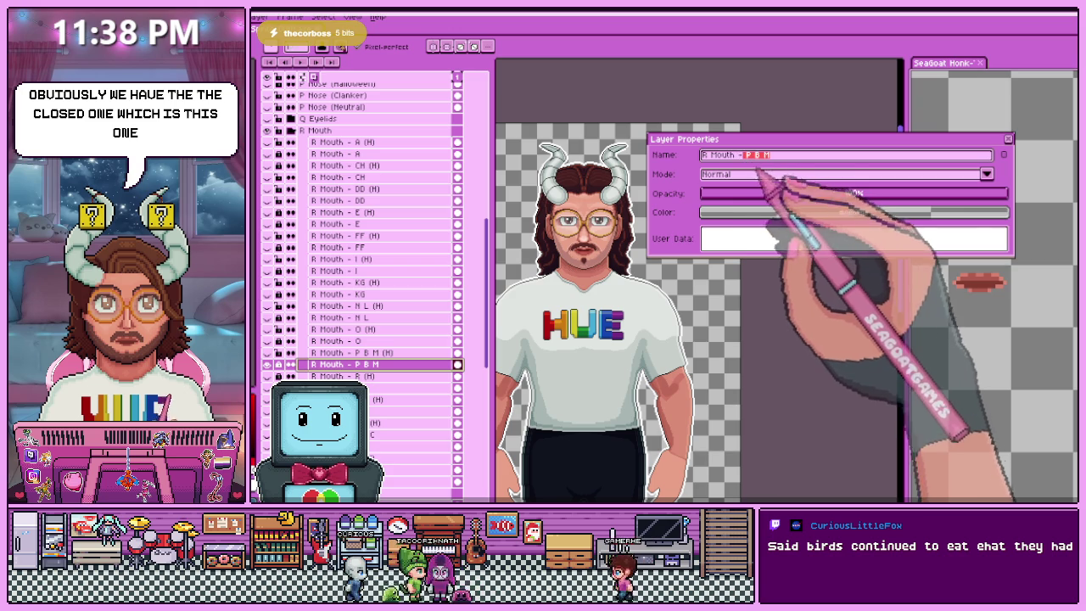
- Give the top-level Mouth layer the name 'Mouth - P B M' in Layer Properties
click(543, 99)
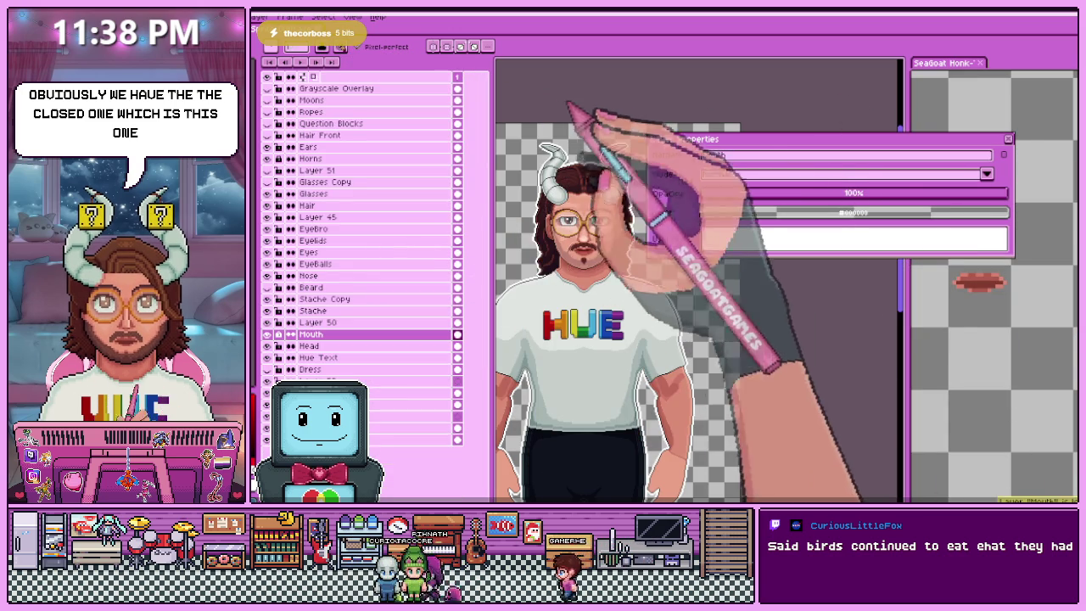
key(Return)
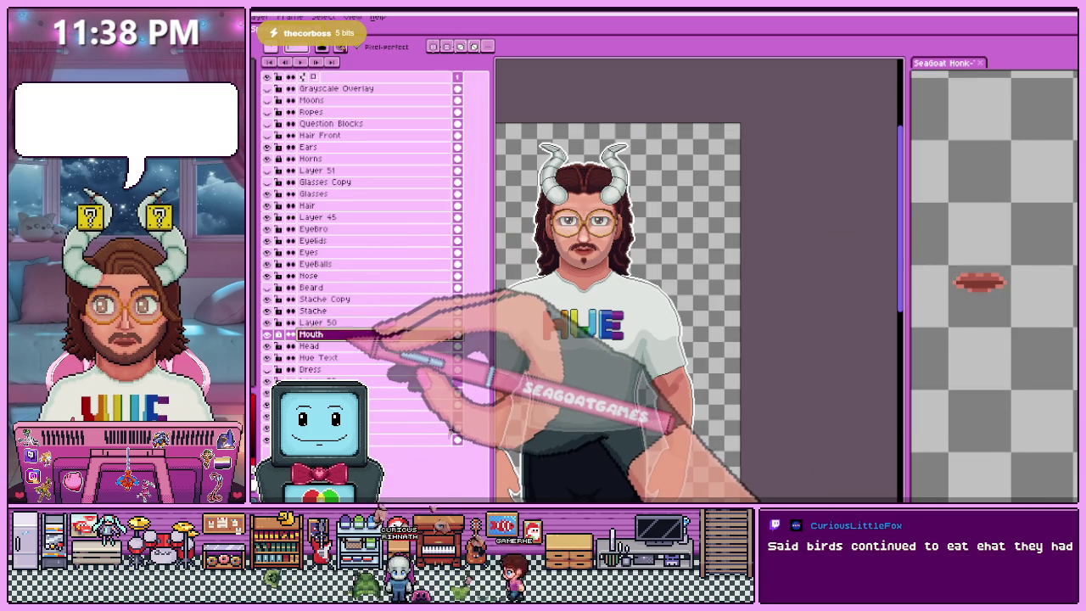
double_click(340, 334)
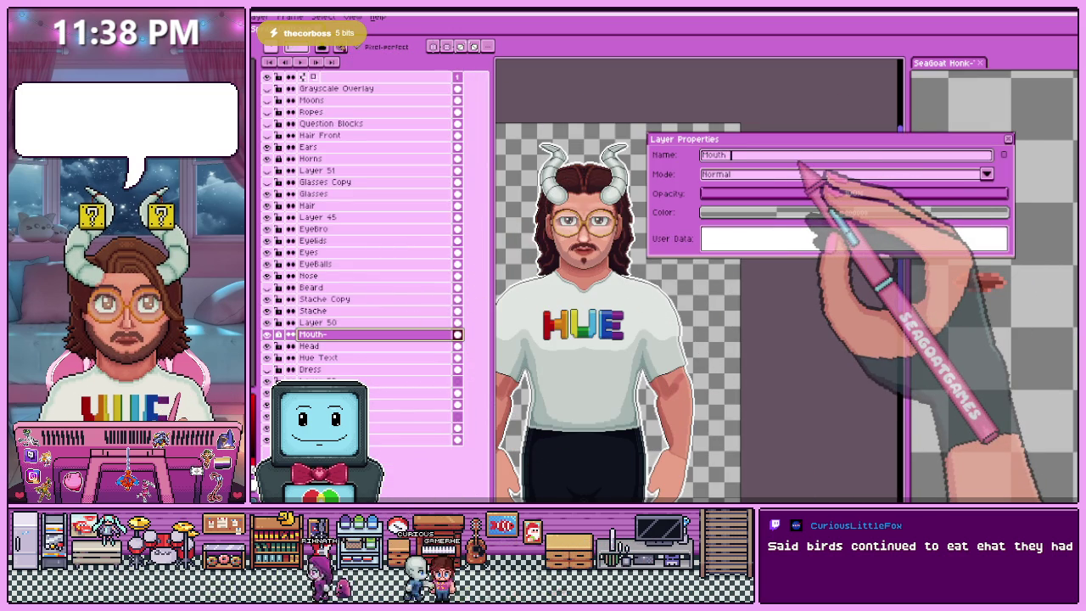
key(BackSpace)
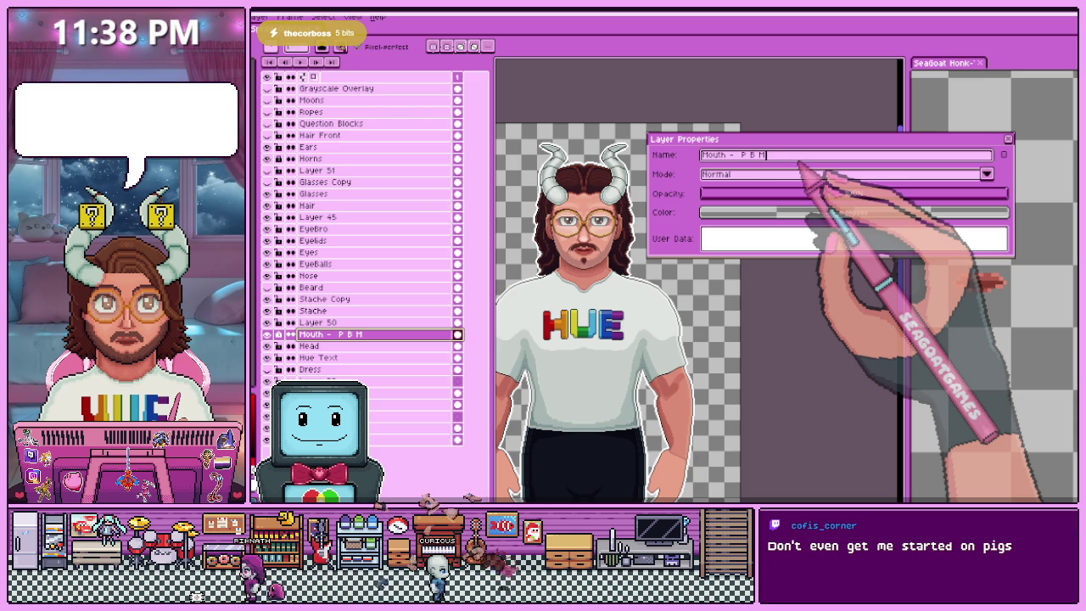
text(P B M)
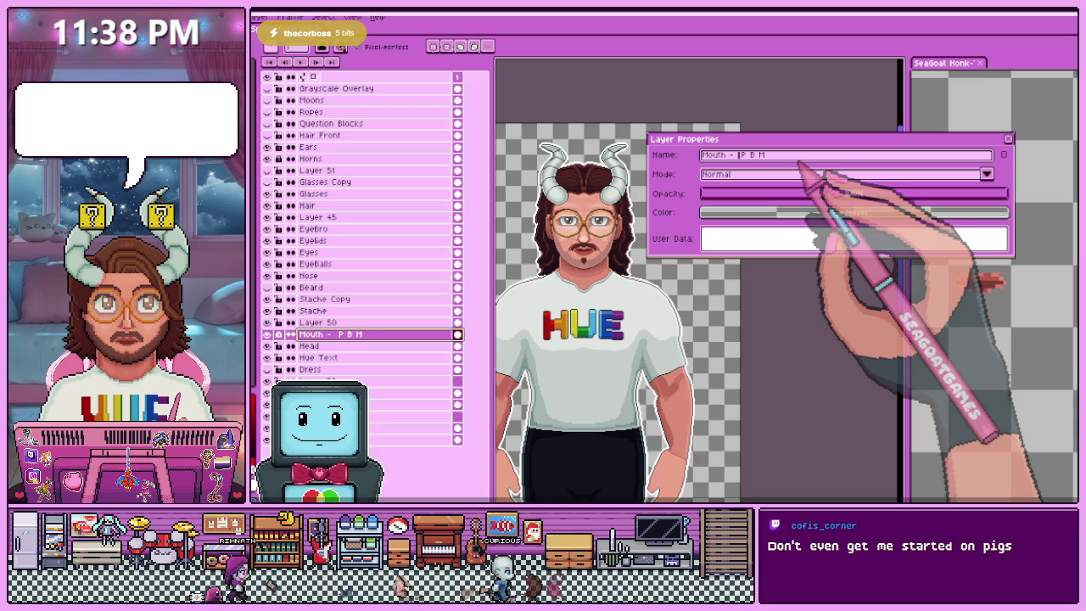
key(Return)
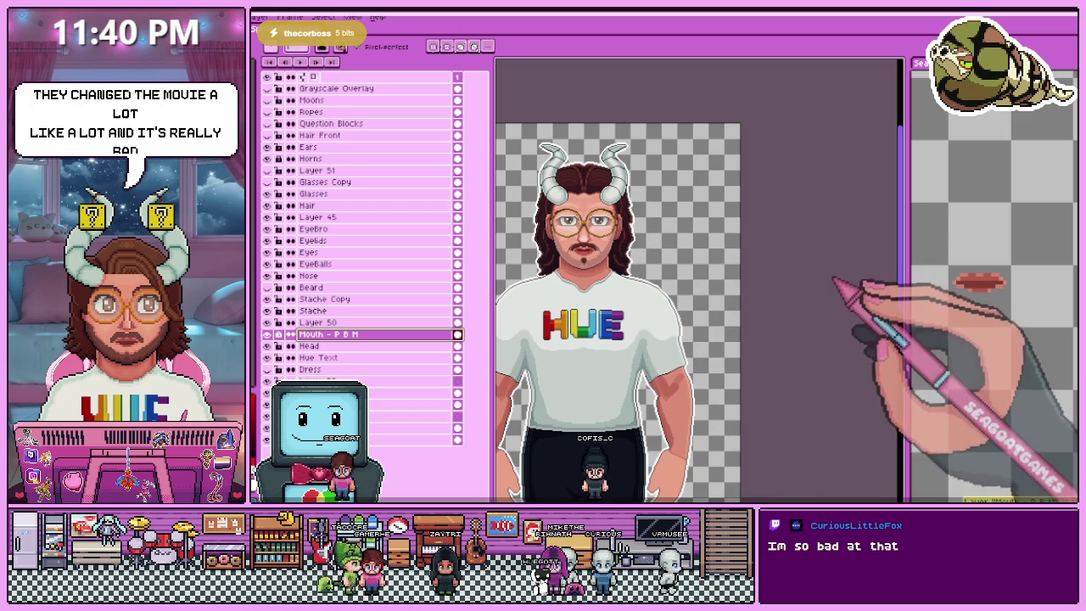
- Select the top-level 'Mouth - P B M' layer and zoom in on the mouth
scroll(365, 255, down, 10)
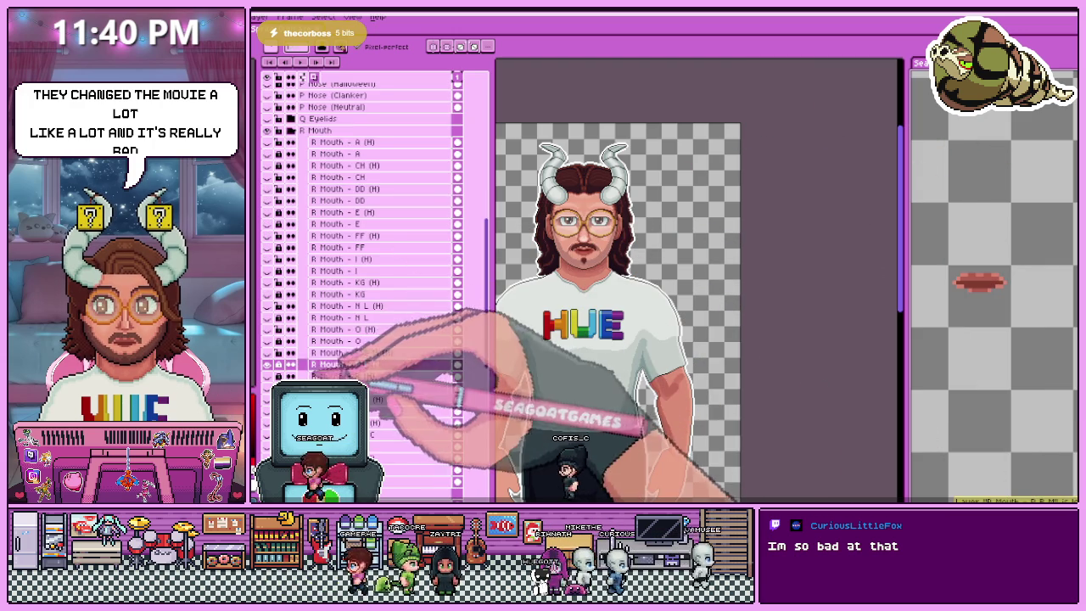
click(356, 376)
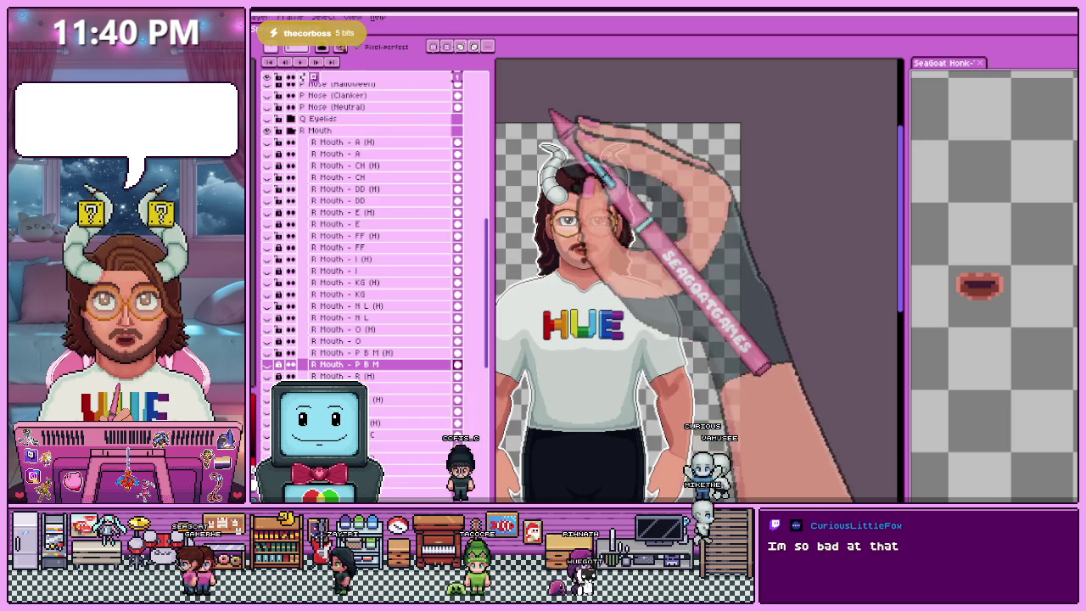
ctrl+click(583, 249)
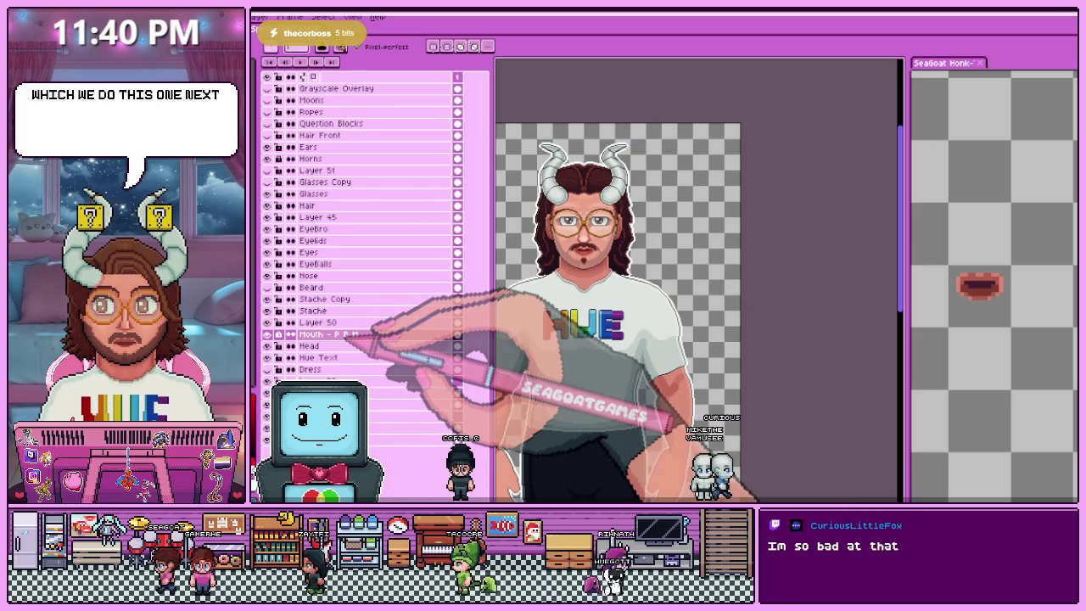
scroll(572, 247, up, 2)
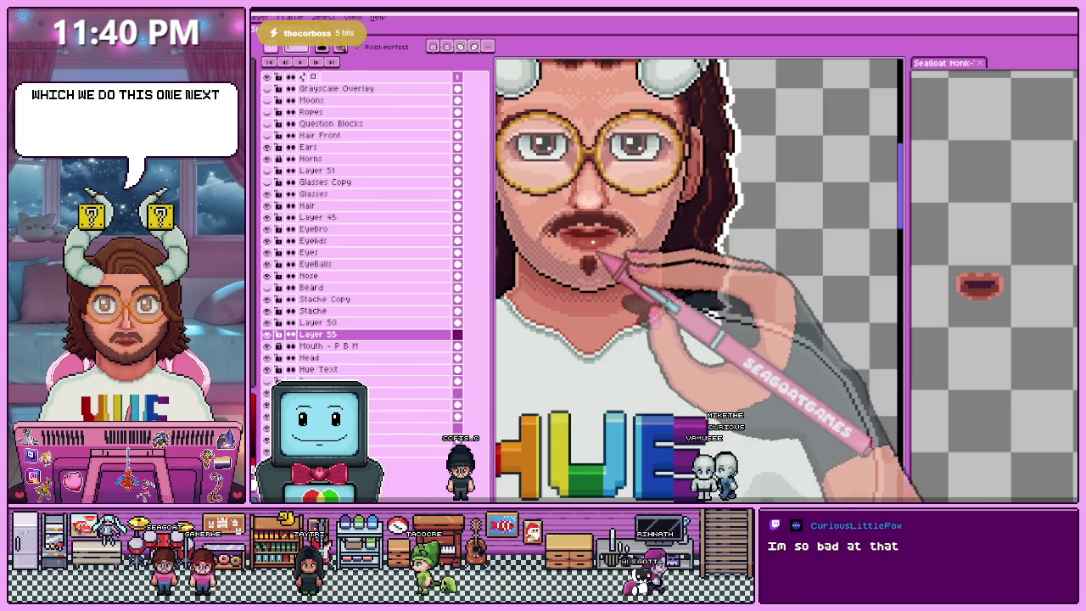
scroll(572, 247, up, 1)
scroll(621, 291, up, 1)
scroll(621, 291, up, 1)
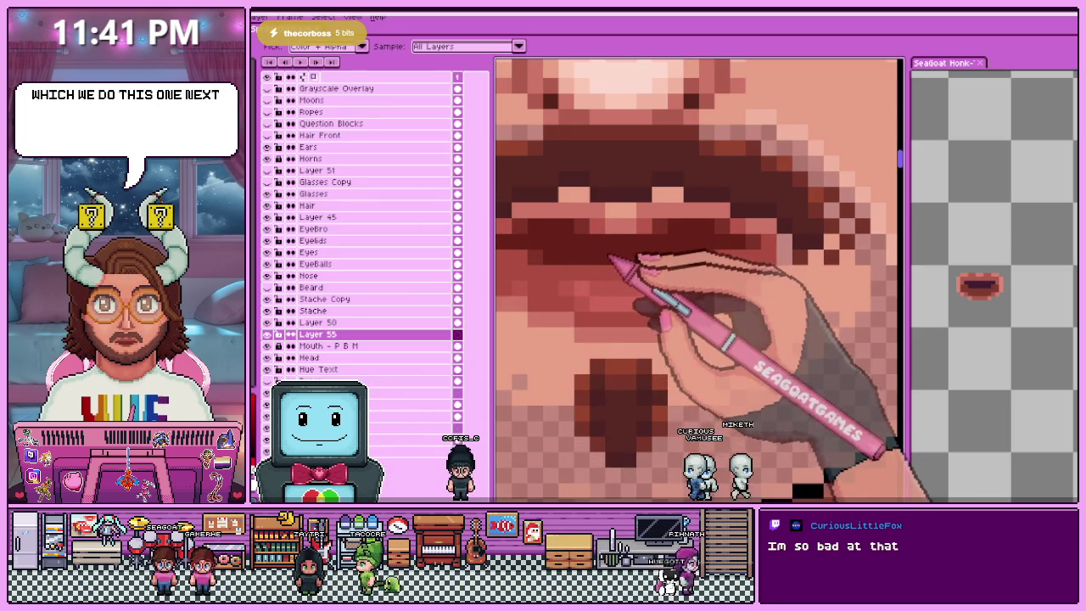
scroll(594, 255, down, 1)
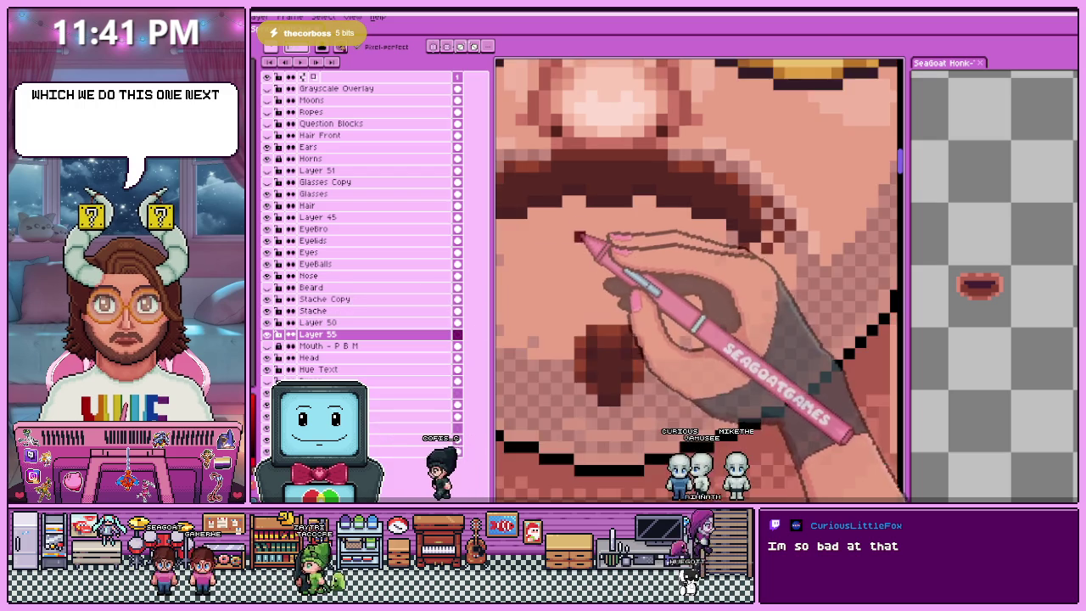
scroll(594, 255, down, 1)
scroll(594, 255, down, 1)
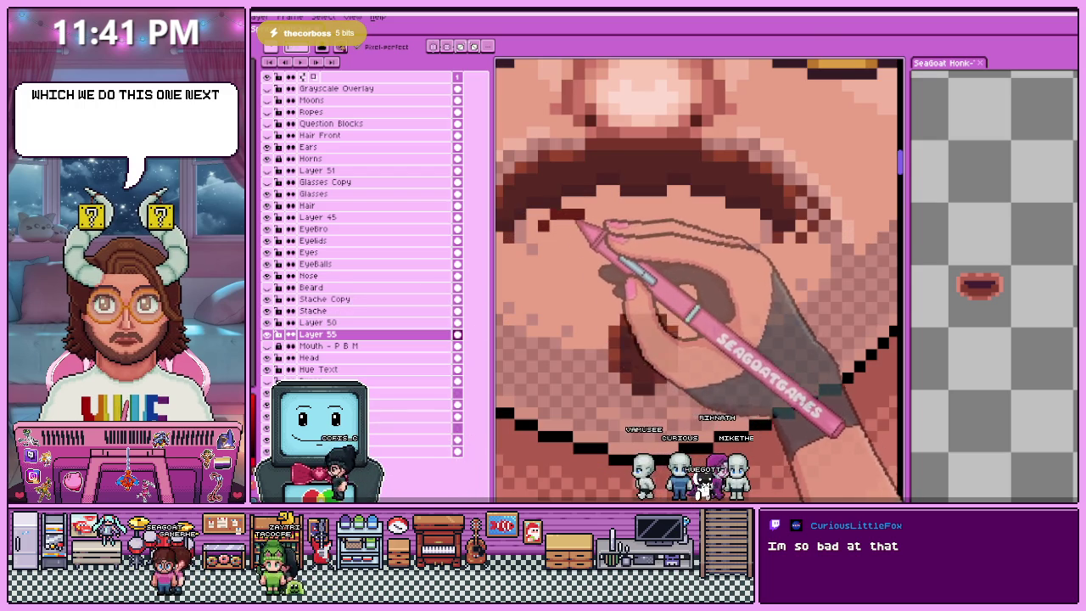
- Draw a dark mirrored line along the upper lip plus one dark lip pixel
drag(581, 213, 543, 238)
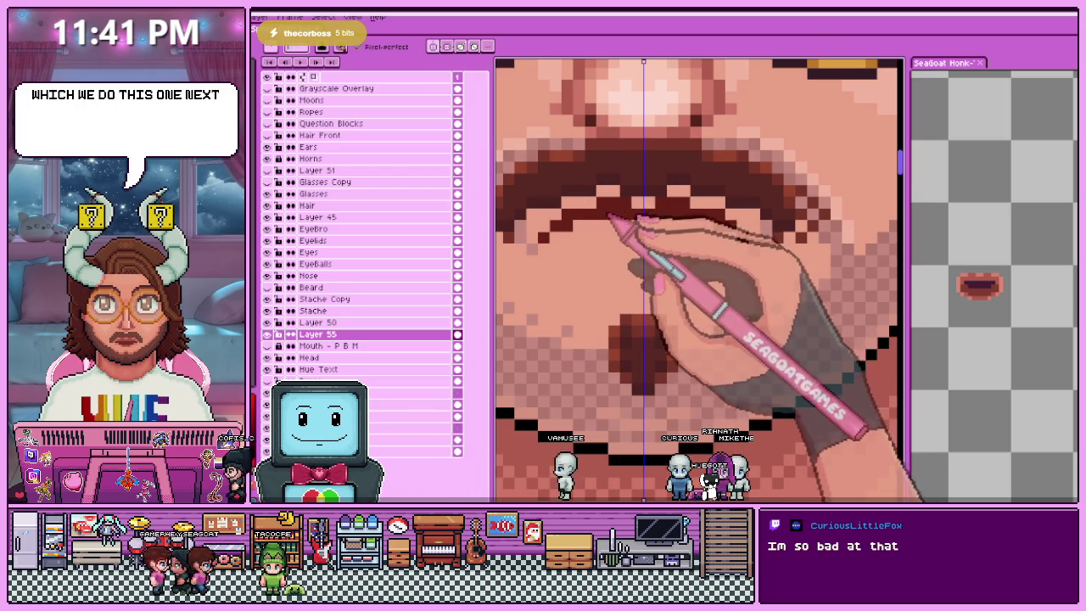
click(554, 272)
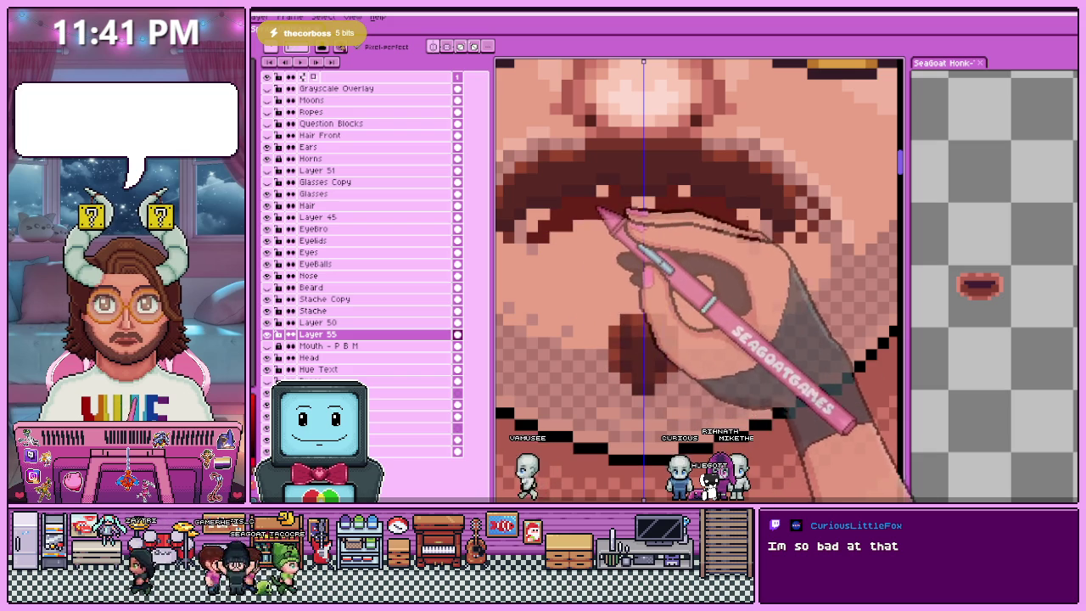
scroll(604, 212, down, 1)
scroll(604, 213, down, 1)
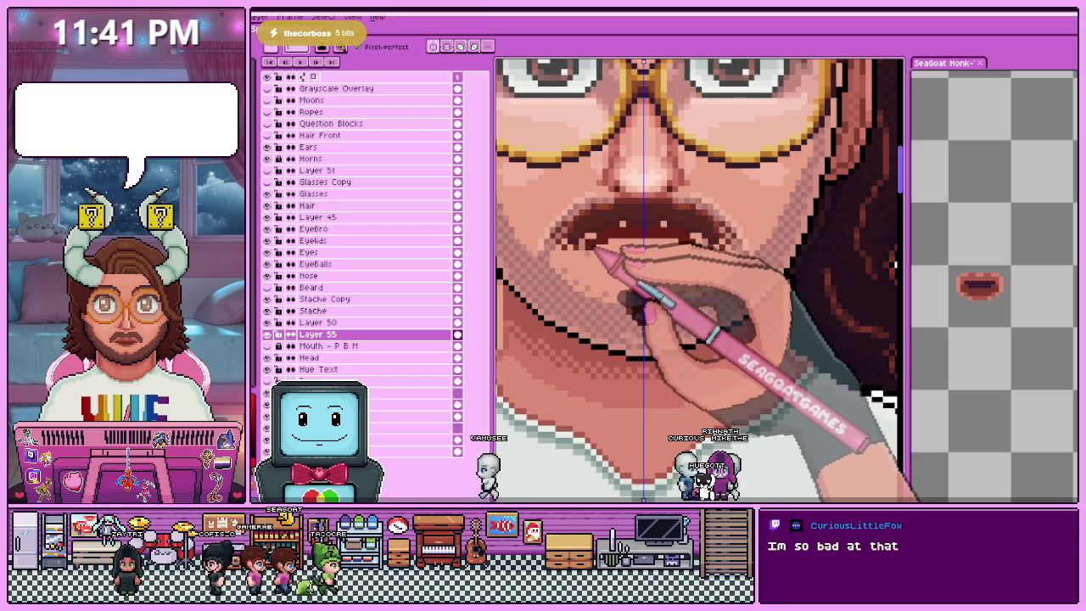
scroll(599, 253, down, 2)
scroll(609, 219, up, 1)
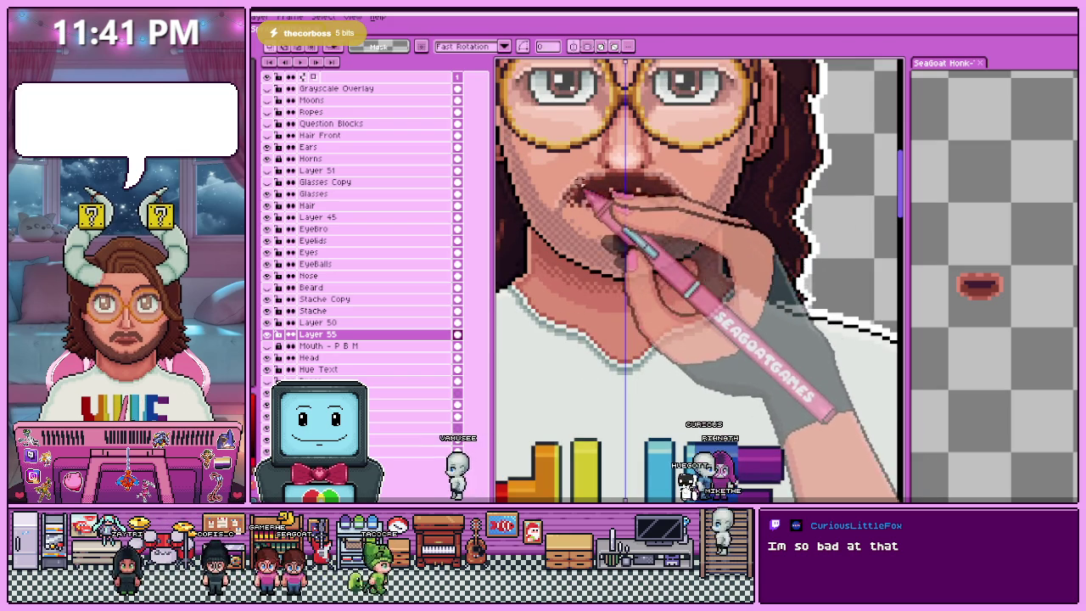
- Reposition the moustache area and commit the transform
click(634, 209)
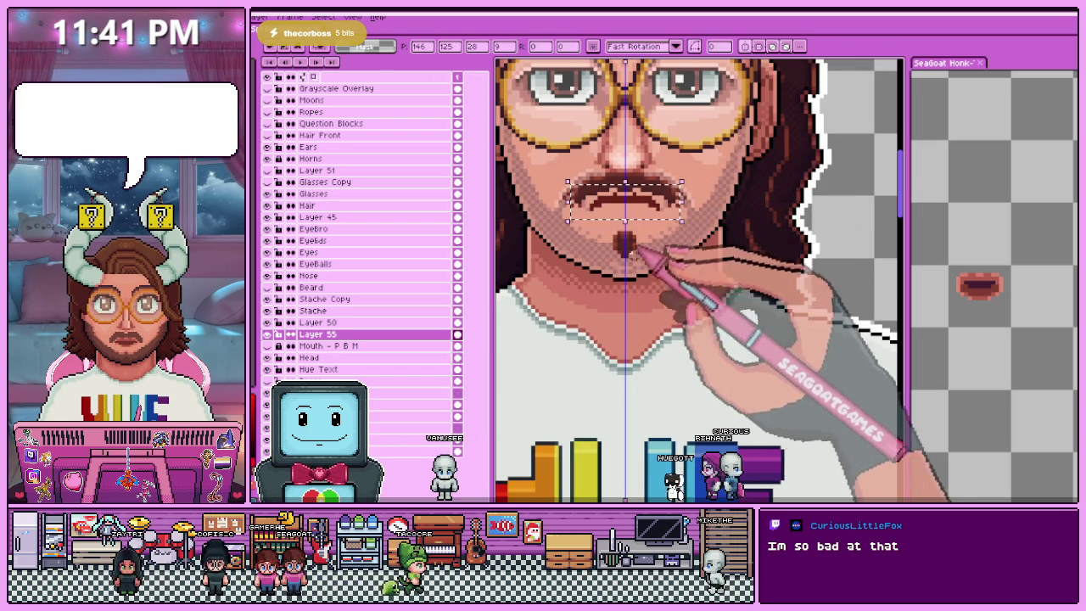
key(Return)
scroll(638, 253, up, 2)
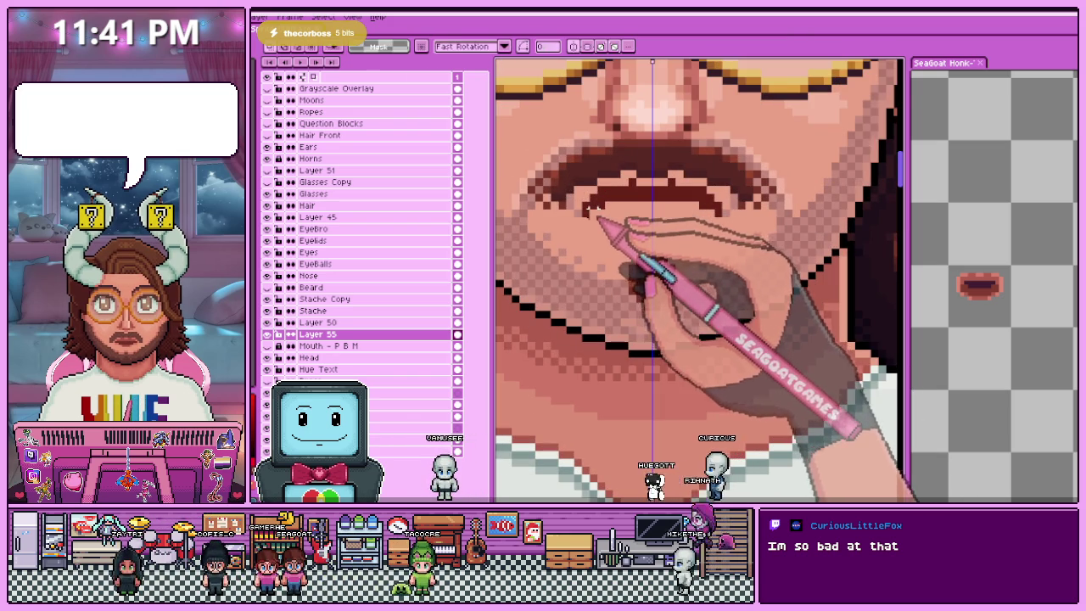
scroll(577, 209, up, 1)
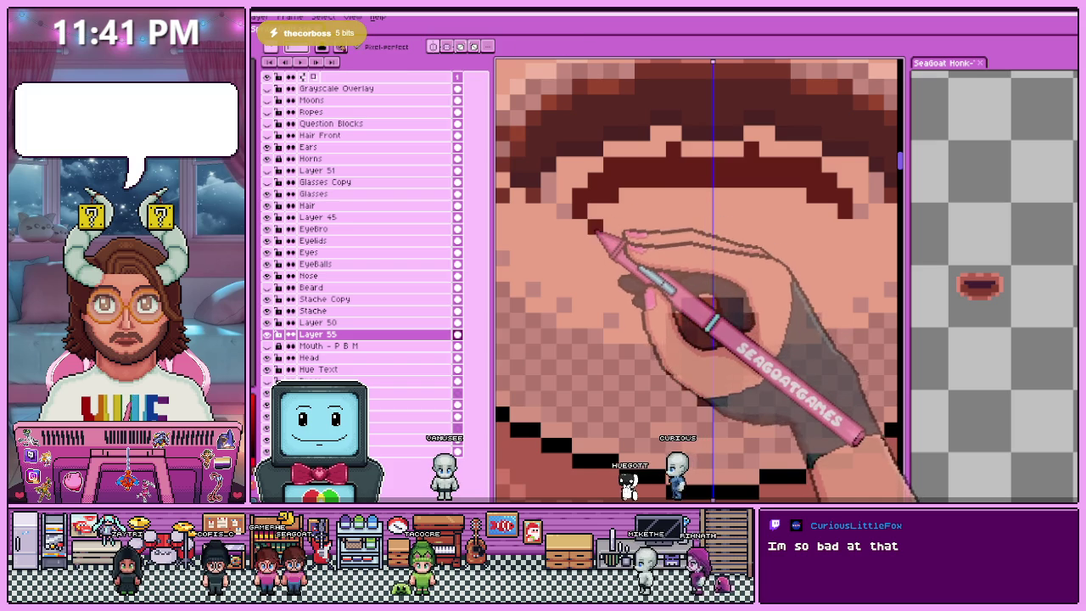
scroll(597, 219, down, 2)
scroll(592, 224, up, 2)
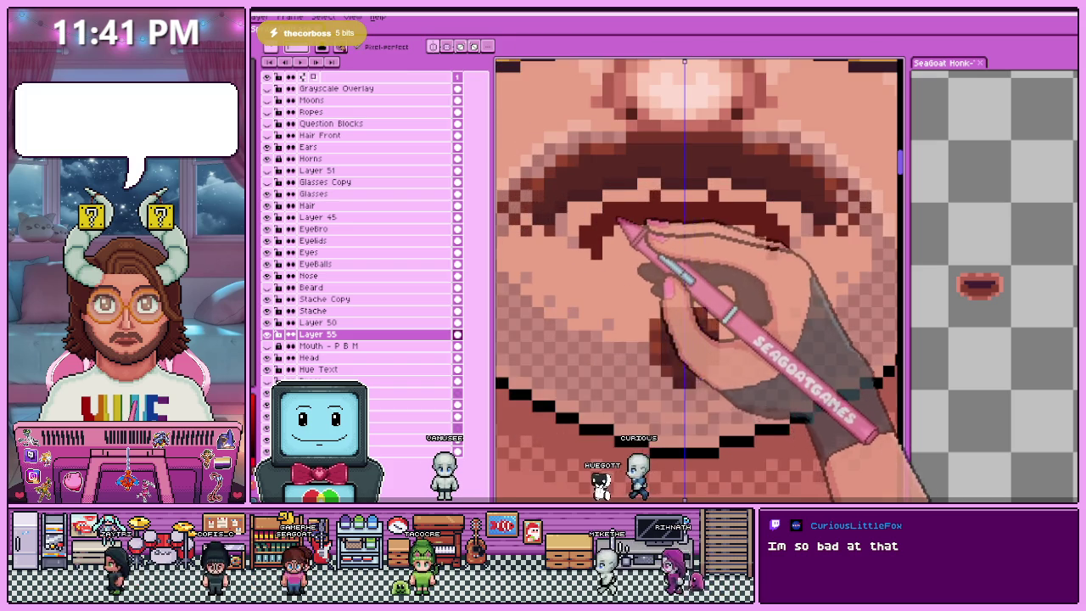
scroll(617, 224, up, 1)
scroll(666, 208, down, 4)
scroll(553, 213, down, 1)
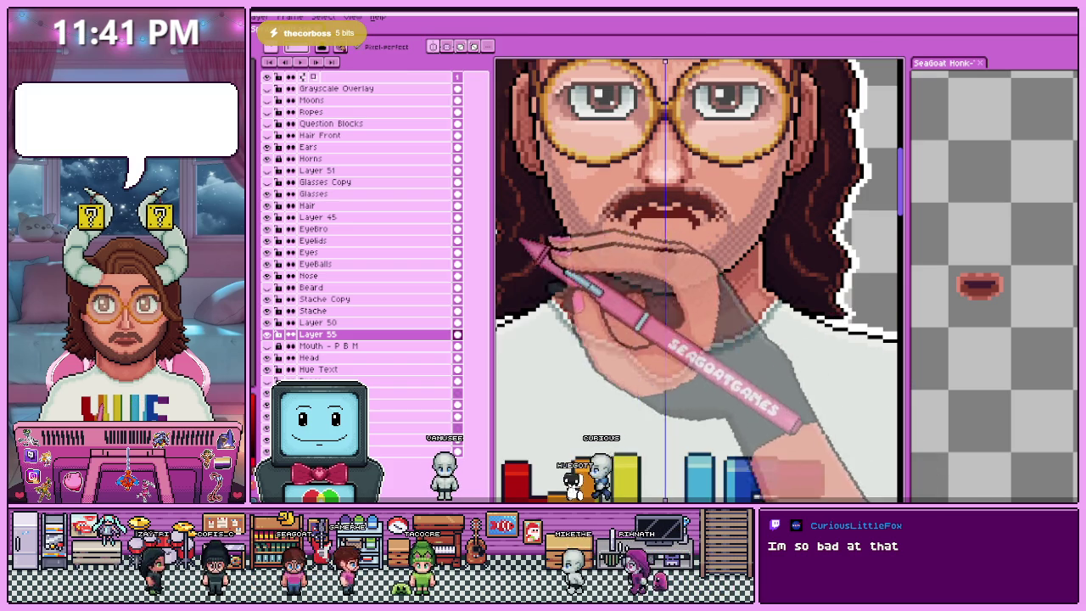
- Sample a colour from the drawn mouth and resume drawing on Layer 55
key(i)
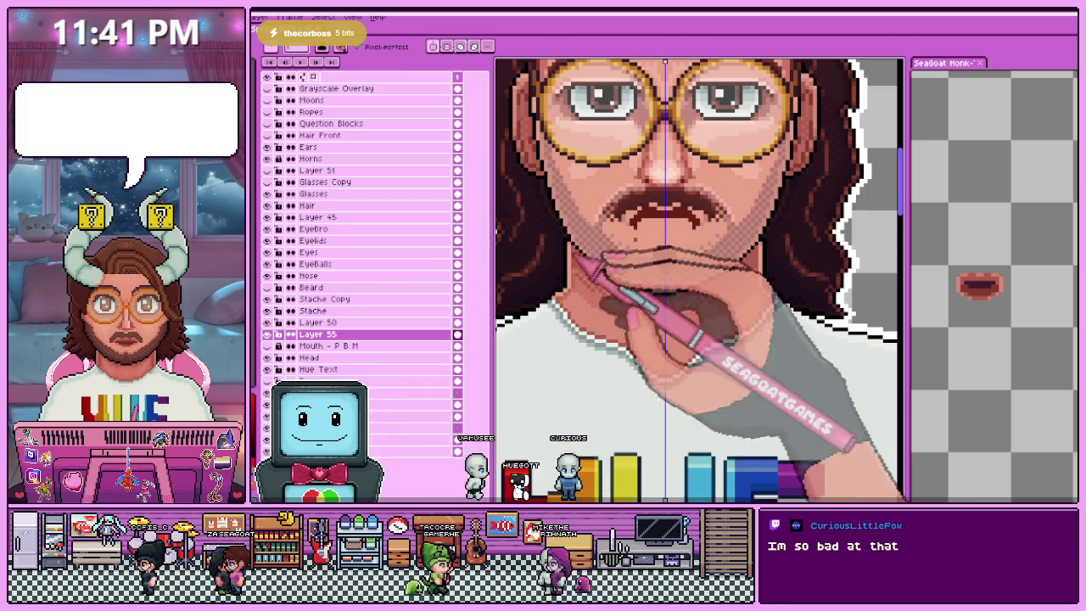
scroll(653, 242, up, 2)
scroll(641, 225, up, 1)
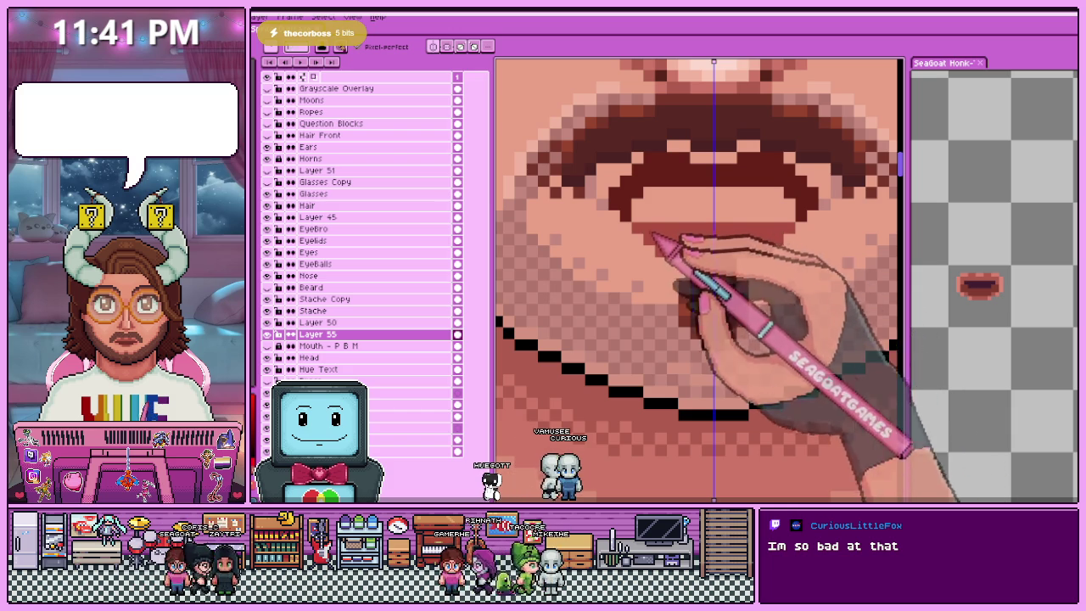
scroll(638, 227, down, 2)
scroll(560, 237, down, 1)
scroll(655, 233, up, 2)
scroll(654, 229, up, 1)
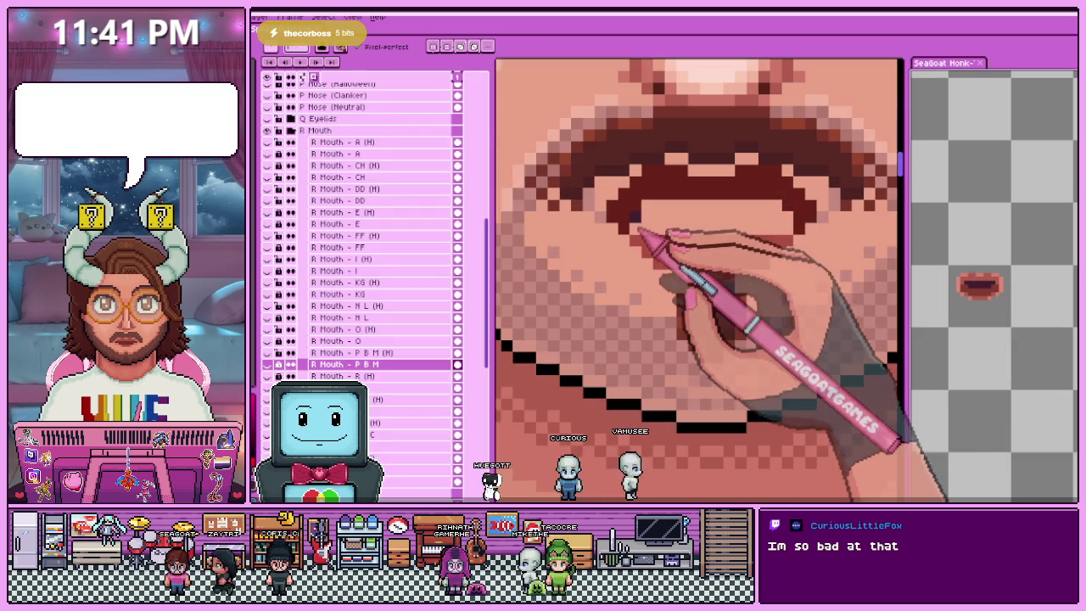
key(ctrl+Tab)
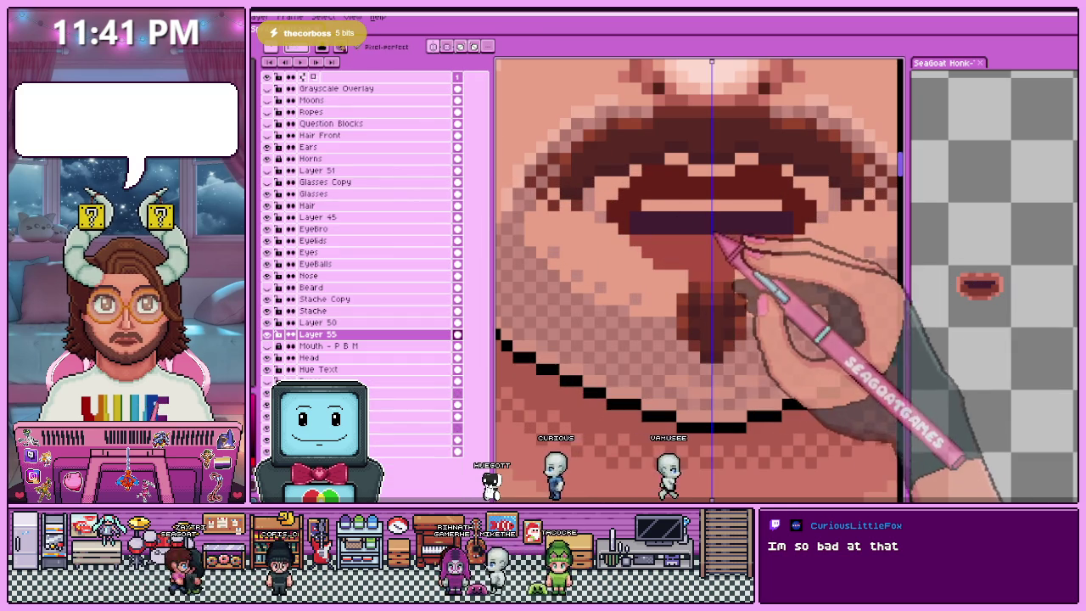
scroll(662, 223, down, 1)
scroll(713, 306, down, 1)
scroll(705, 297, down, 1)
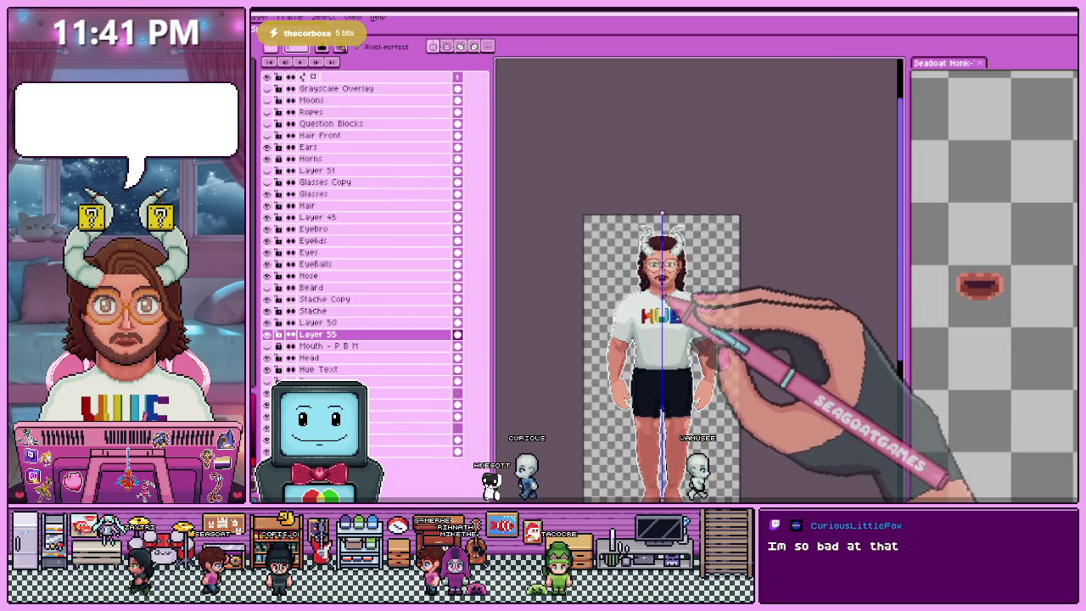
scroll(679, 297, up, 2)
scroll(674, 290, up, 1)
scroll(666, 284, up, 2)
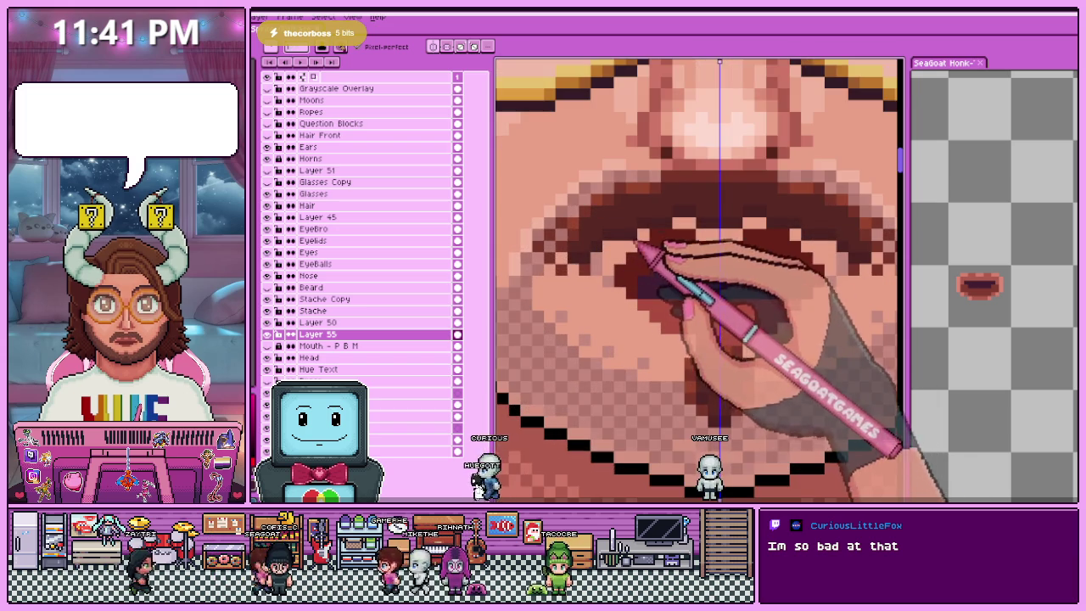
scroll(638, 246, up, 1)
- Sample mouth colours with the eyedropper to paint the lip shading
key(i)
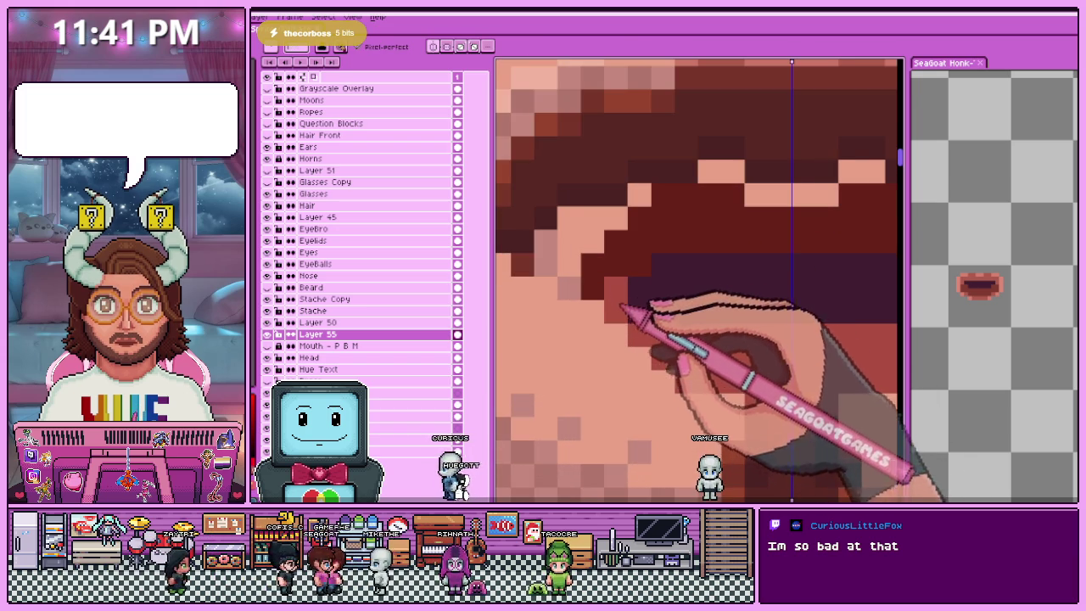
scroll(654, 327, down, 2)
scroll(645, 310, up, 2)
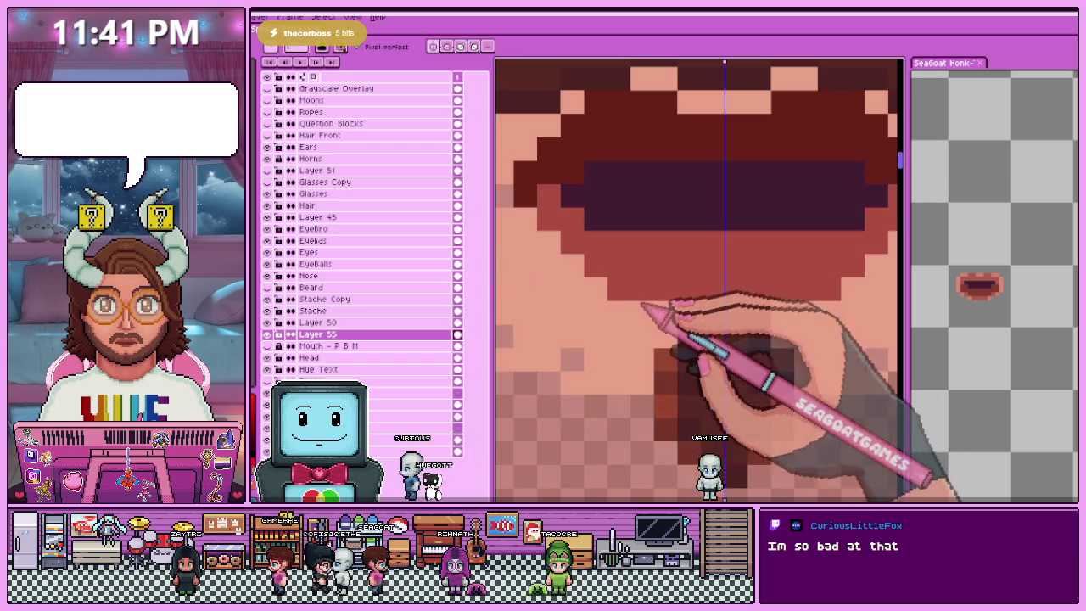
scroll(723, 321, down, 3)
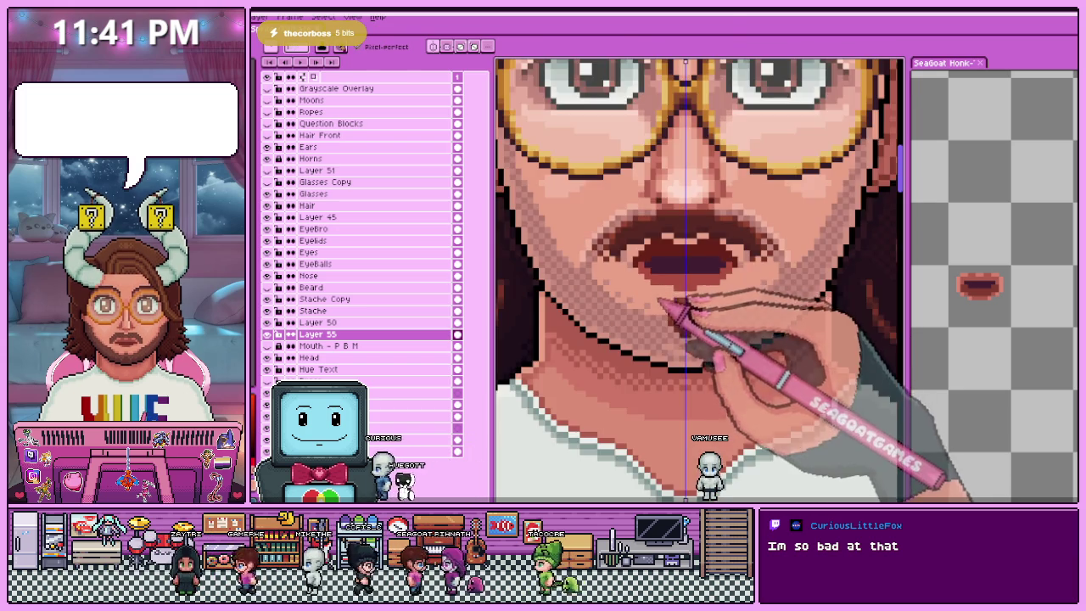
scroll(679, 297, up, 2)
scroll(660, 278, up, 1)
key(i)
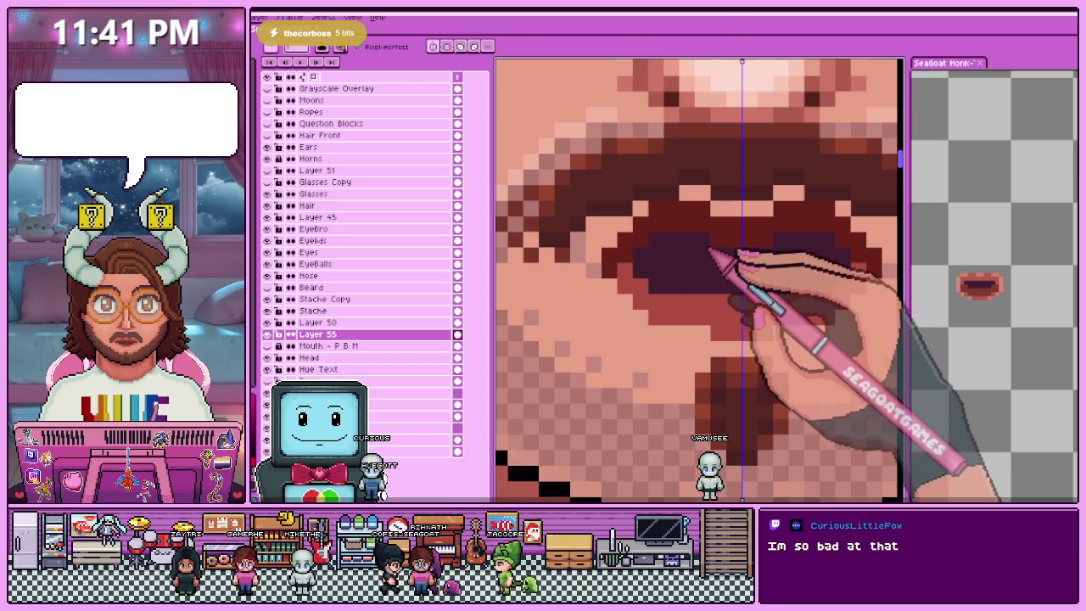
scroll(726, 248, down, 2)
scroll(704, 314, down, 1)
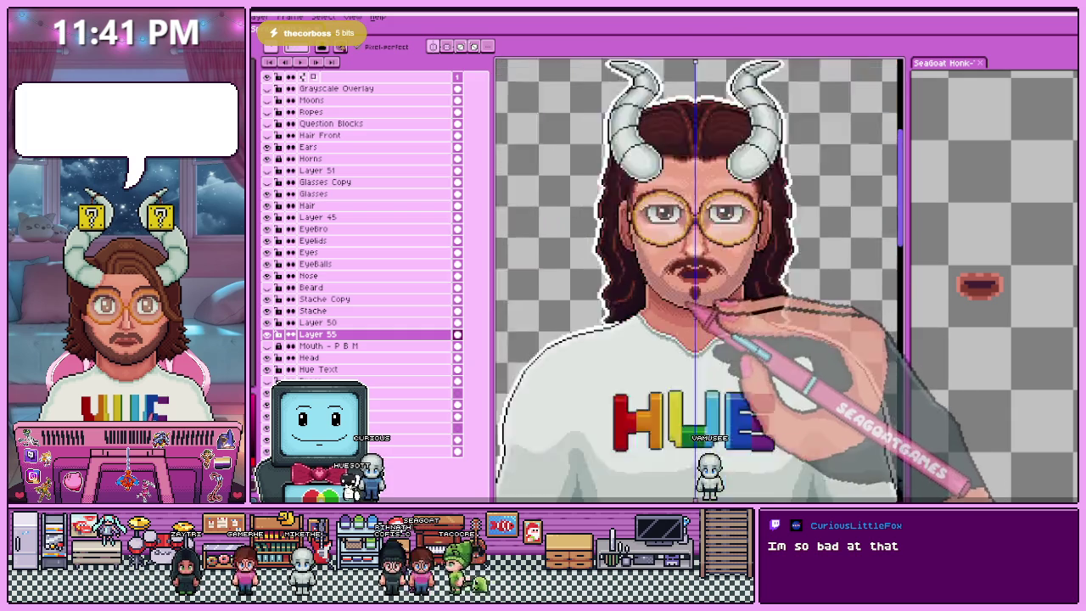
scroll(691, 314, down, 1)
scroll(701, 304, up, 2)
scroll(691, 307, up, 1)
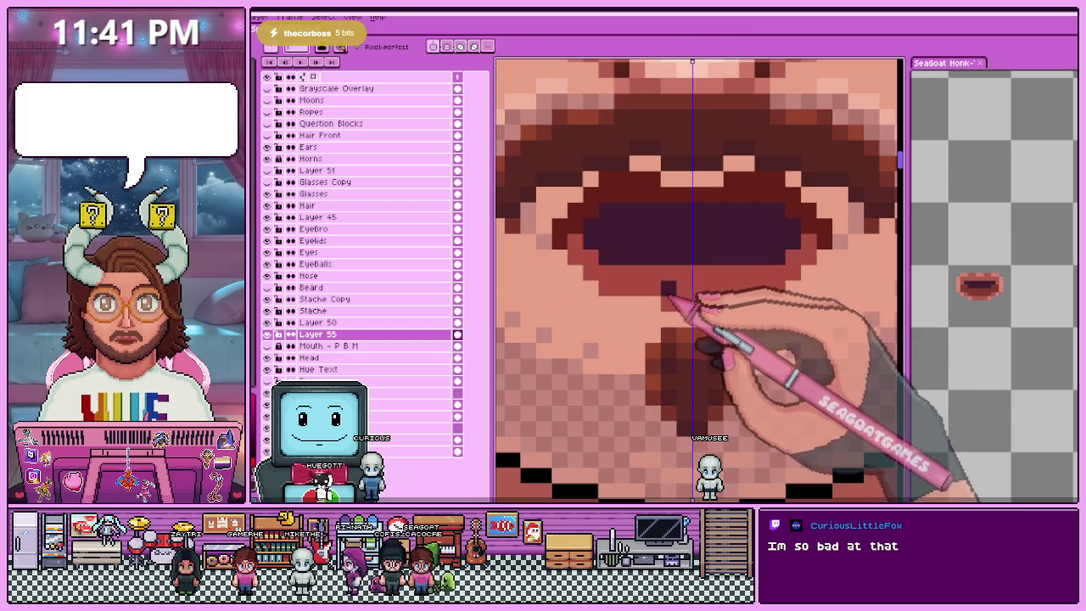
scroll(667, 311, down, 1)
scroll(650, 376, down, 1)
scroll(655, 315, up, 1)
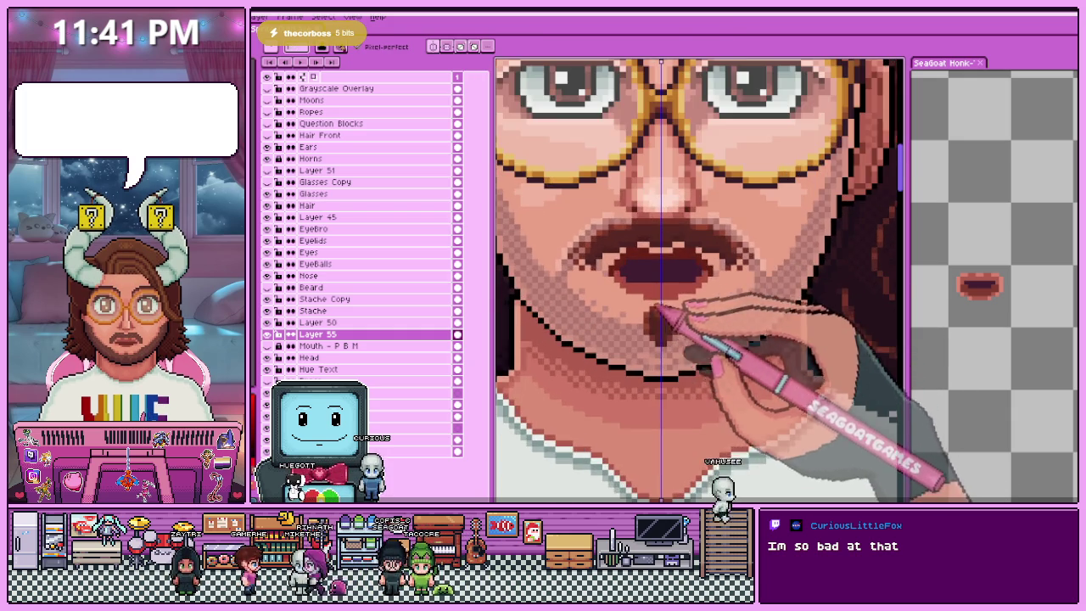
scroll(643, 359, down, 1)
scroll(632, 273, up, 2)
scroll(632, 263, up, 1)
scroll(619, 280, down, 2)
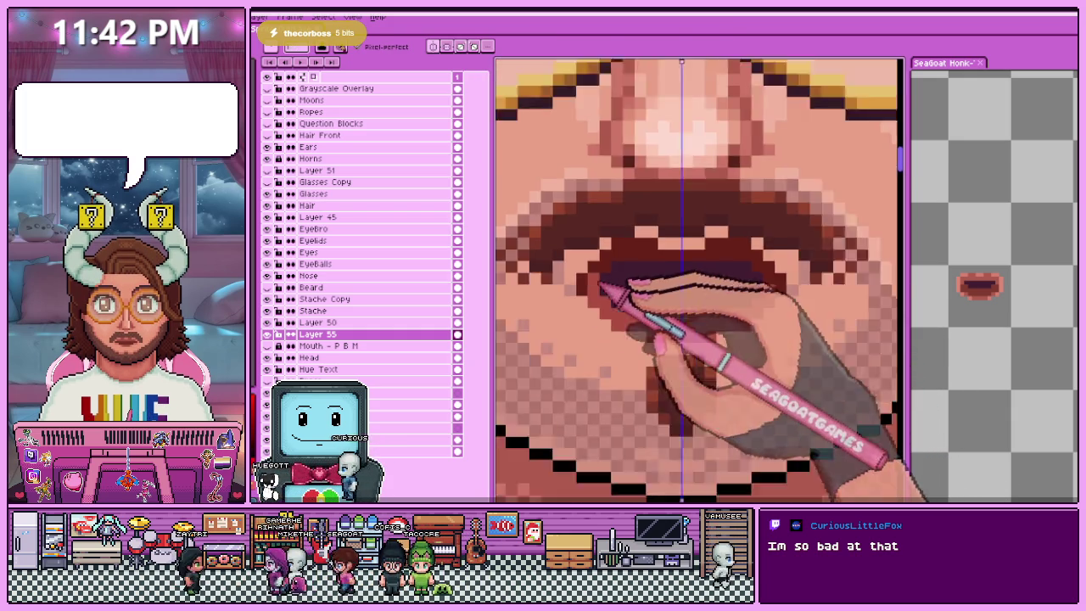
scroll(610, 295, up, 1)
scroll(603, 302, up, 1)
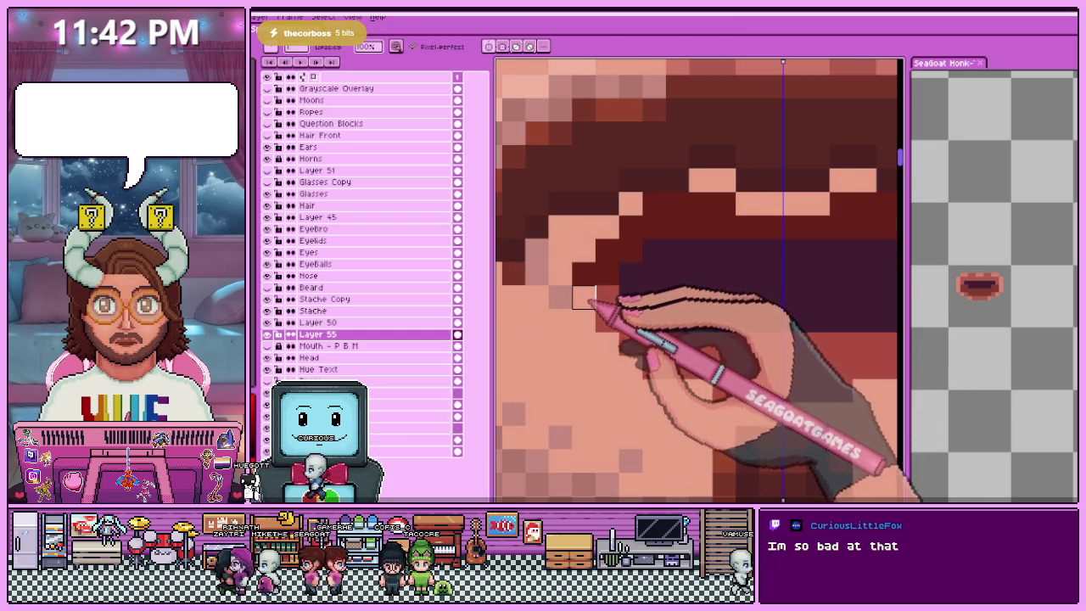
scroll(594, 304, down, 2)
scroll(594, 307, down, 1)
scroll(594, 321, down, 3)
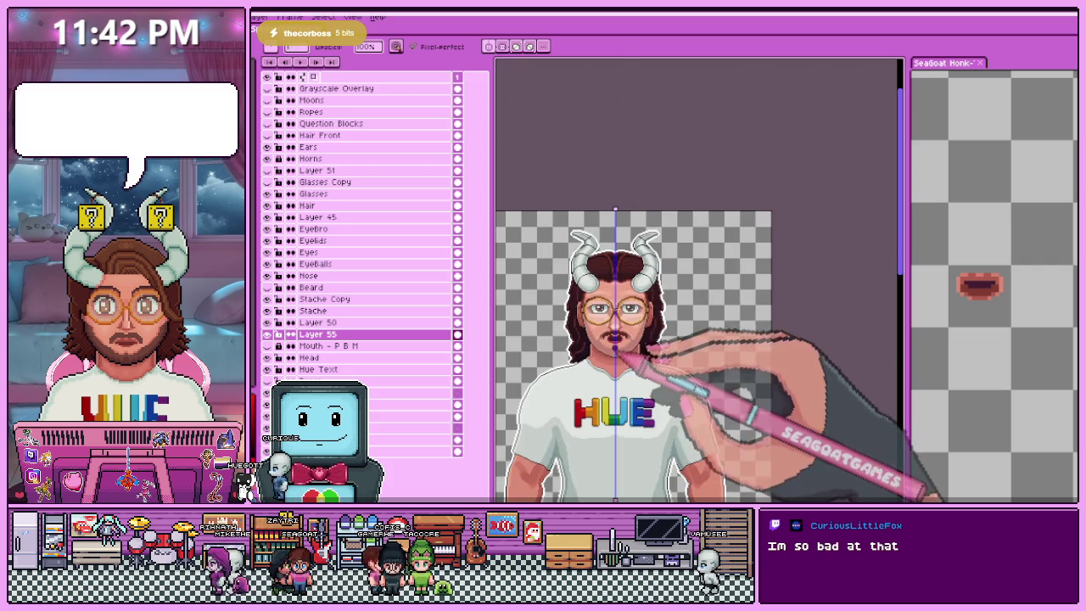
scroll(613, 337, up, 3)
scroll(608, 323, up, 2)
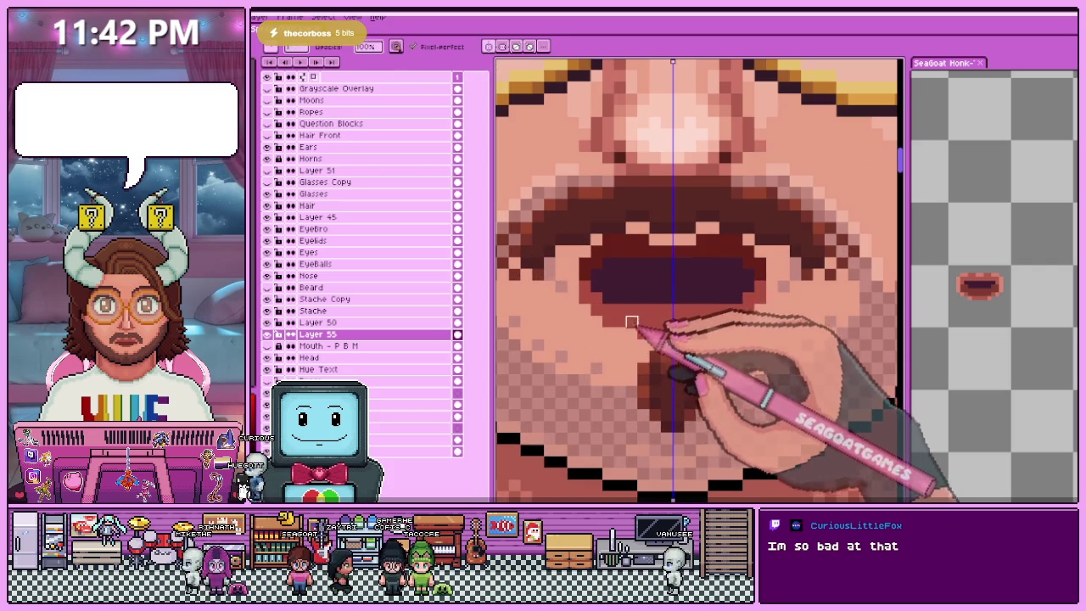
scroll(633, 322, up, 1)
scroll(623, 280, down, 1)
scroll(632, 339, down, 1)
scroll(653, 352, down, 1)
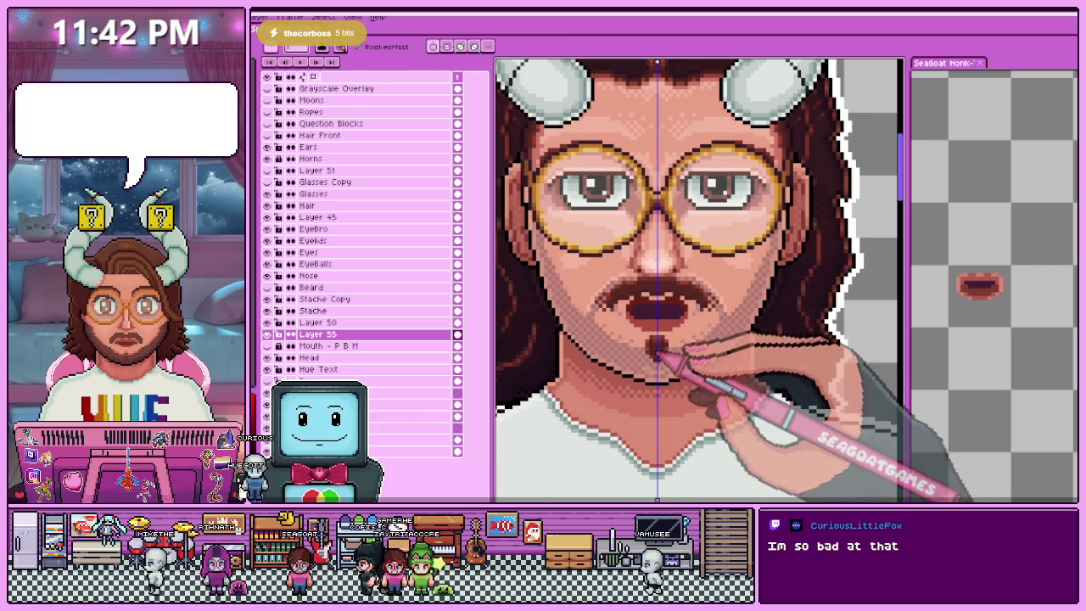
scroll(658, 335, up, 1)
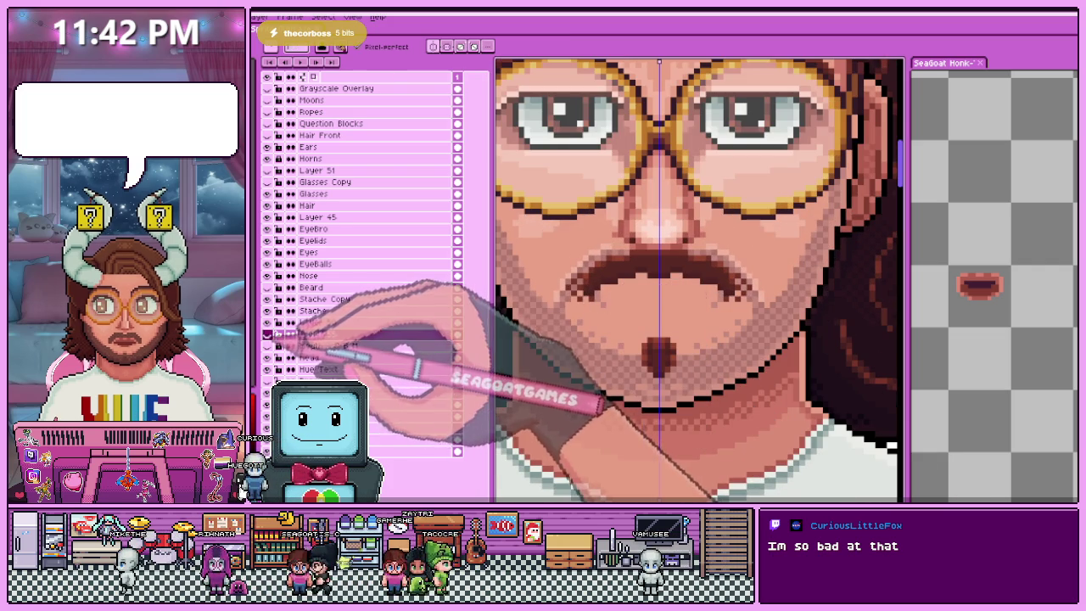
scroll(632, 310, up, 2)
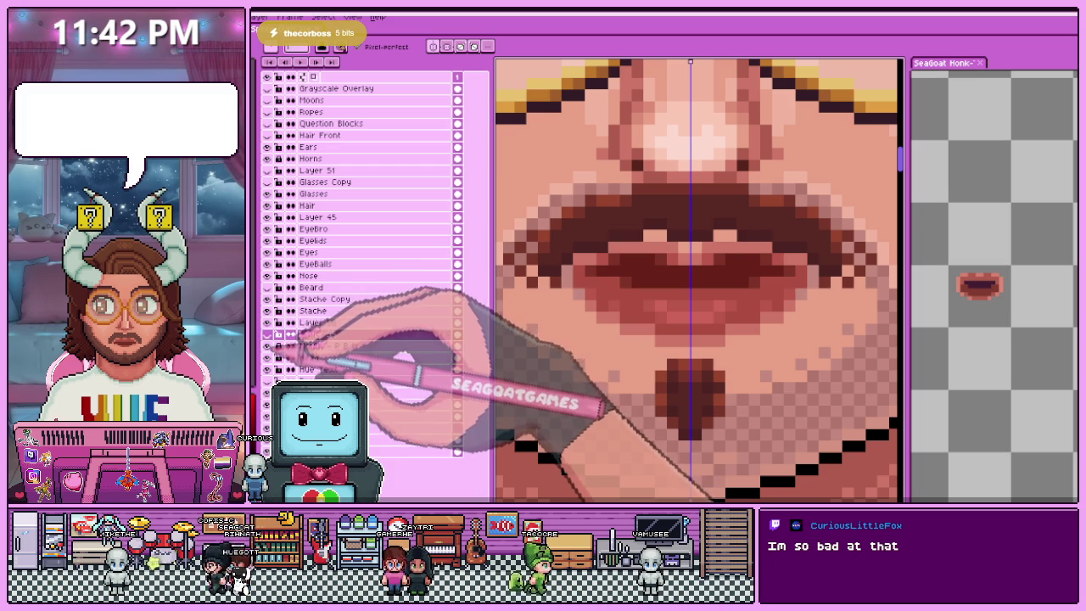
- Hide and re-show Layer 55 to compare the new open mouth with the original
click(290, 345)
click(290, 335)
scroll(679, 339, up, 1)
scroll(632, 335, up, 1)
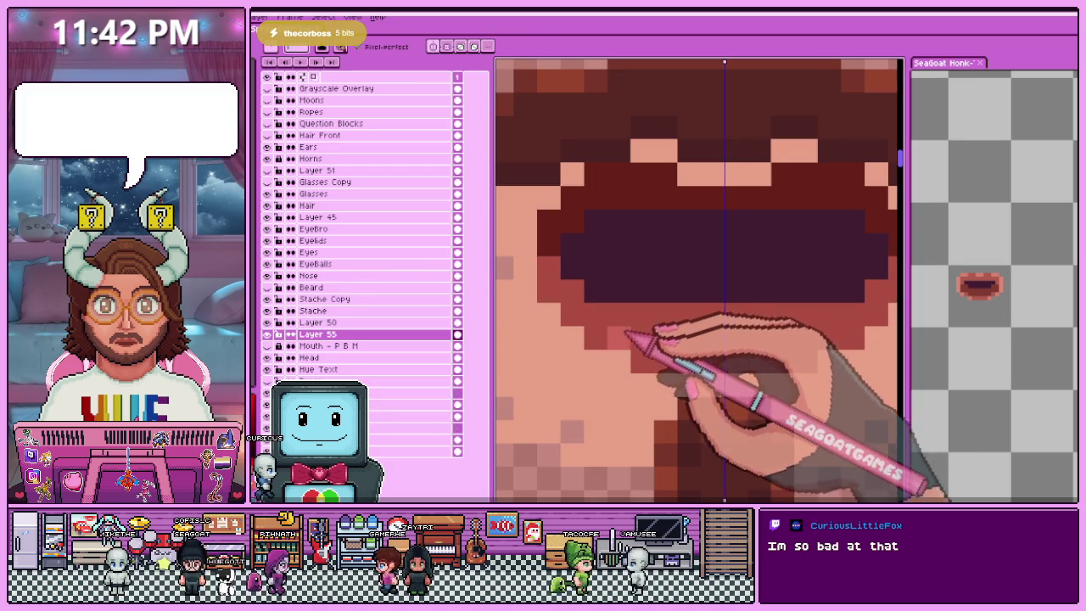
scroll(636, 331, down, 1)
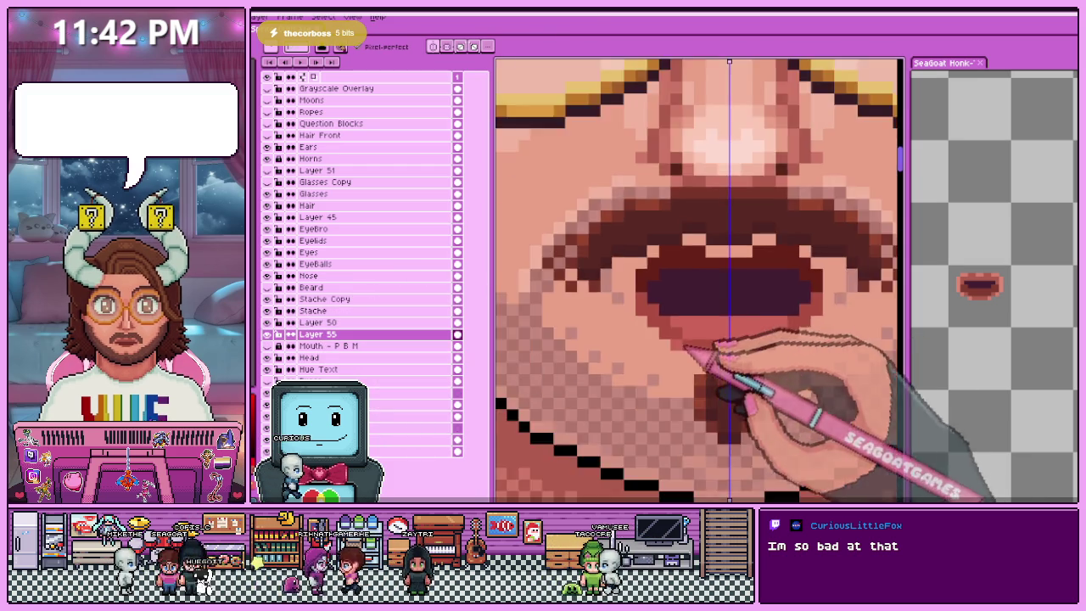
scroll(612, 336, down, 2)
scroll(594, 336, down, 1)
scroll(704, 331, up, 3)
scroll(679, 314, up, 2)
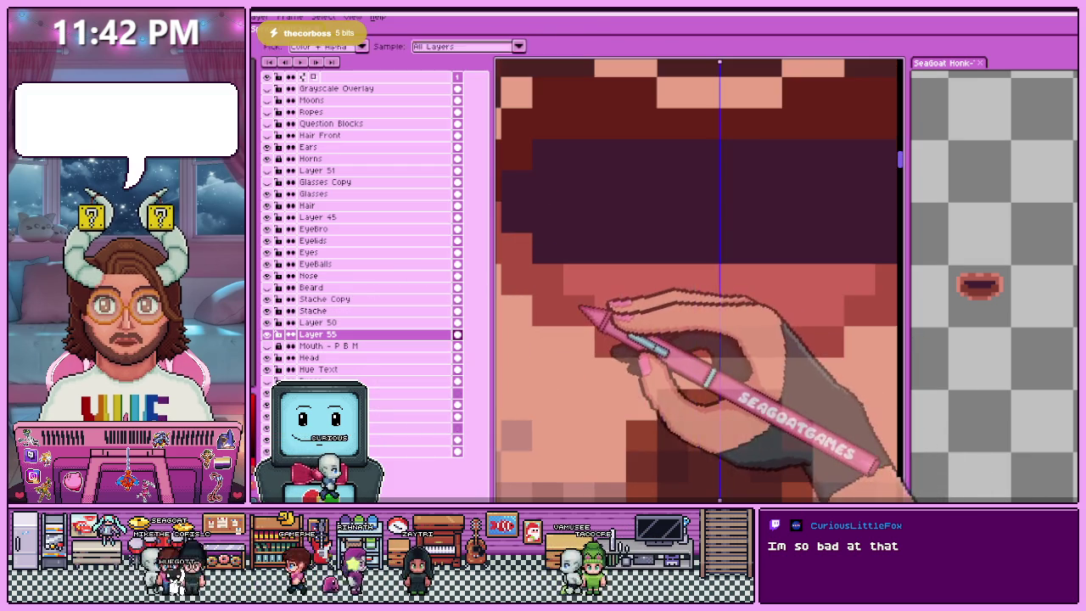
scroll(681, 295, down, 2)
scroll(670, 297, down, 1)
scroll(654, 297, up, 1)
scroll(647, 294, up, 1)
- Pick canvas colours with Alt to finish the dark mouth interior and lip shading
key(alt)
scroll(647, 294, up, 1)
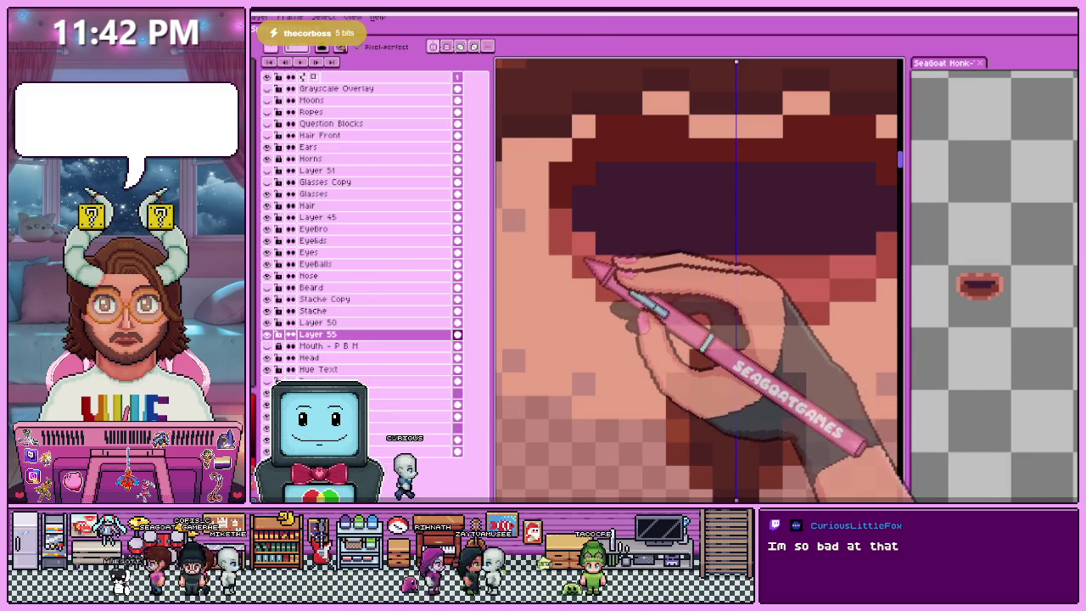
scroll(594, 272, down, 2)
scroll(619, 305, down, 2)
scroll(639, 334, down, 1)
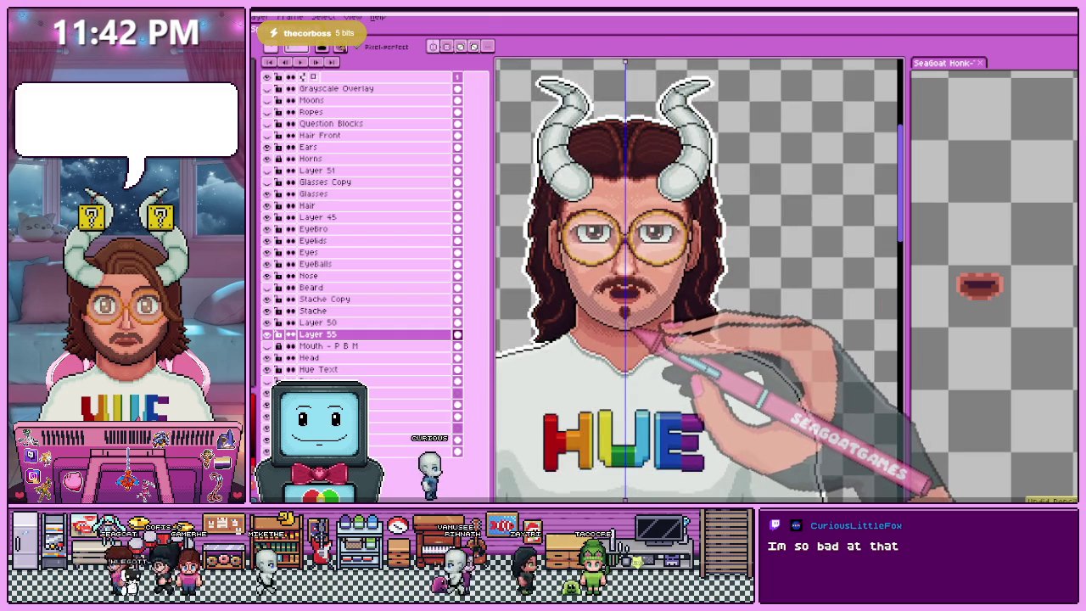
scroll(624, 314, up, 2)
scroll(611, 288, up, 1)
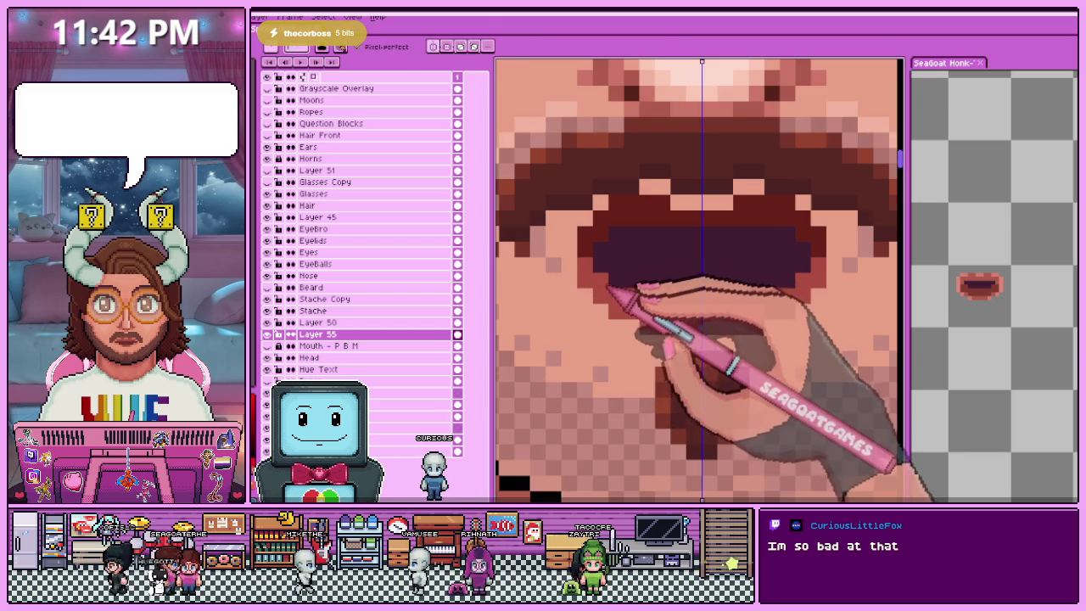
scroll(628, 289, down, 1)
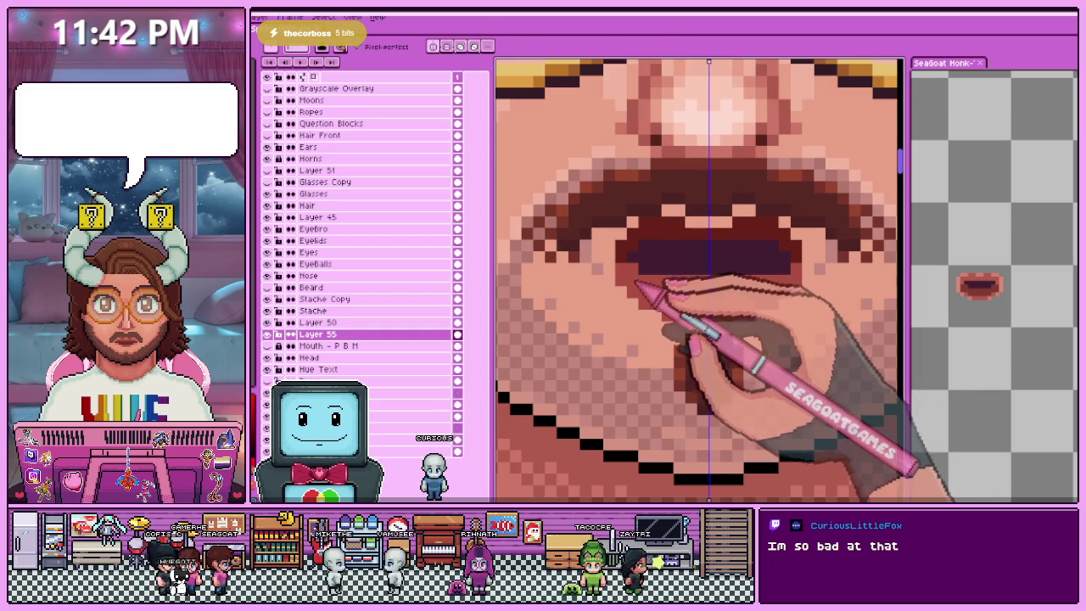
scroll(637, 284, down, 2)
scroll(649, 322, down, 1)
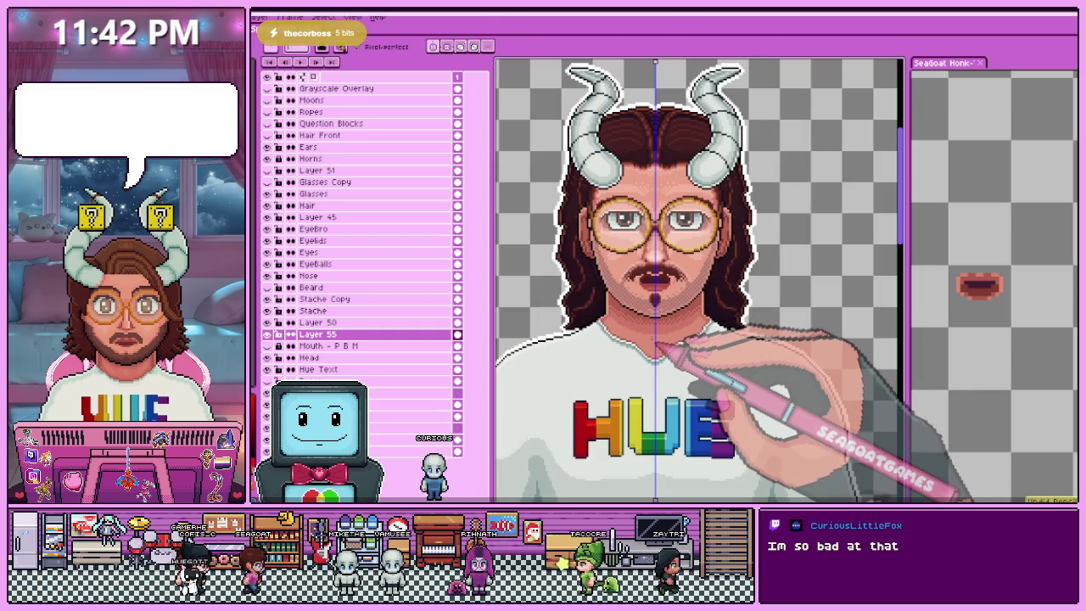
scroll(657, 344, up, 1)
scroll(650, 297, up, 1)
scroll(667, 242, up, 1)
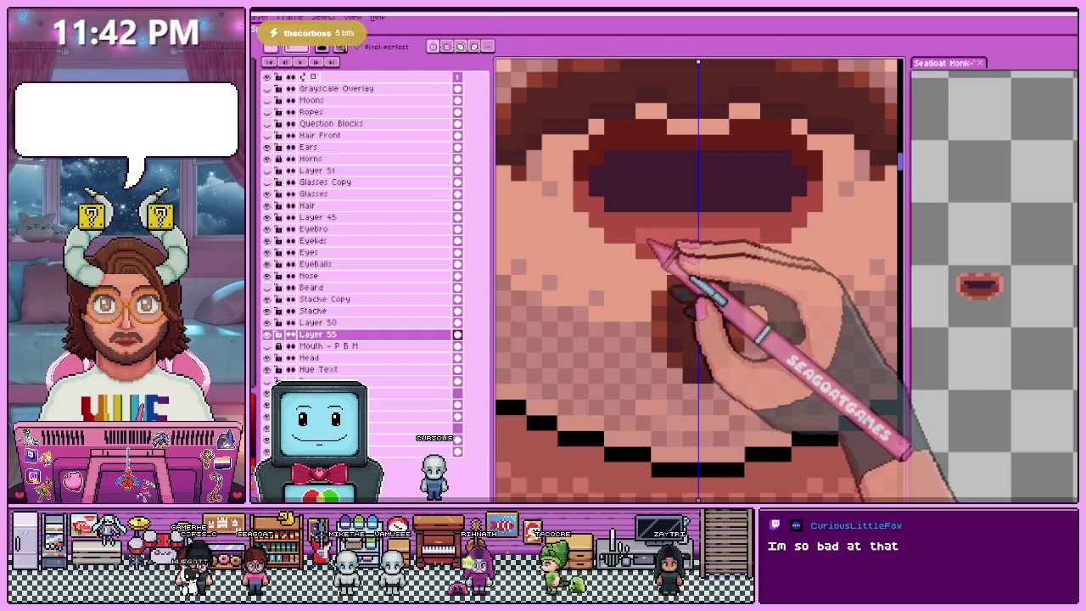
scroll(630, 234, down, 1)
scroll(636, 271, down, 2)
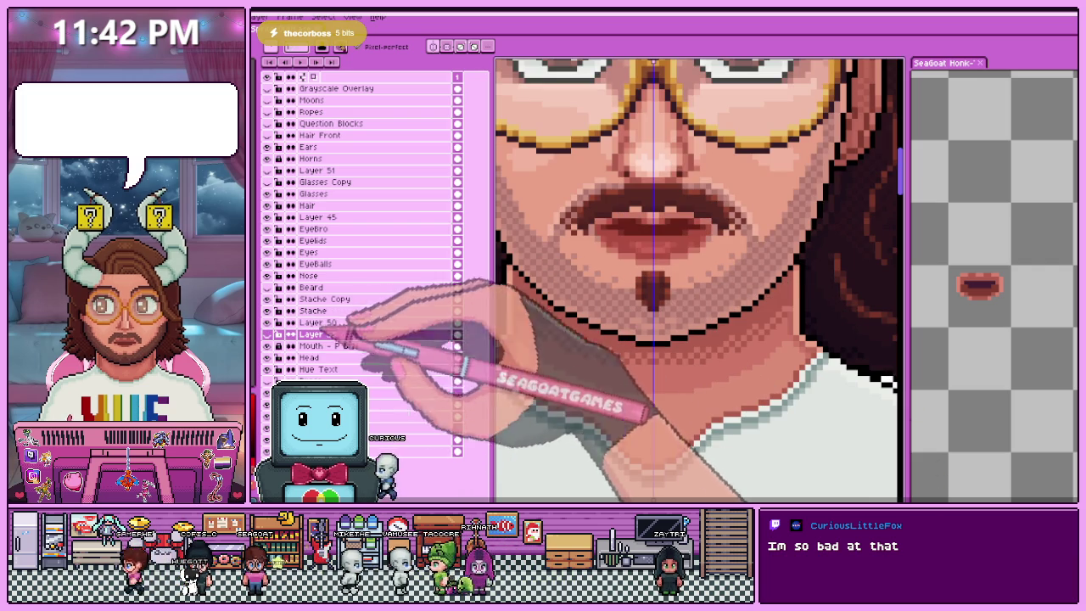
scroll(625, 253, up, 2)
key(alt)
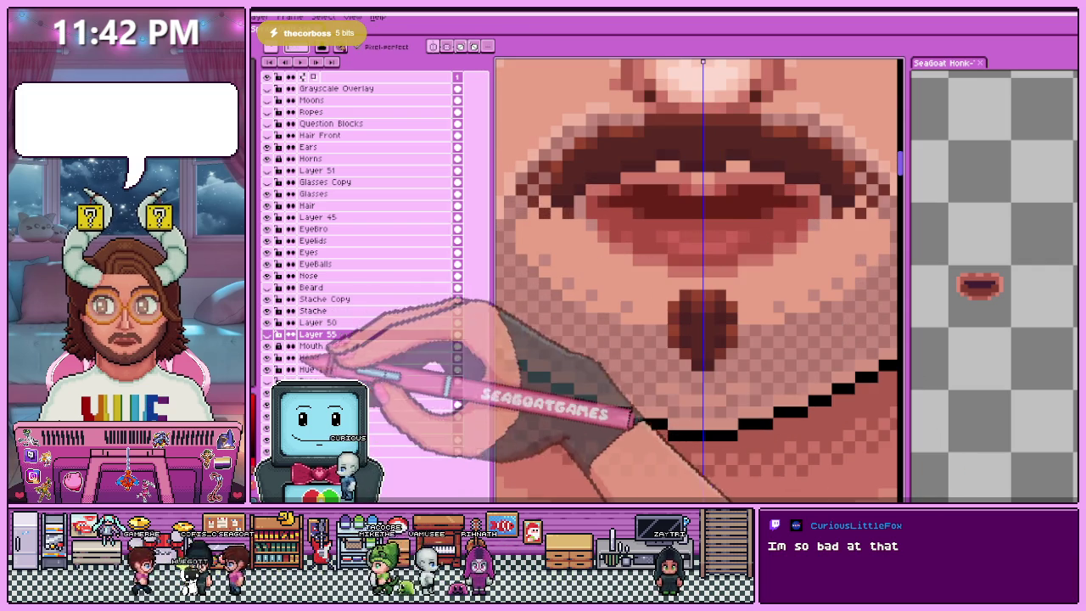
scroll(652, 255, up, 2)
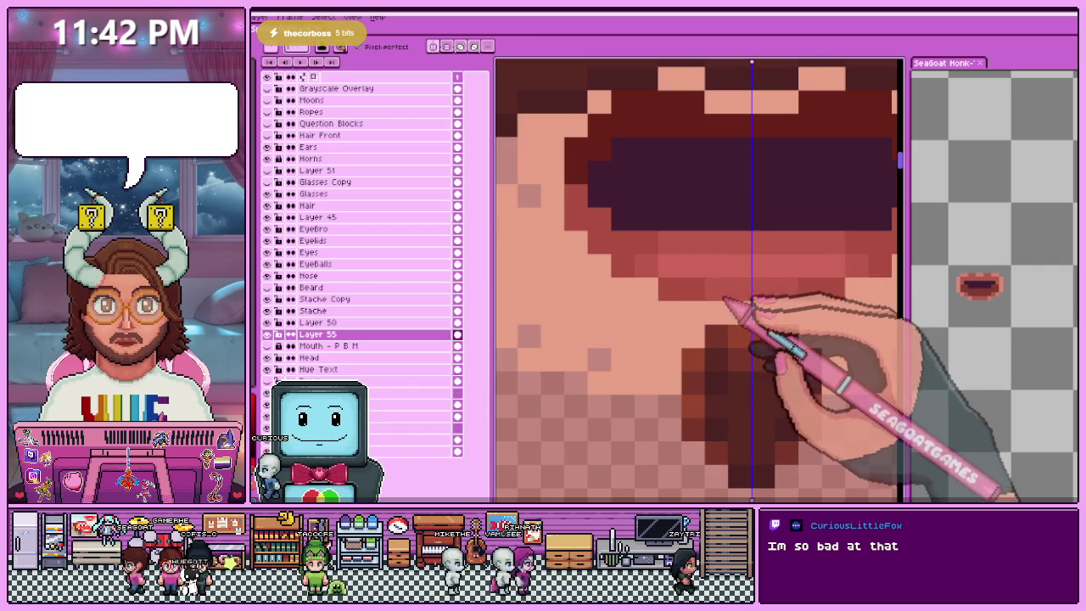
scroll(645, 331, down, 3)
scroll(630, 319, up, 2)
scroll(629, 319, up, 1)
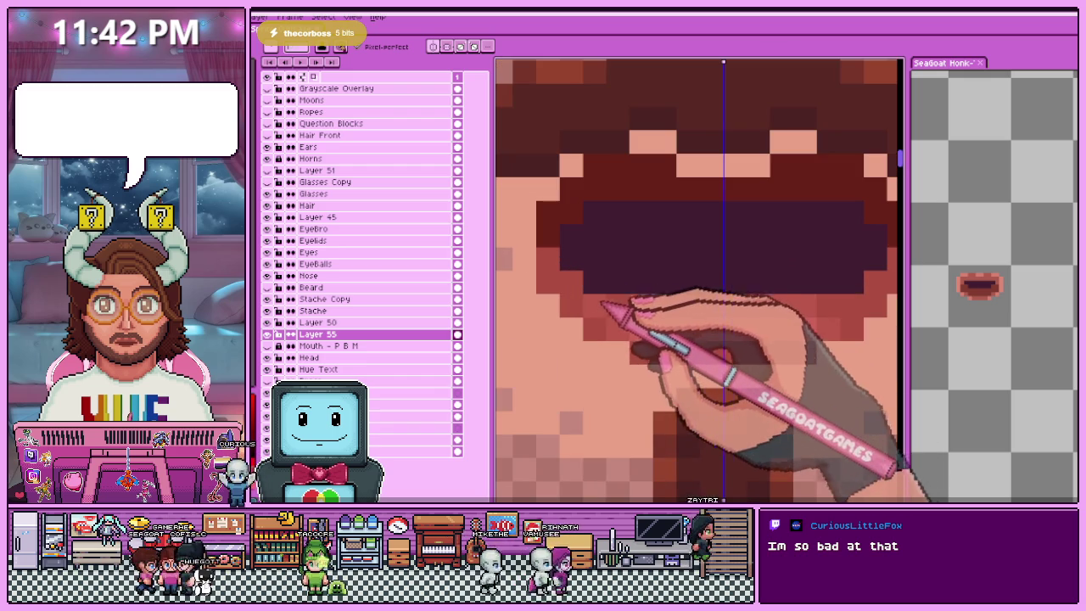
scroll(586, 305, down, 2)
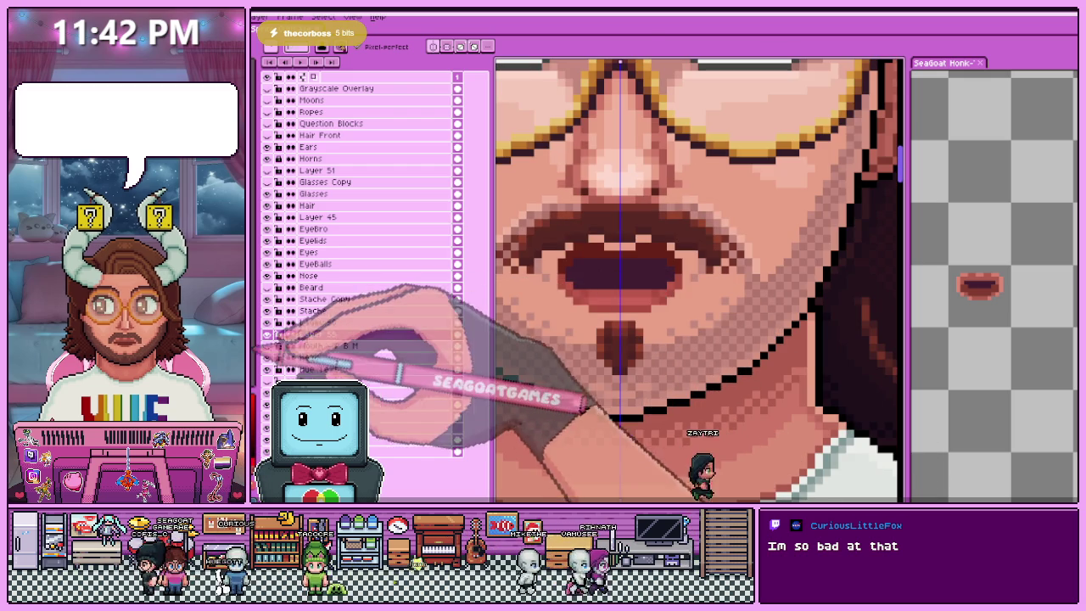
scroll(565, 289, up, 2)
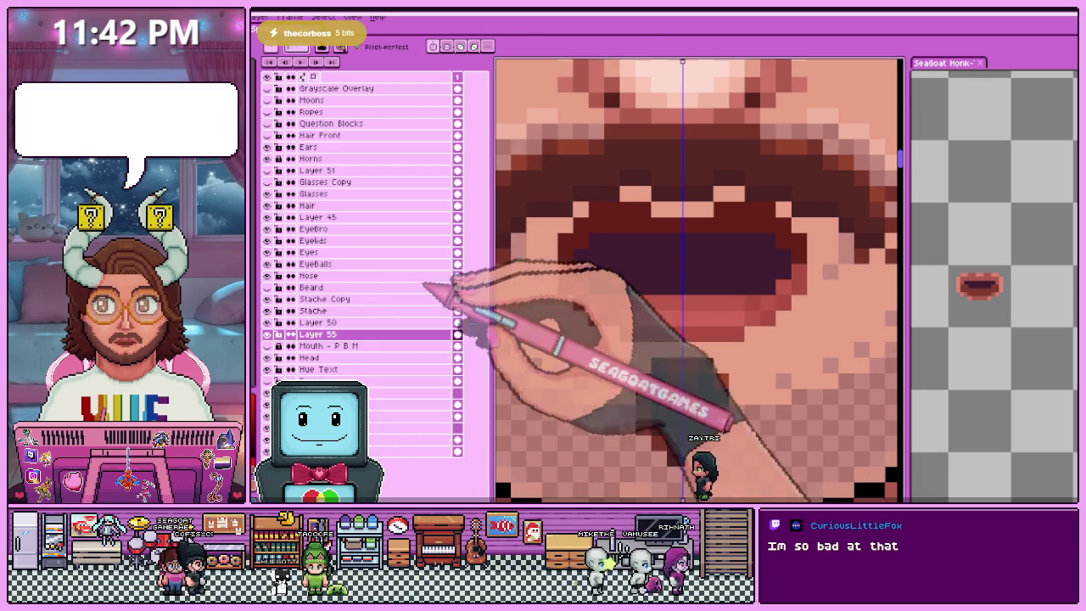
scroll(573, 312, up, 2)
scroll(597, 333, down, 2)
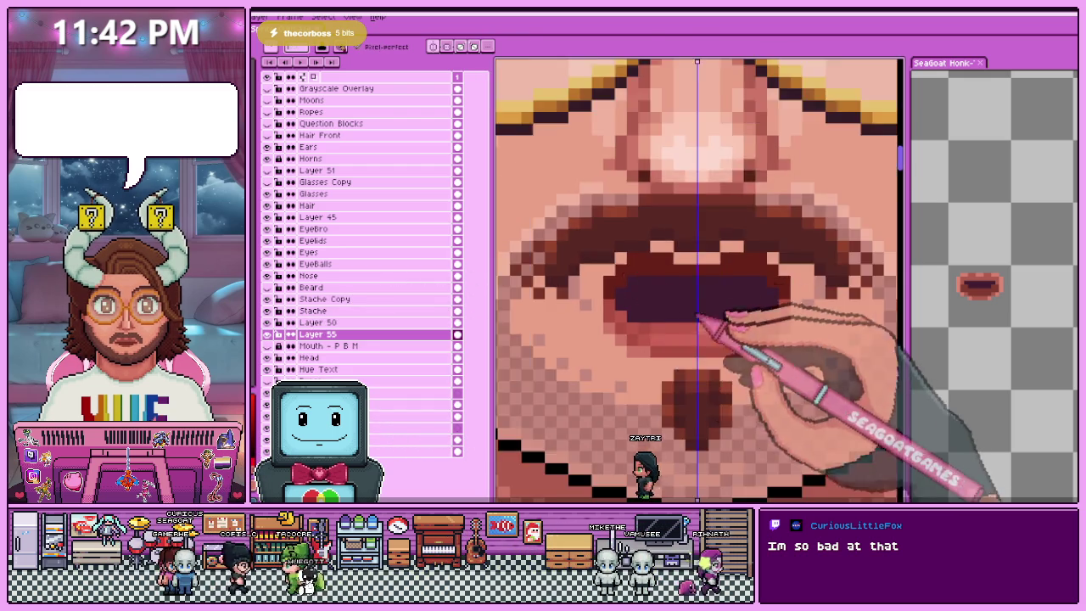
scroll(675, 361, up, 3)
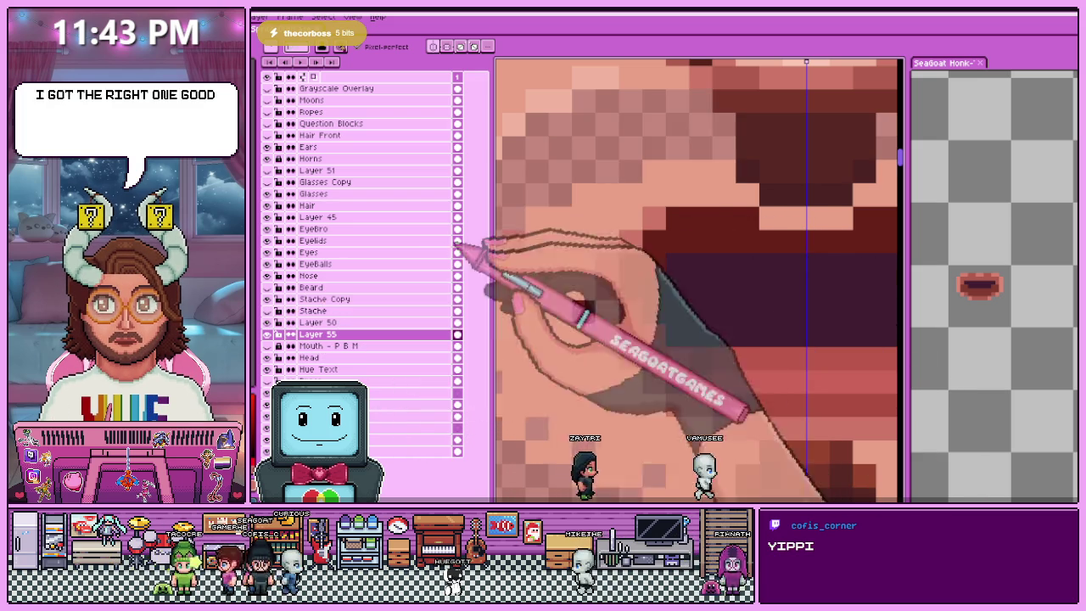
- Toggle a hidden face layer, hide the Stache layer, and reselect Layer 55
scroll(570, 240, down, 5)
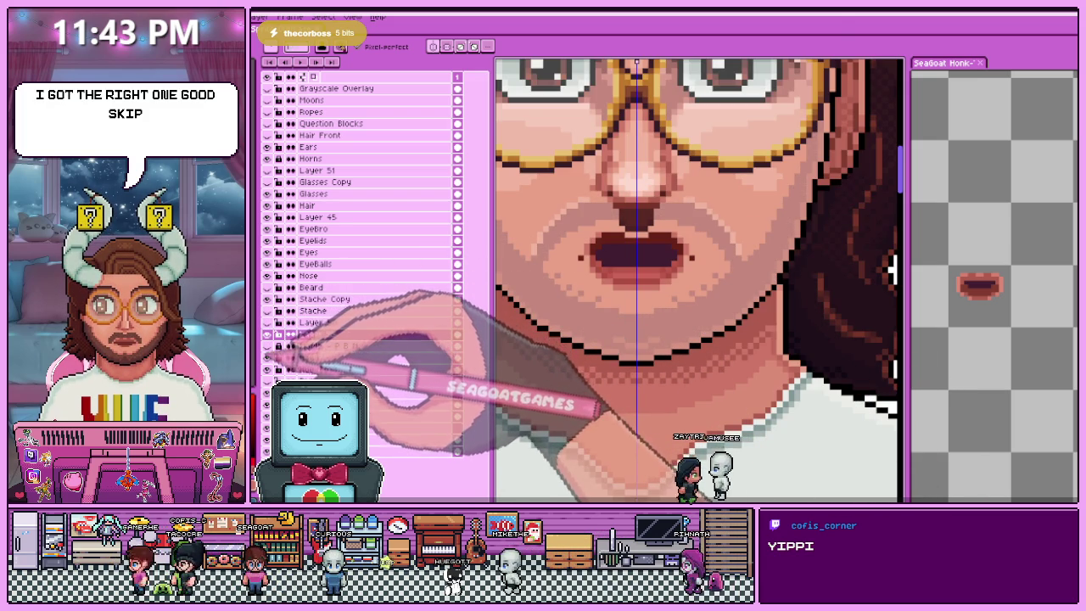
click(267, 358)
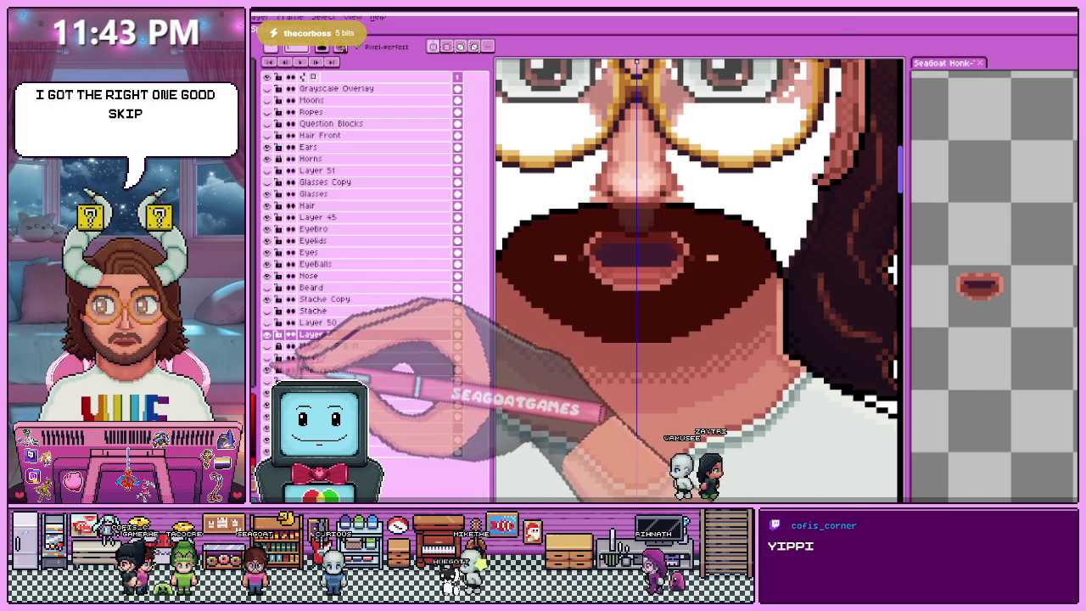
scroll(703, 280, down, 2)
scroll(703, 280, up, 2)
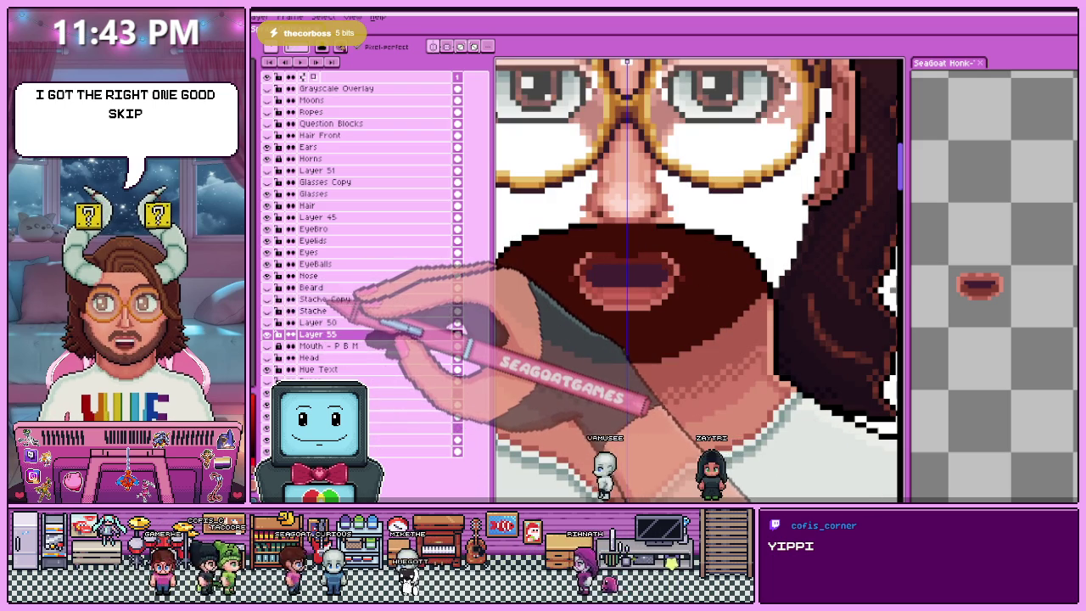
click(314, 299)
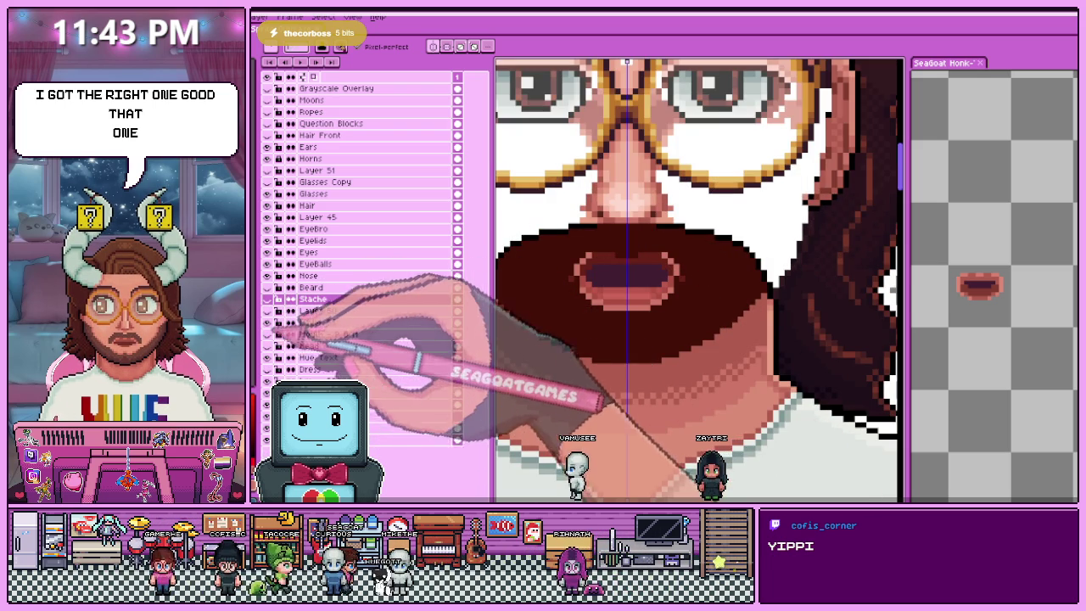
click(267, 298)
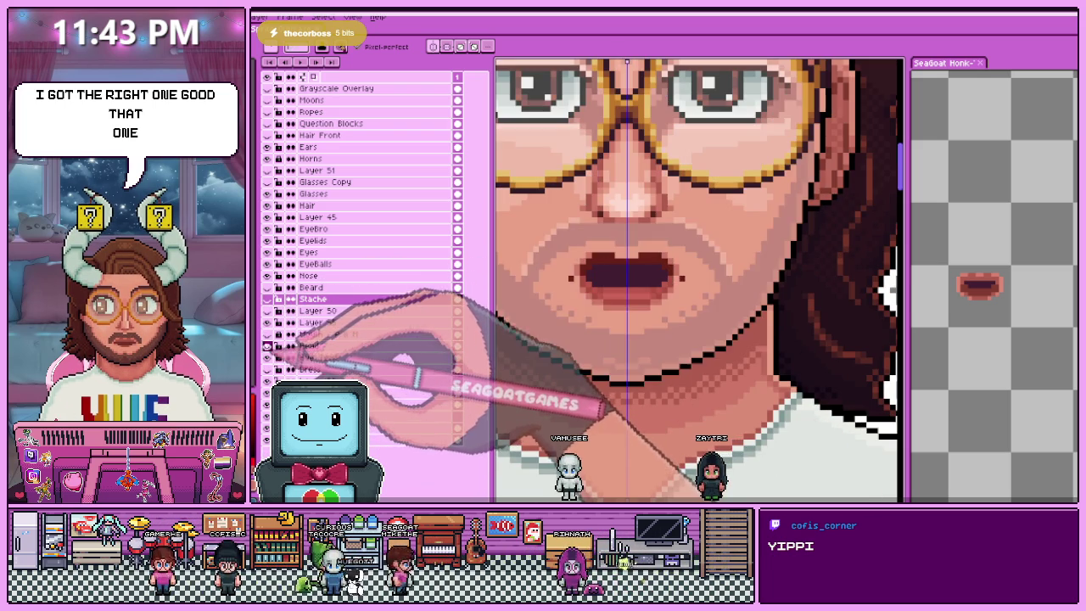
scroll(645, 280, up, 2)
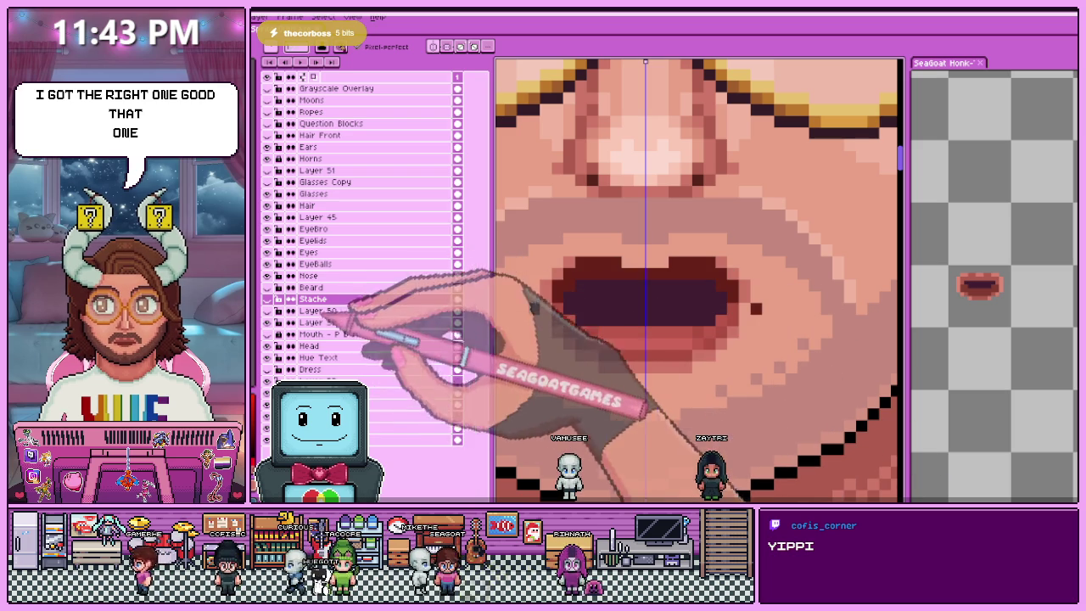
click(319, 323)
- Zoom in and out repeatedly to inspect the open mouth's corners on Layer 55
scroll(584, 259, up, 1)
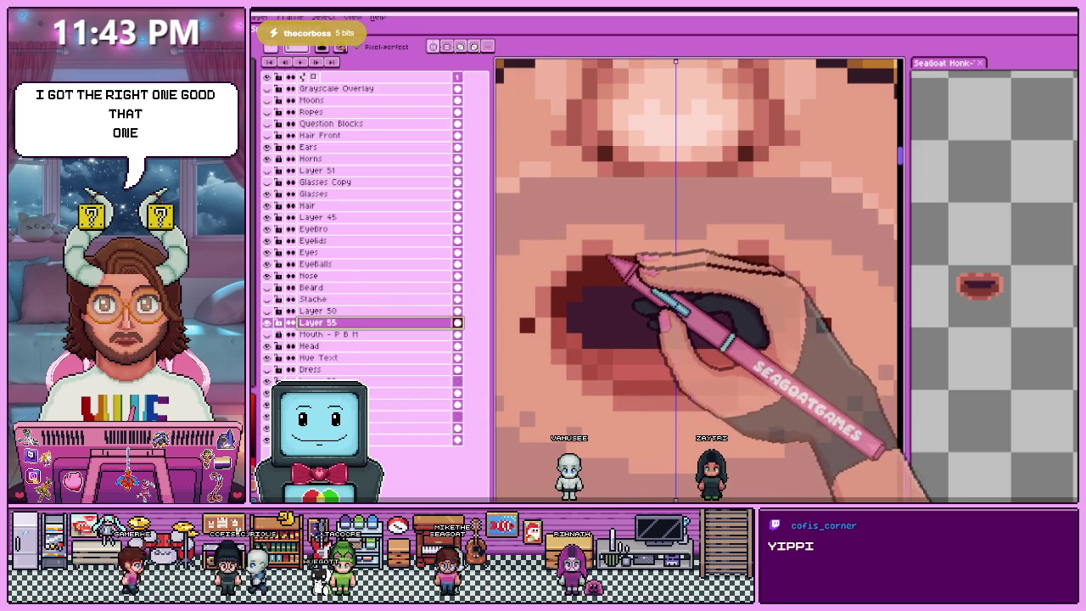
scroll(658, 270, down, 3)
scroll(611, 289, down, 2)
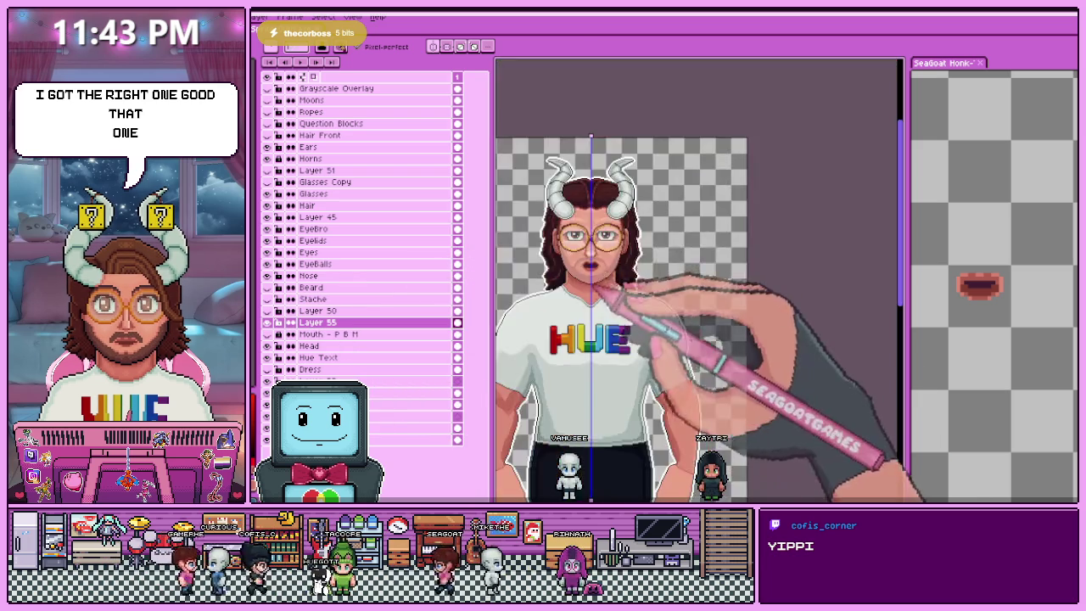
scroll(594, 272, up, 2)
scroll(594, 272, up, 2)
scroll(594, 272, up, 1)
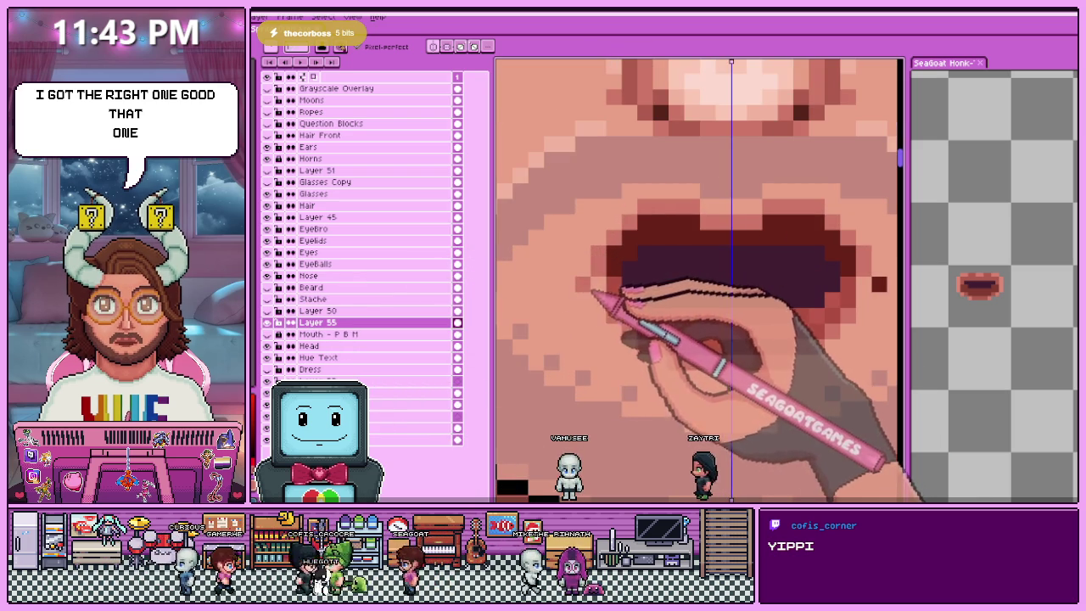
scroll(586, 286, up, 1)
scroll(586, 286, down, 1)
scroll(585, 286, up, 1)
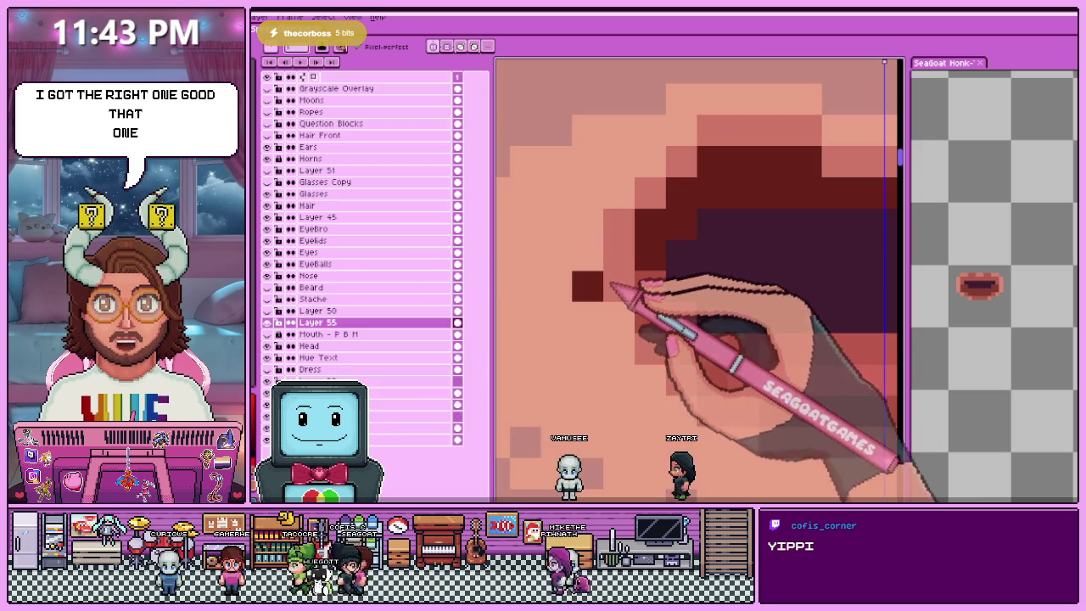
scroll(623, 320, down, 1)
scroll(602, 297, down, 2)
scroll(585, 284, up, 2)
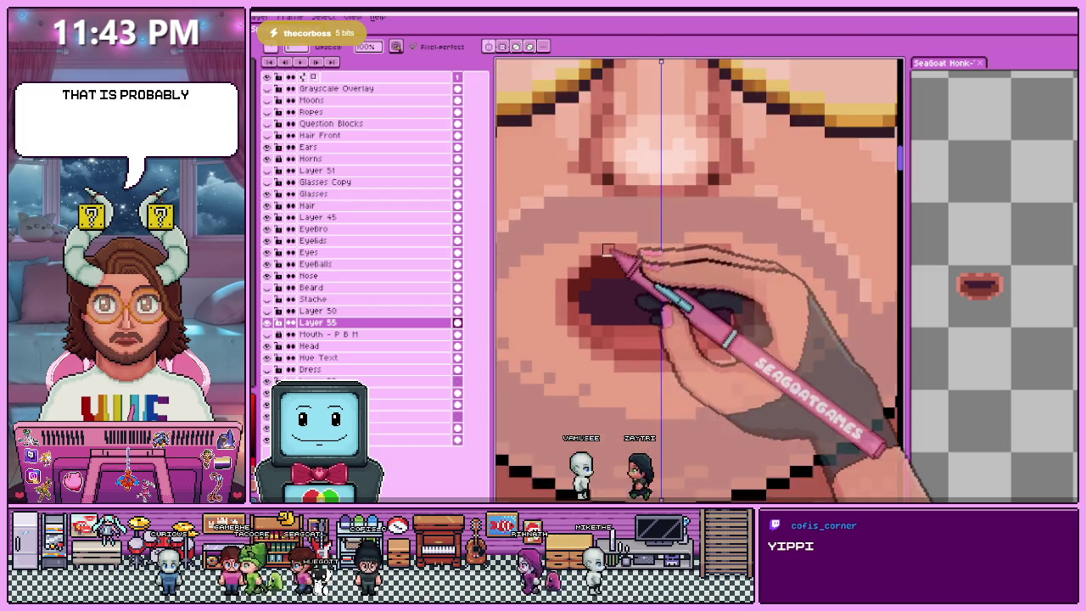
scroll(581, 279, down, 1)
scroll(560, 280, up, 1)
scroll(560, 267, down, 1)
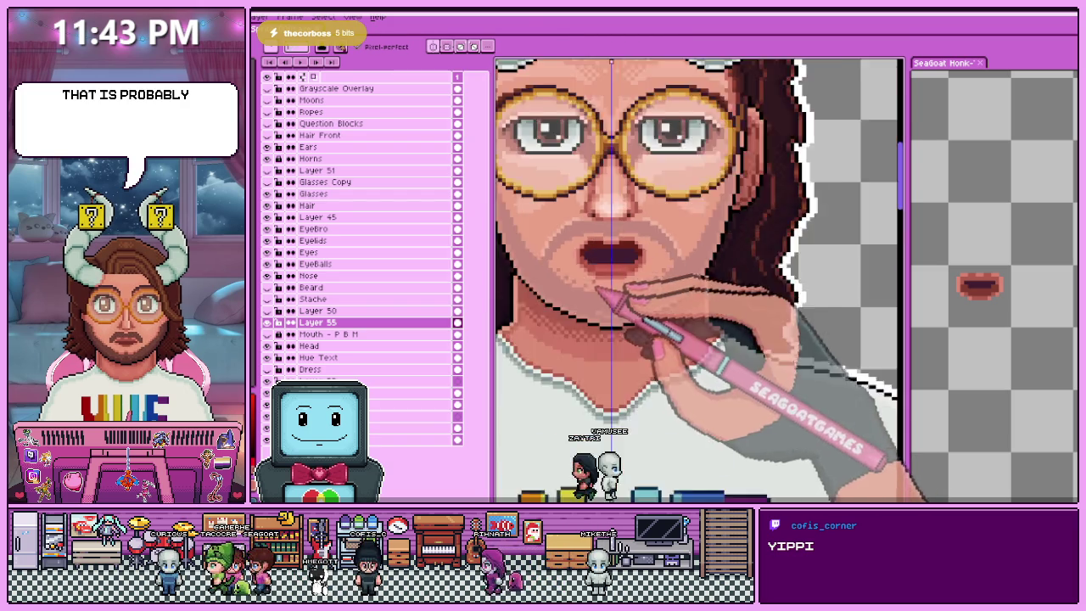
scroll(589, 238, down, 1)
scroll(607, 238, up, 1)
scroll(606, 255, up, 2)
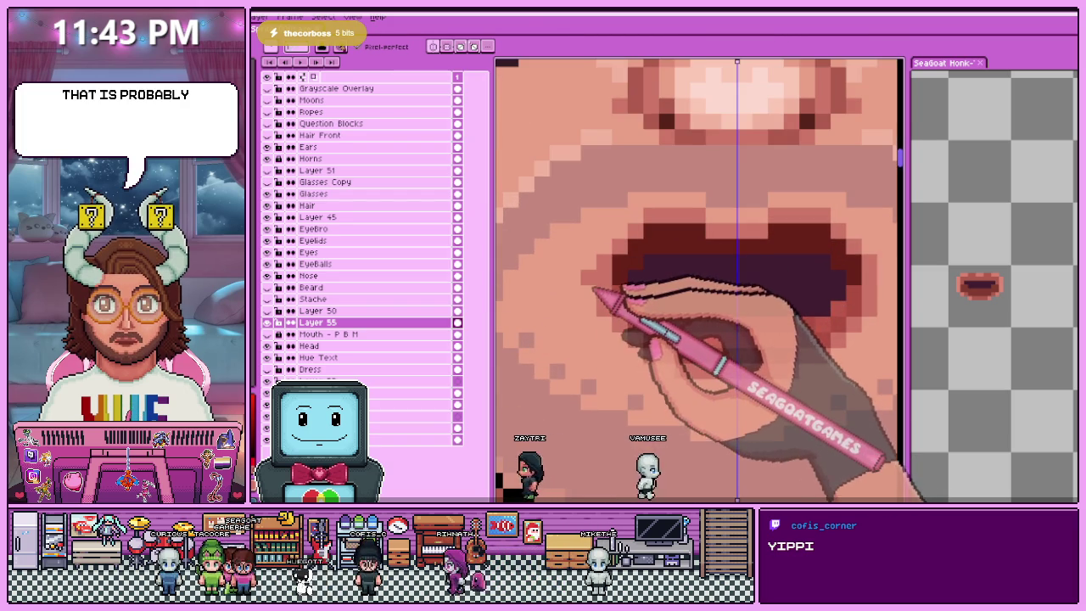
scroll(594, 292, down, 2)
scroll(617, 344, down, 1)
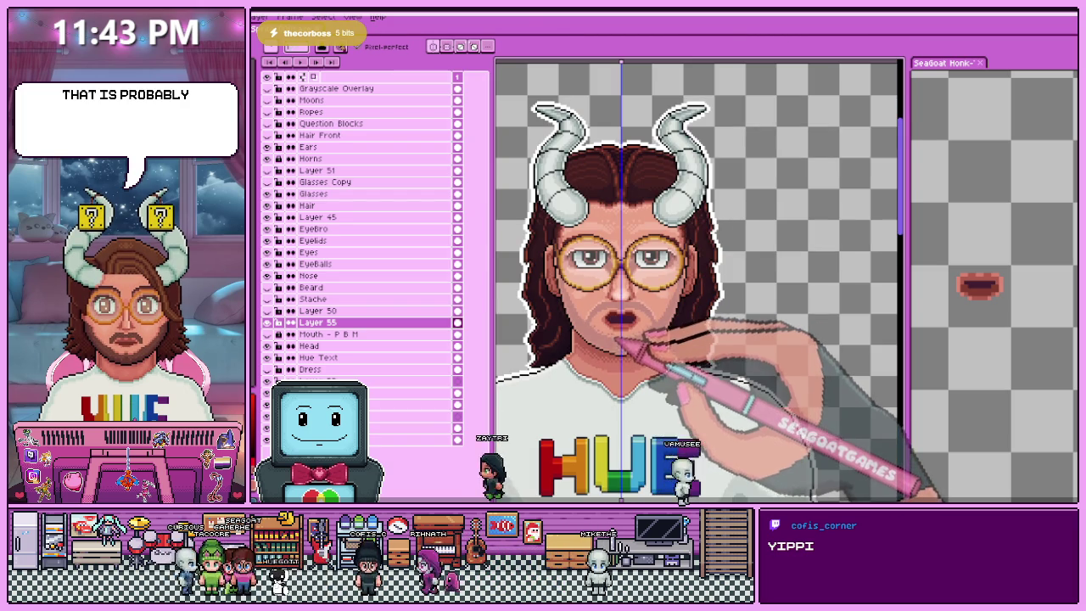
- Eyedropper a colour from the open mouth's pixels on Layer 55
scroll(629, 330, up, 3)
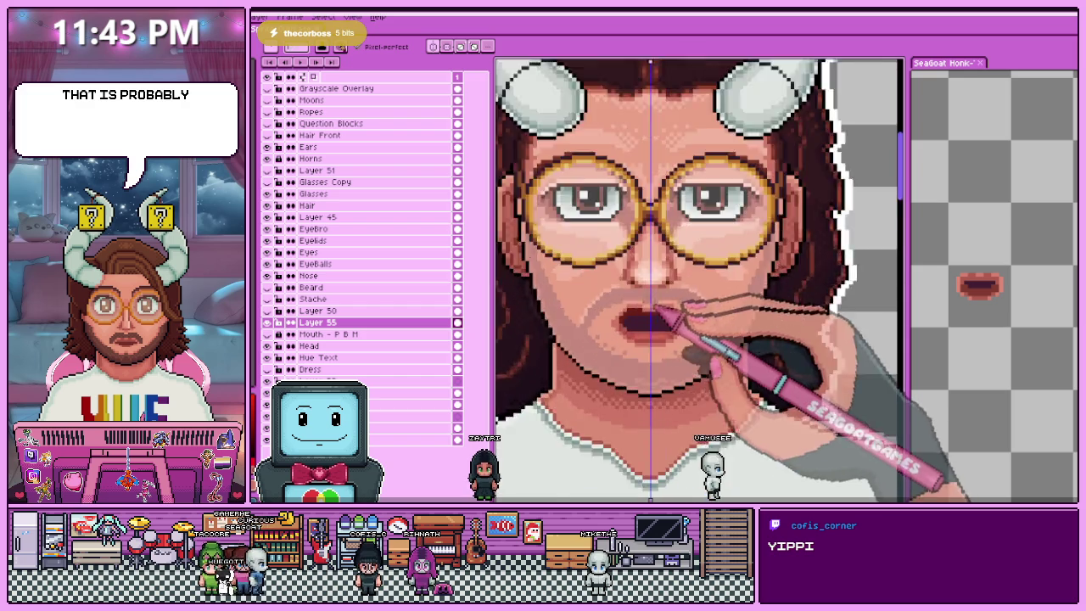
scroll(653, 334, up, 2)
key(alt)
scroll(677, 316, down, 2)
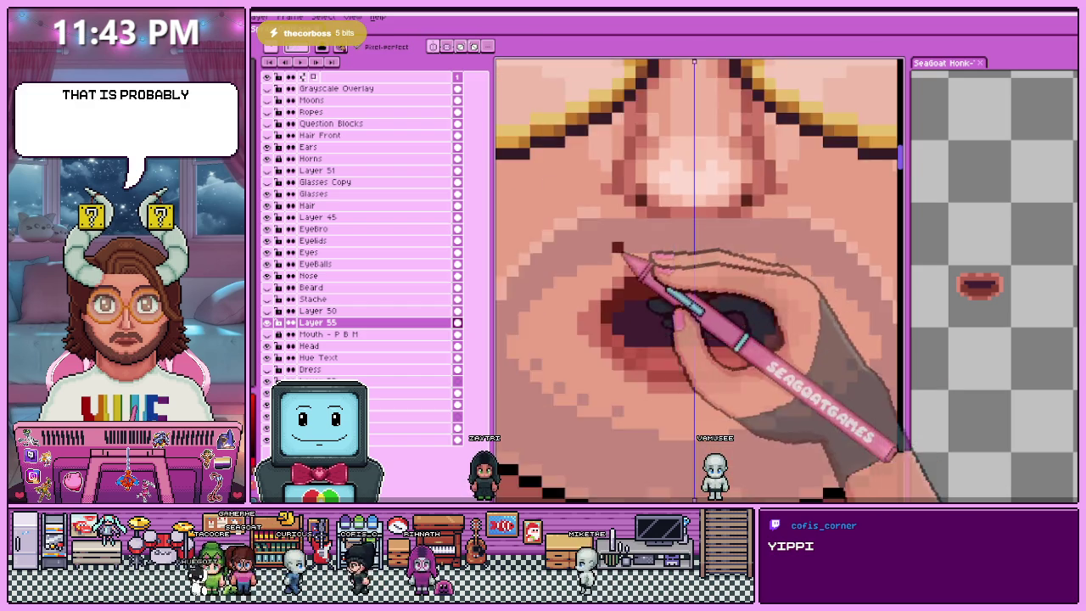